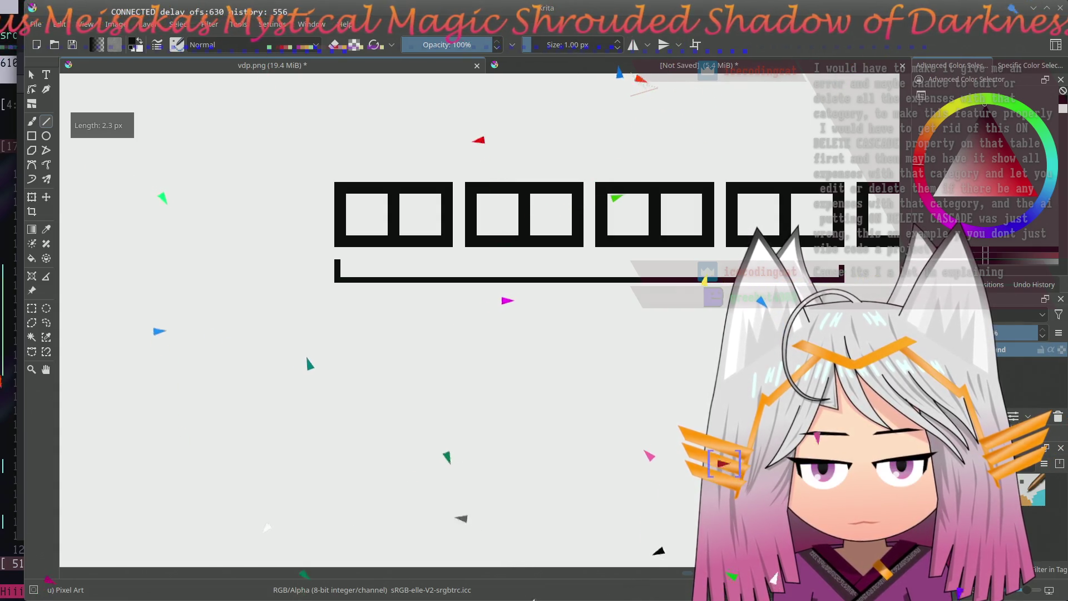
- Draw the first connector line from the upper-left box toward the bracket, undoing one misplaced stroke
left_click_drag(721, 351, 279, 370)
left_click_drag(528, 364, 400, 345)
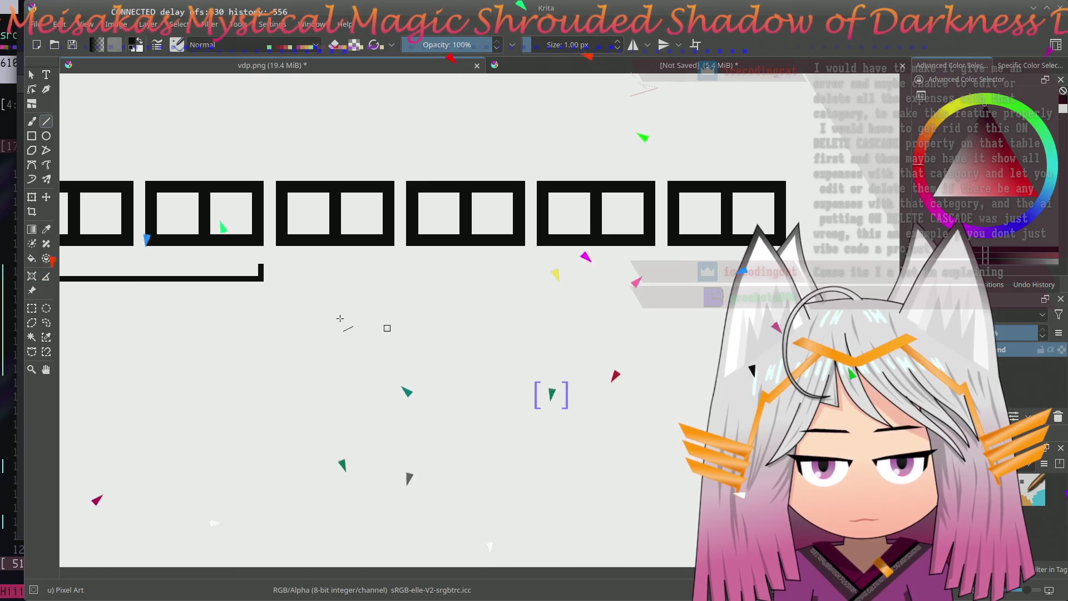
mouse_move(278, 271)
left_mouse_down()
mouse_move(723, 292)
mouse_move(736, 277)
left_mouse_up()
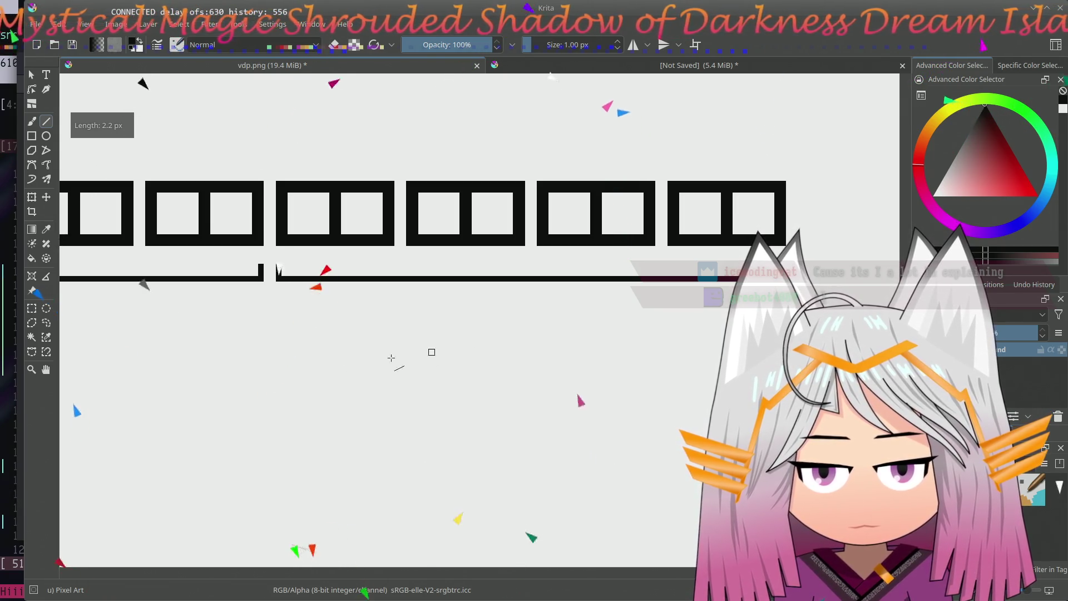
scroll(530, 342, "left", 5)
scroll(468, 347, "left", 3)
scroll(314, 336, "right", 3)
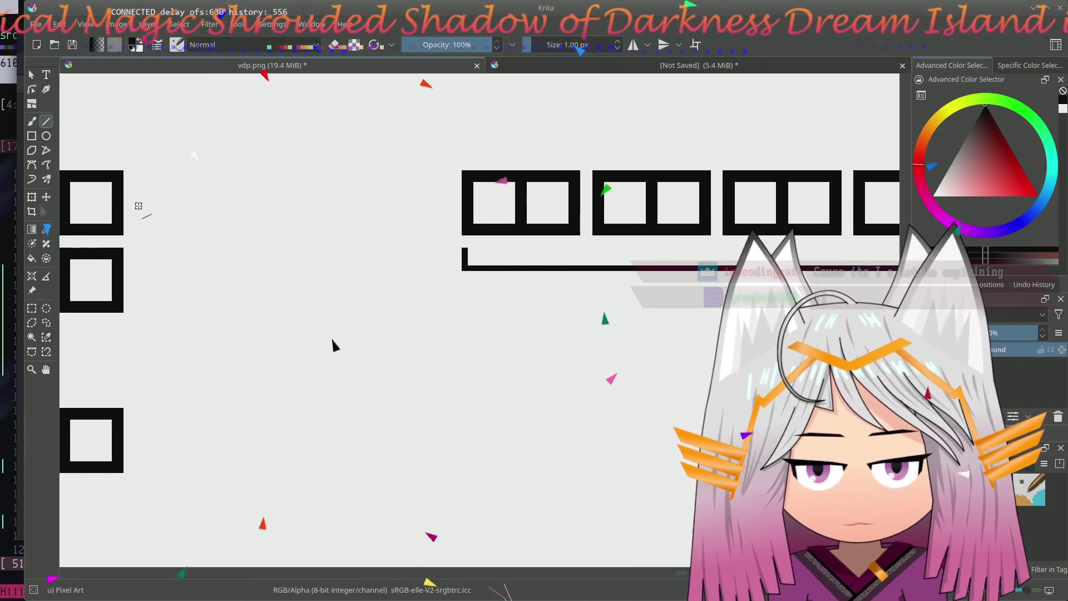
left_click_drag(139, 200, 328, 201)
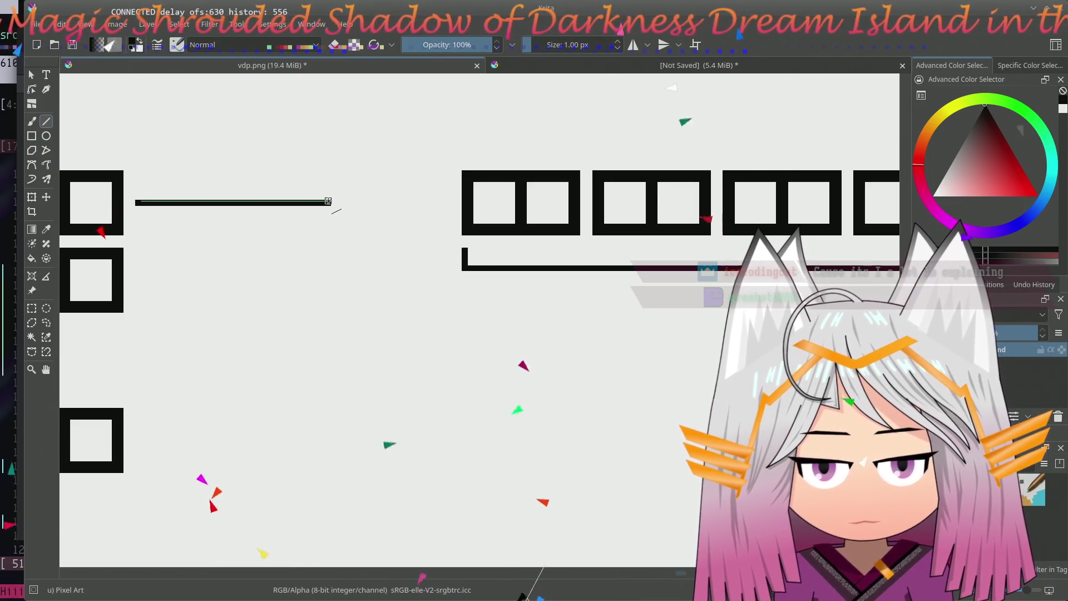
mouse_move(138, 201)
left_mouse_down()
mouse_move(389, 203)
mouse_move(387, 327)
mouse_move(502, 327)
left_mouse_up()
key("ctrl+z")
left_click_drag(502, 326, 501, 296)
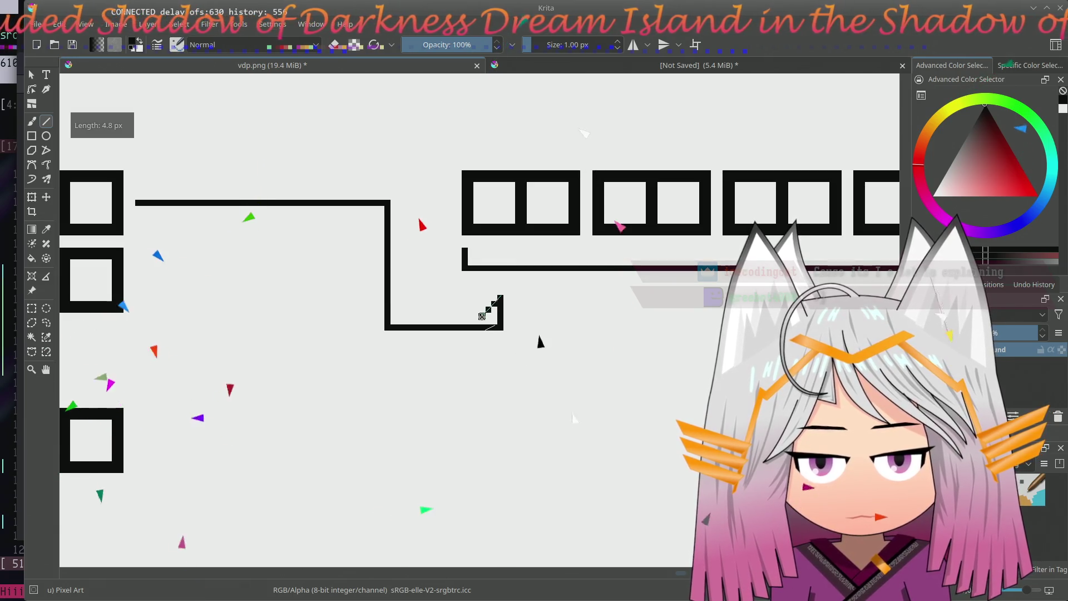
- Pixel-draw the arrowhead's base row and route a second connector from the lower box downward
left_click_drag(504, 310, 519, 315)
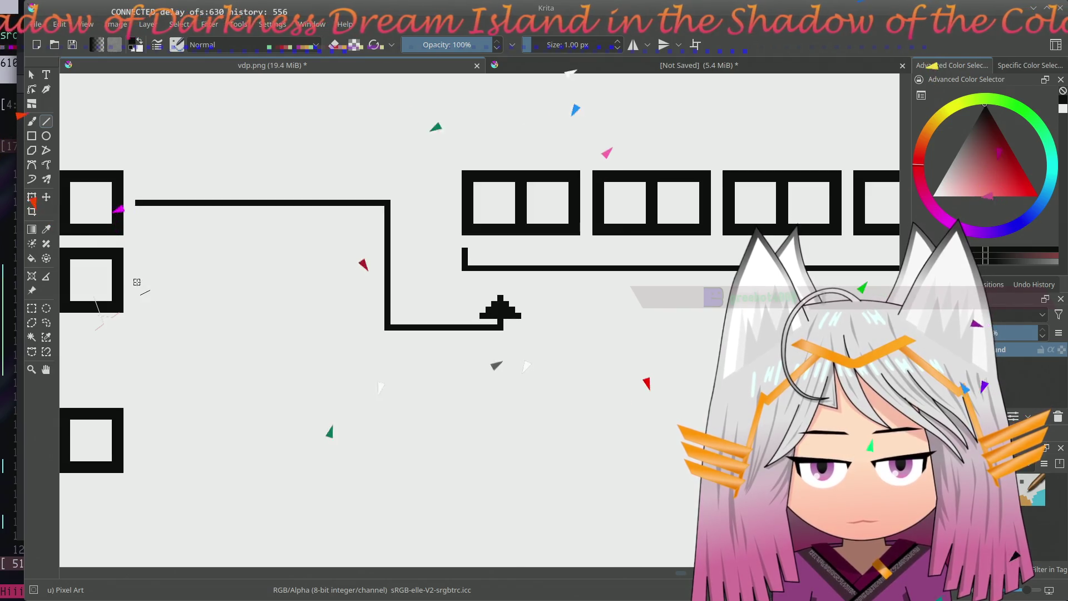
left_click_drag(138, 283, 337, 281)
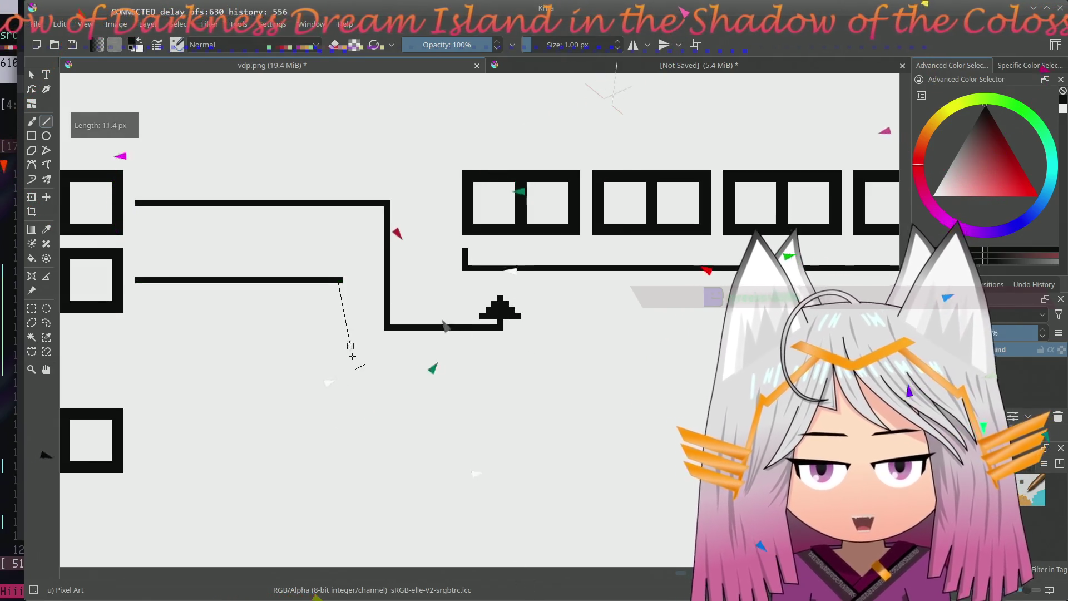
mouse_move(349, 338)
left_mouse_down()
mouse_move(339, 371)
mouse_move(877, 370)
mouse_move(511, 387)
mouse_move(551, 388)
left_mouse_up()
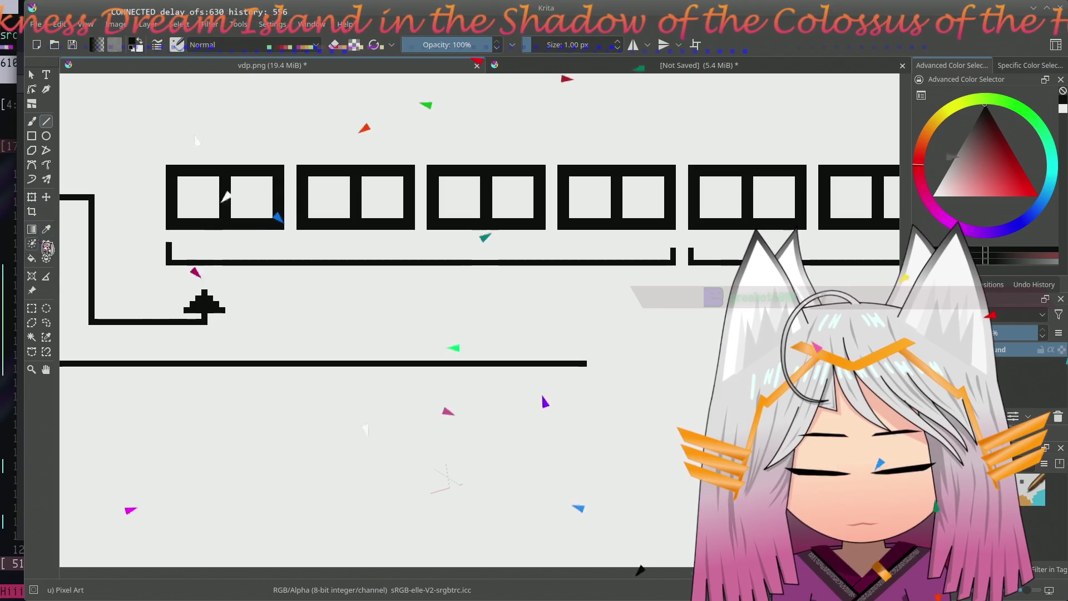
- Select the black arrowhead and move it up against the bracket, then deselect
mouse_move(178, 284)
left_mouse_down()
mouse_move(243, 315)
mouse_move(221, 291)
left_mouse_up()
key("t")
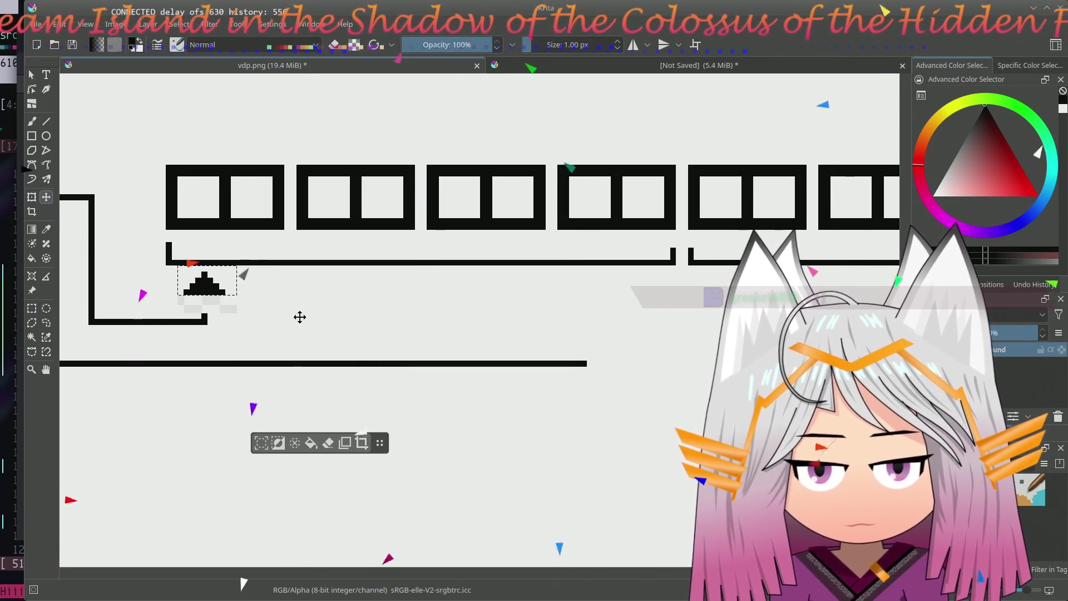
key("ctrl+shift+a")
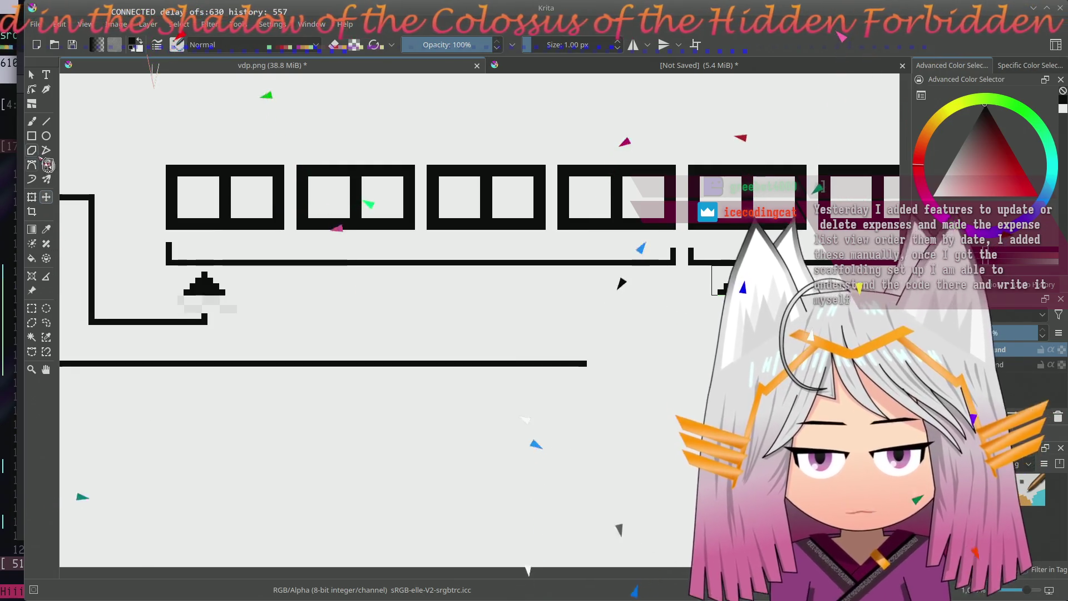
- Draw a short stem under the arrowhead joining it down to the connector line
left_click(46, 122)
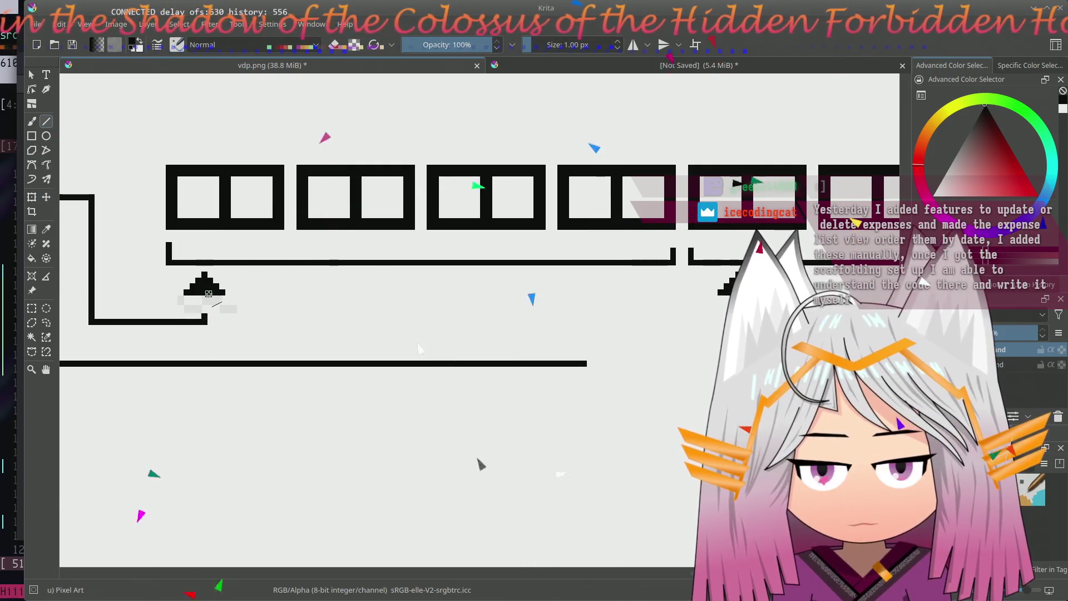
left_click_drag(204, 300, 209, 319)
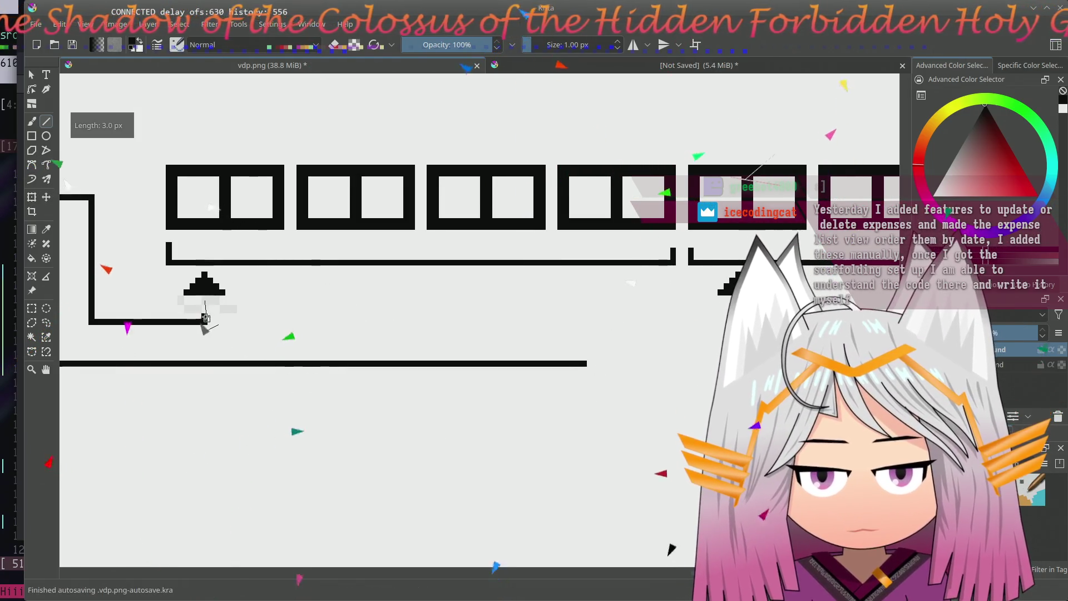
mouse_move(596, 373)
left_mouse_down()
mouse_move(587, 366)
mouse_move(776, 365)
mouse_move(751, 364)
left_mouse_up()
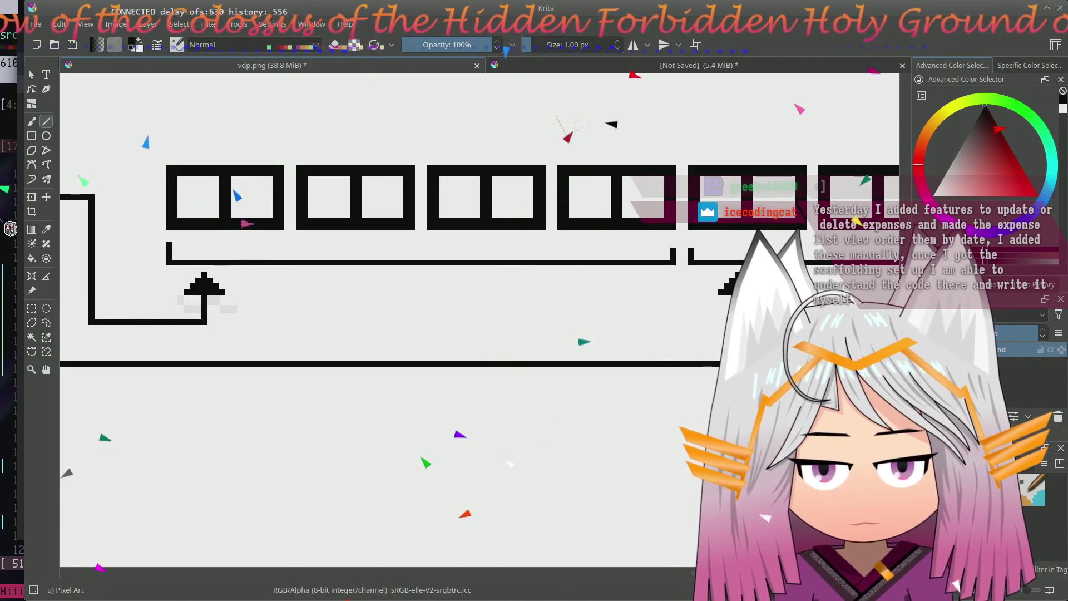
left_click(32, 258)
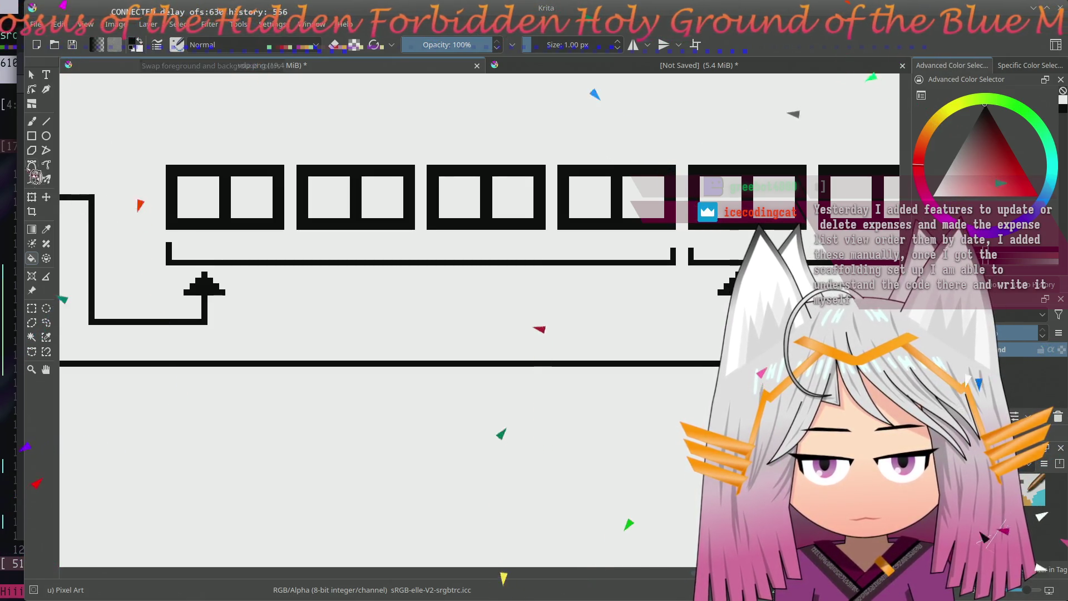
left_click(47, 121)
left_click_drag(294, 334, 365, 318)
scroll(364, 317, "down", 1)
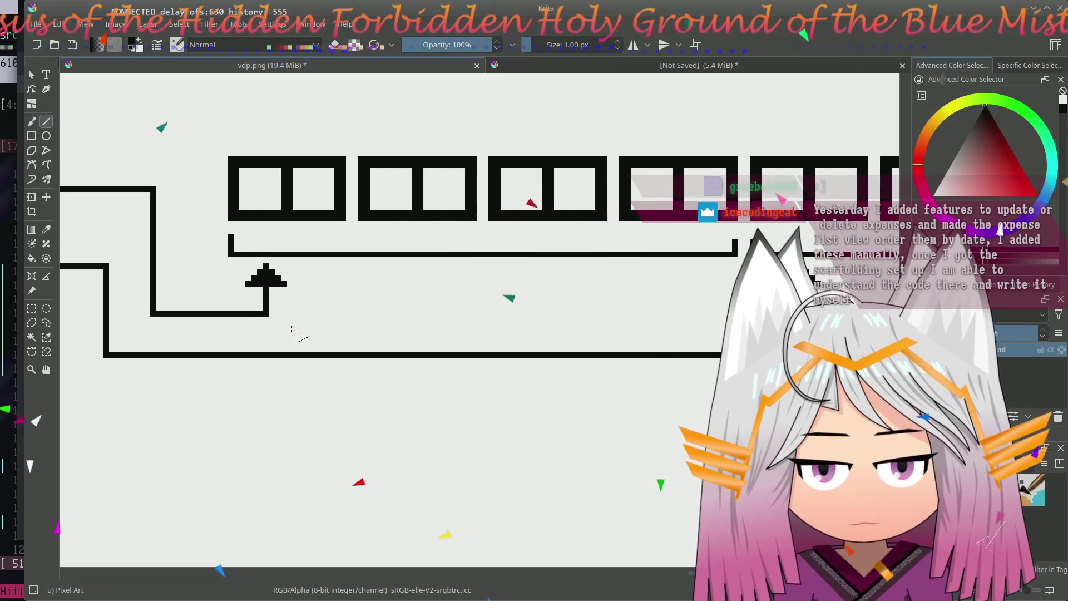
scroll(365, 318, "down", 2)
scroll(354, 332, "down", 2)
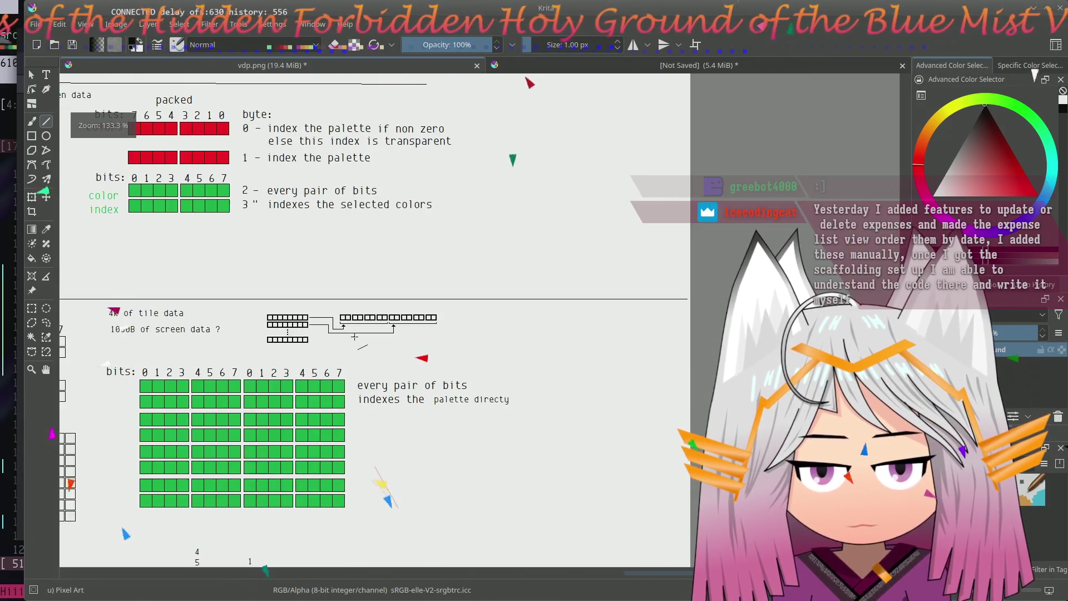
scroll(415, 296, "up", 1)
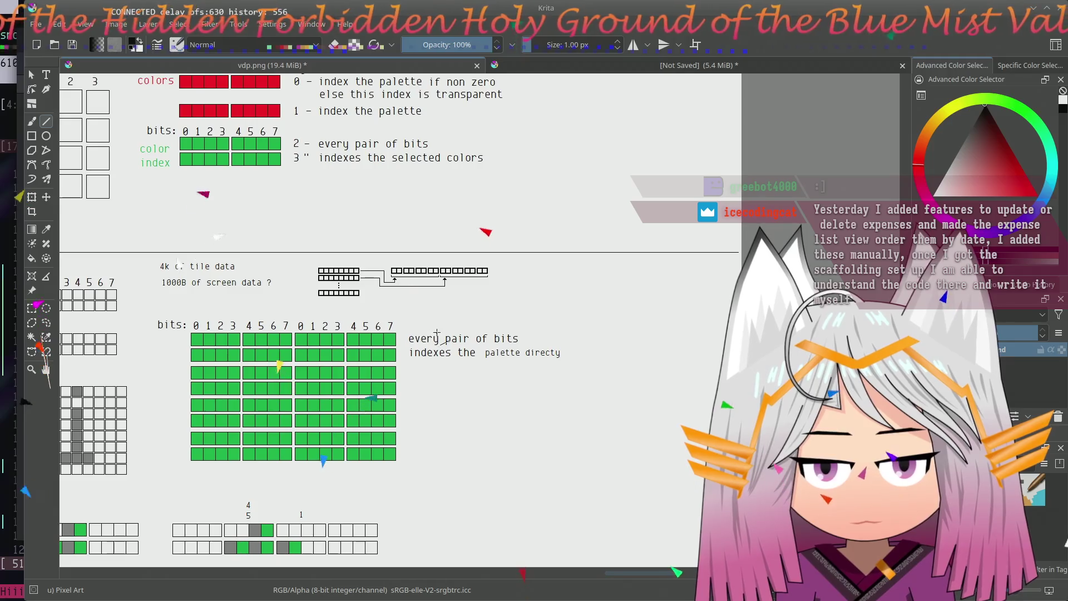
scroll(479, 310, "up", 1)
scroll(478, 309, "down", 1)
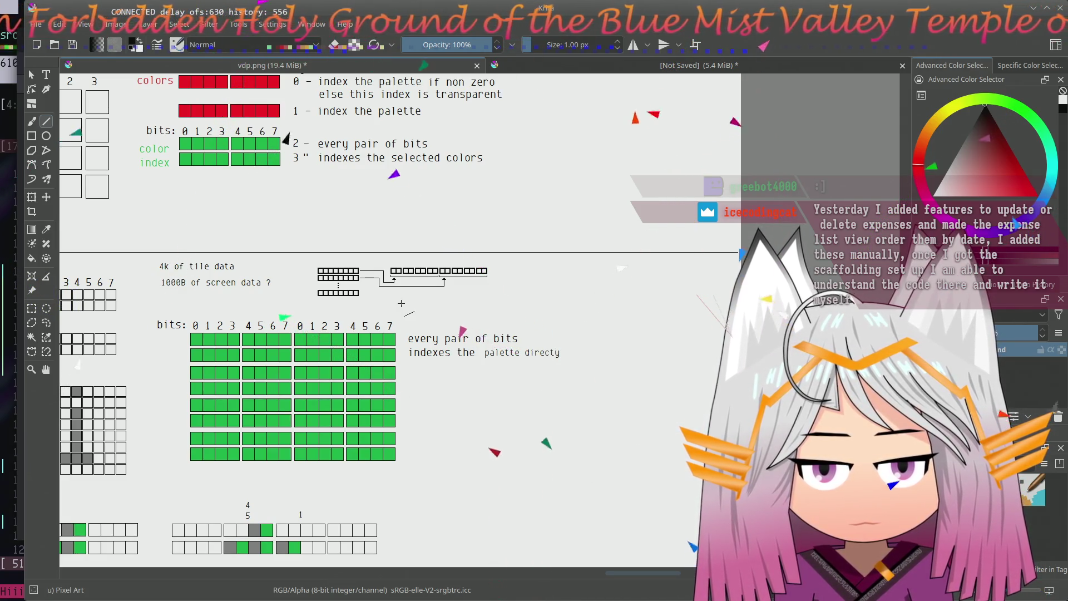
left_click_drag(402, 303, 426, 316)
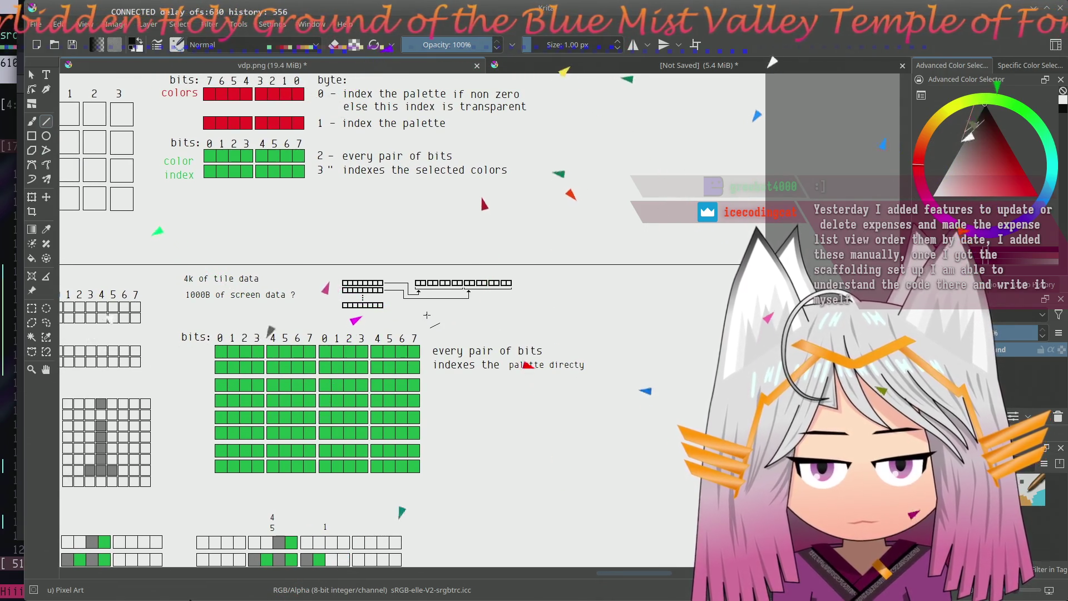
mouse_move(426, 316)
left_mouse_down()
mouse_move(577, 305)
mouse_move(534, 295)
left_mouse_up()
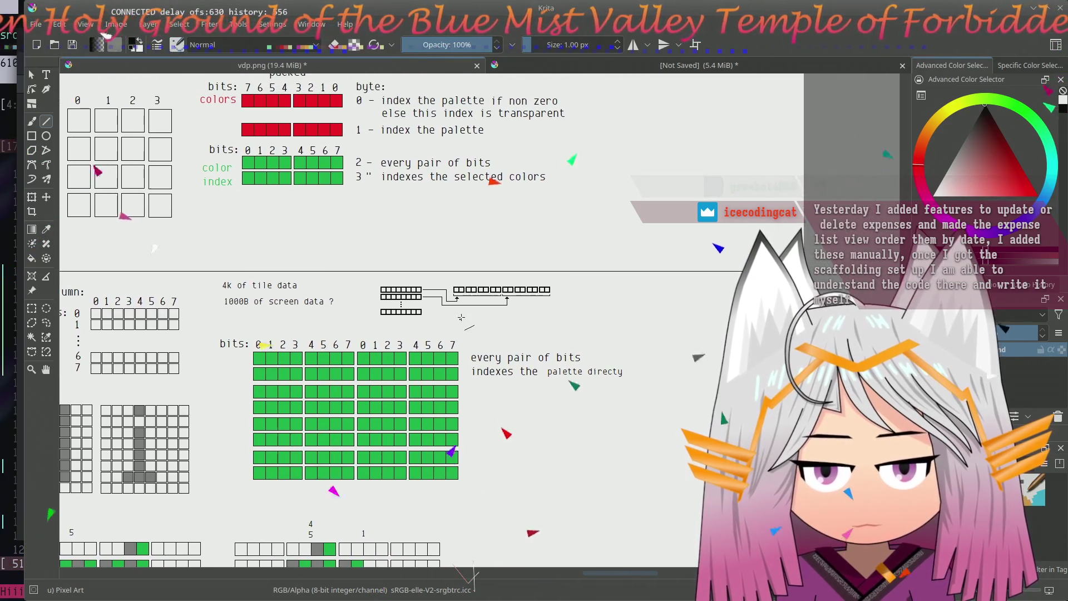
scroll(534, 296, "up", 2)
scroll(626, 175, "up", 2)
scroll(626, 175, "down", 2)
scroll(626, 175, "up", 1)
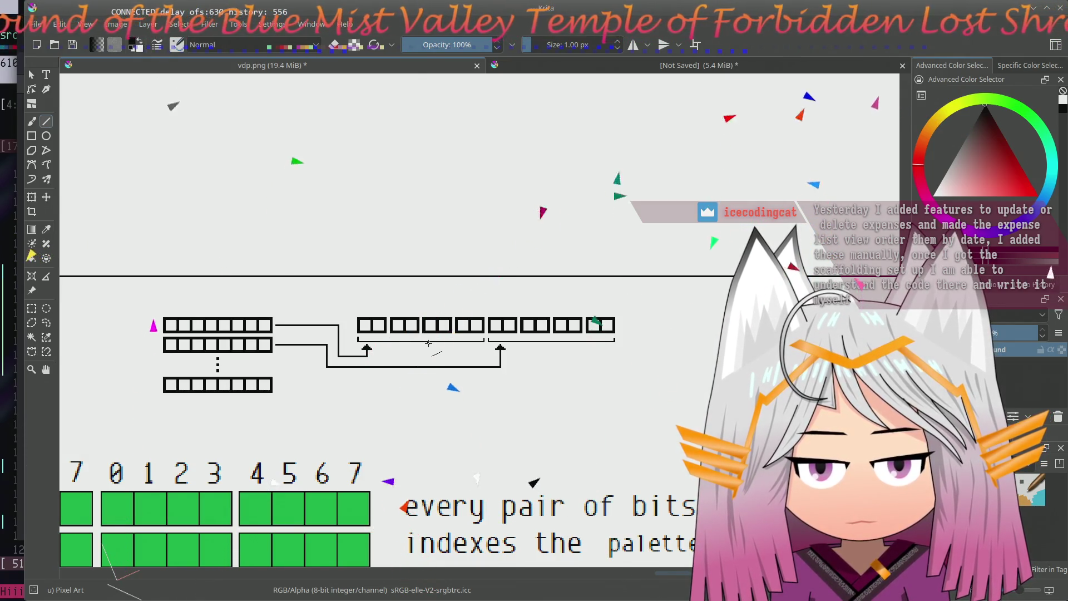
mouse_move(287, 350)
left_mouse_down()
mouse_move(361, 323)
mouse_move(458, 213)
mouse_move(236, 424)
left_mouse_up()
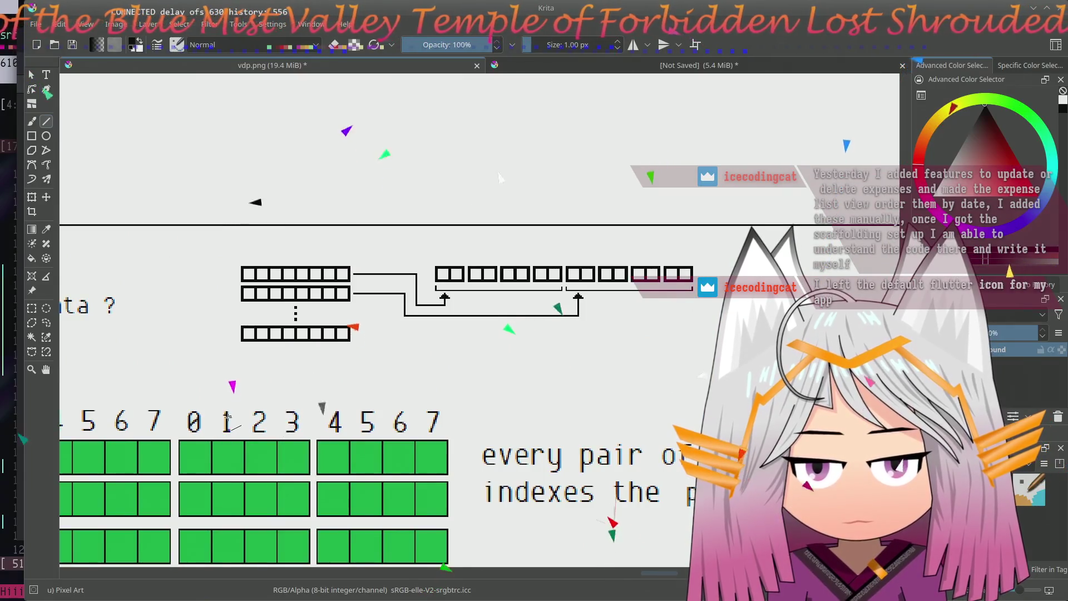
scroll(246, 350, "down", 1)
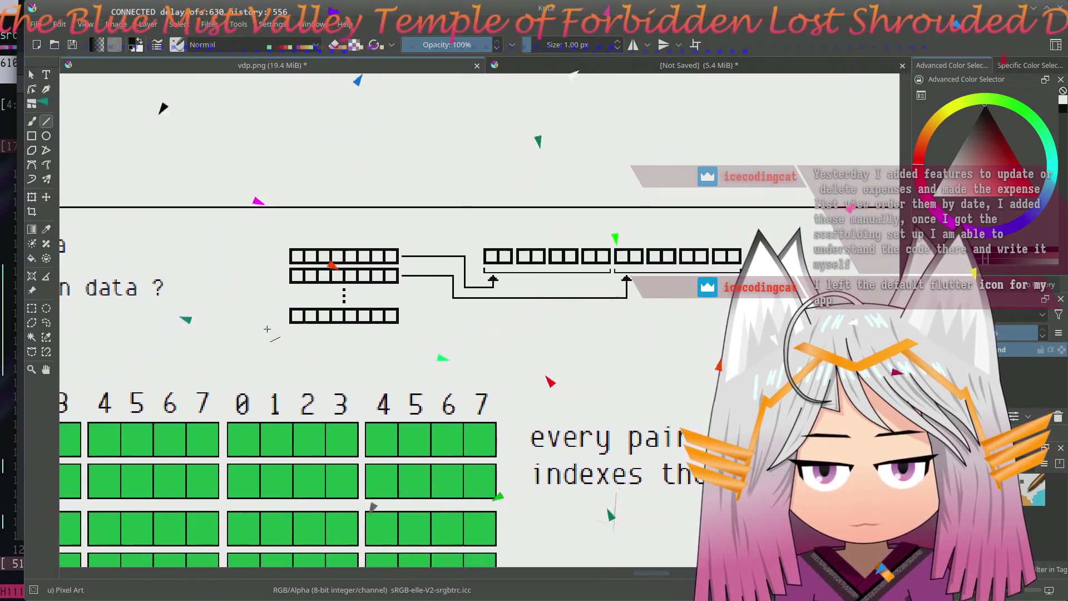
scroll(259, 342, "down", 2)
scroll(271, 334, "down", 2)
scroll(283, 329, "down", 1)
left_click_drag(283, 329, 305, 320)
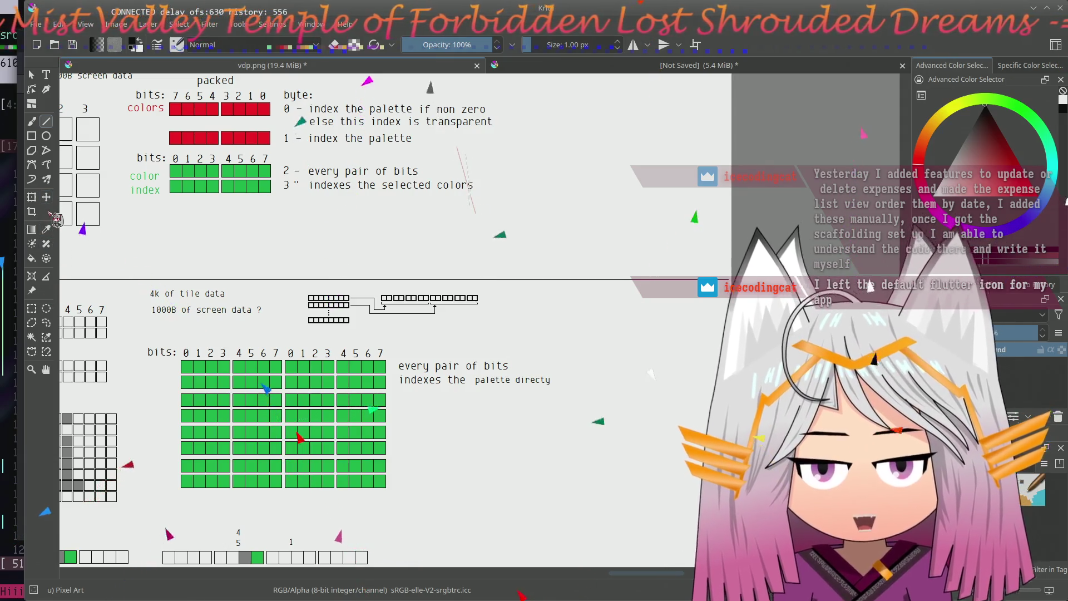
- Place a placeholder text shape beside the byte-row diagram and arrange the Text Properties docker
left_click(47, 74)
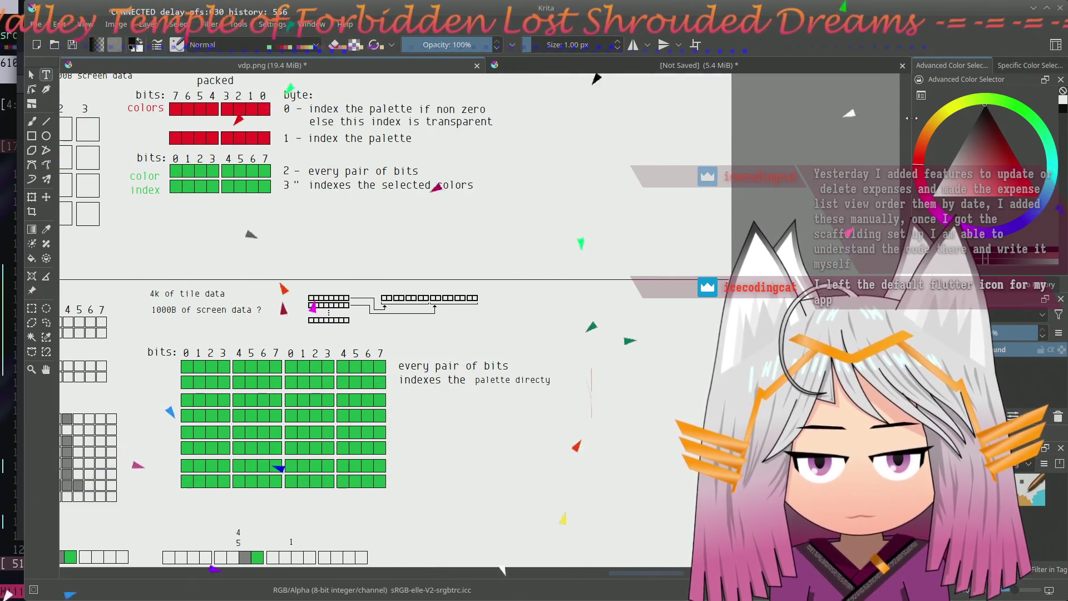
left_click(298, 308)
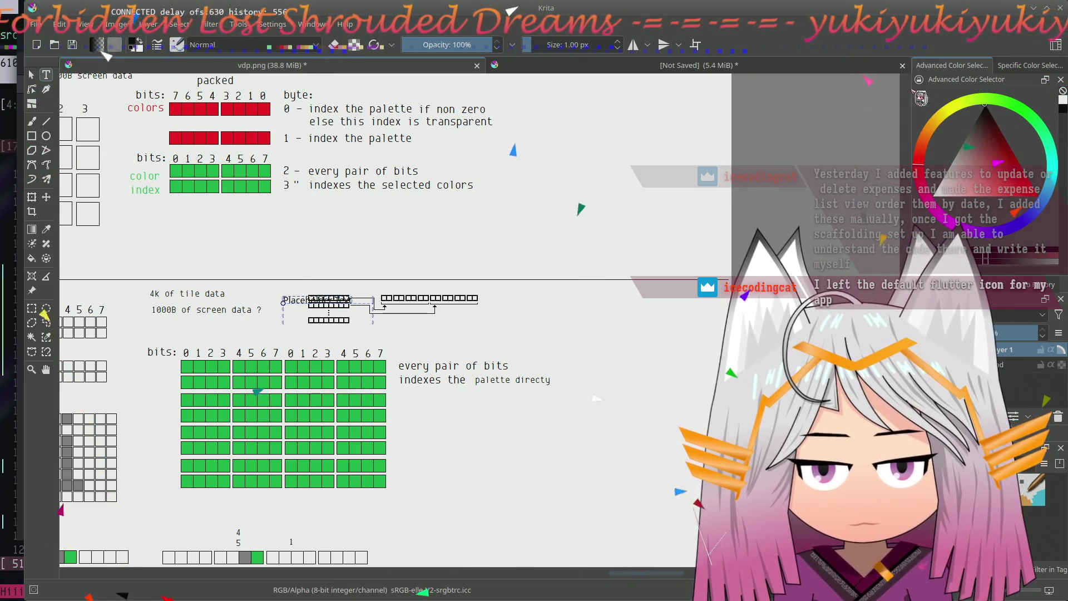
left_click_drag(917, 131, 895, 122)
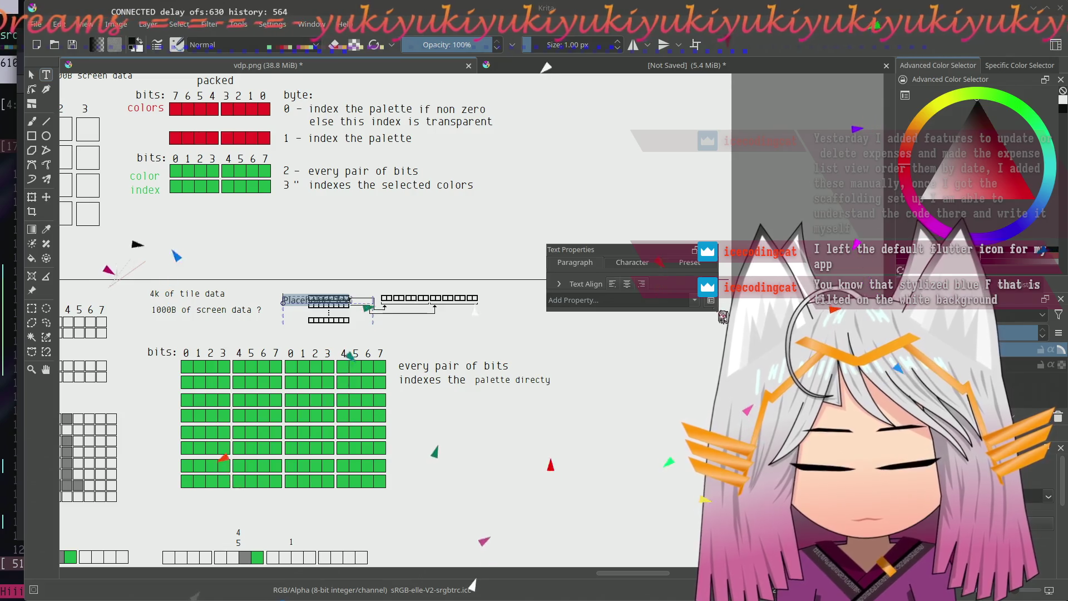
left_click_drag(650, 252, 614, 175)
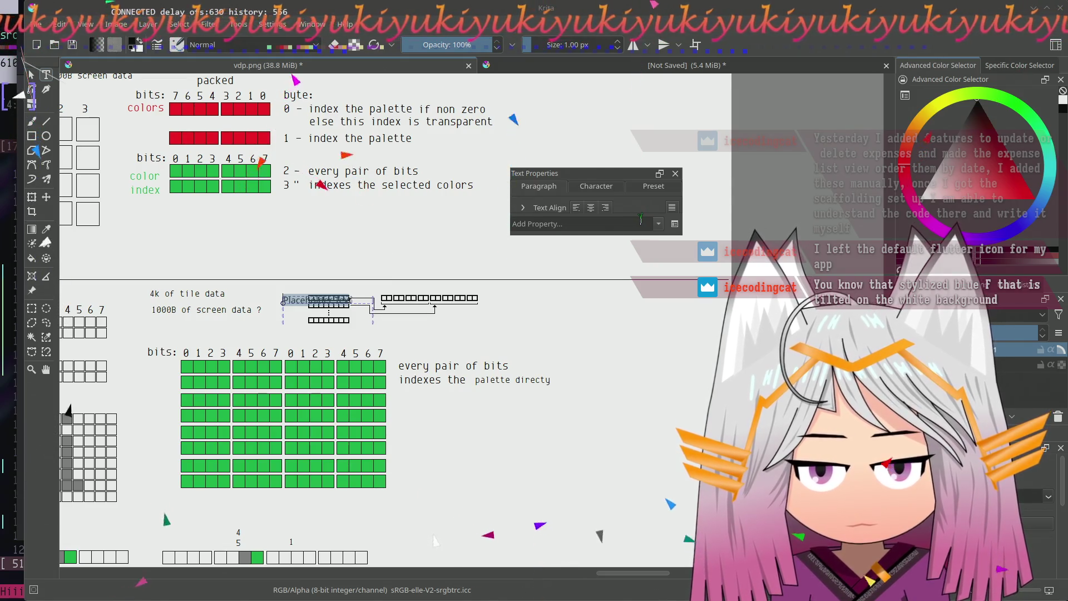
mouse_move(682, 219)
left_mouse_down()
mouse_move(773, 222)
mouse_move(712, 220)
left_mouse_up()
- Enlarge the Text Properties docker and browse its character, paragraph and alignment settings
left_click(627, 186)
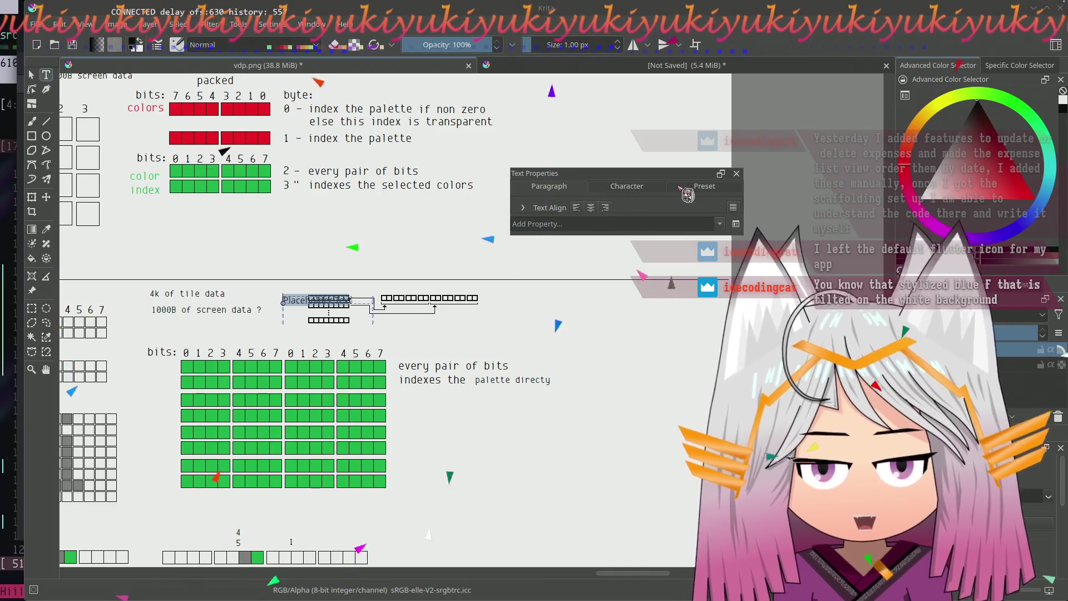
left_click(569, 192)
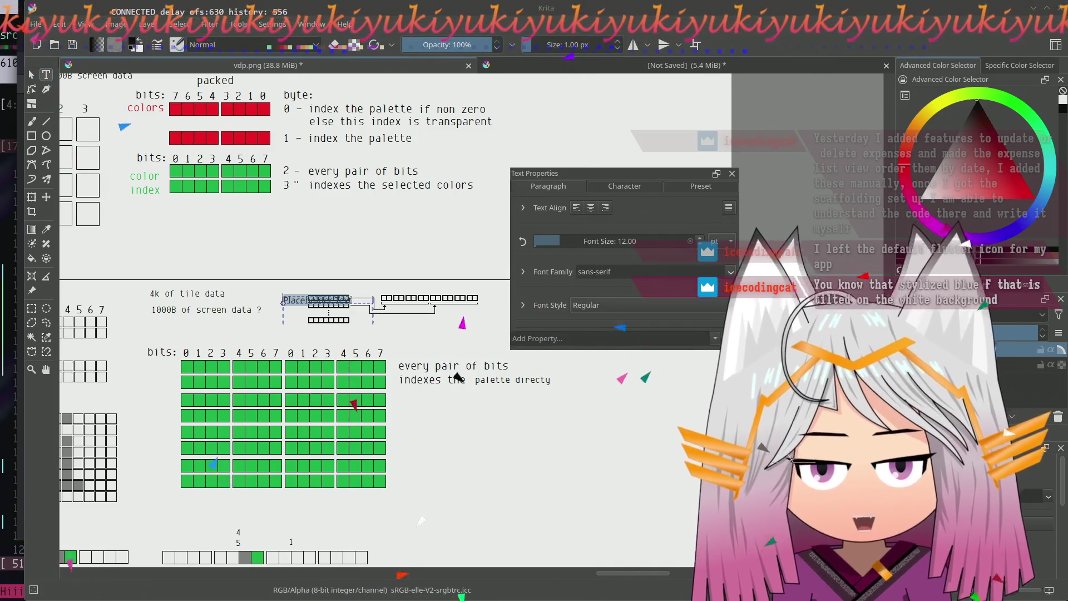
left_click_drag(728, 234, 759, 421)
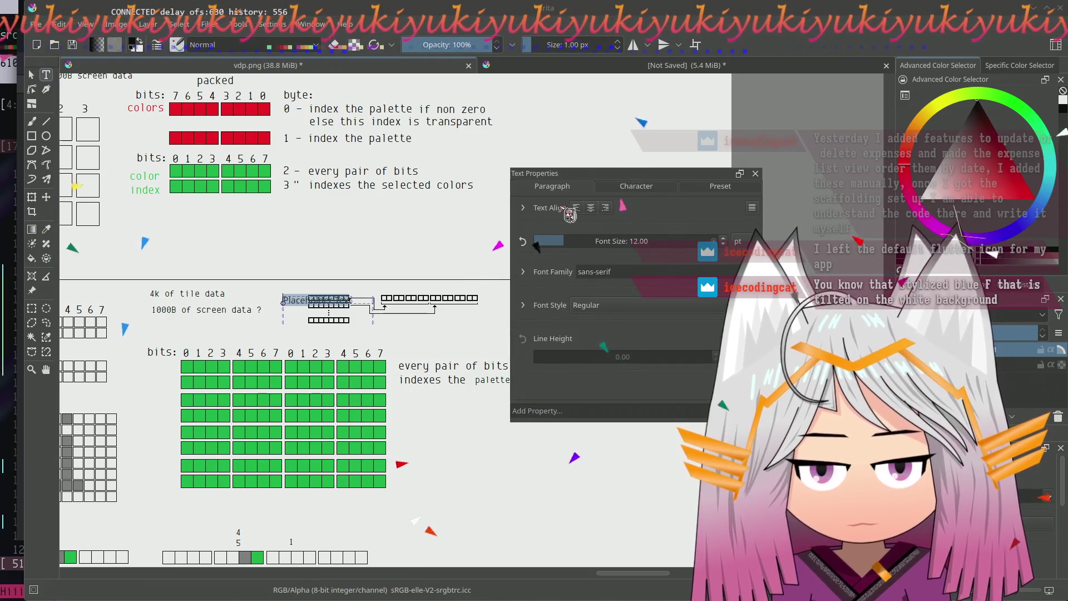
left_click(523, 209)
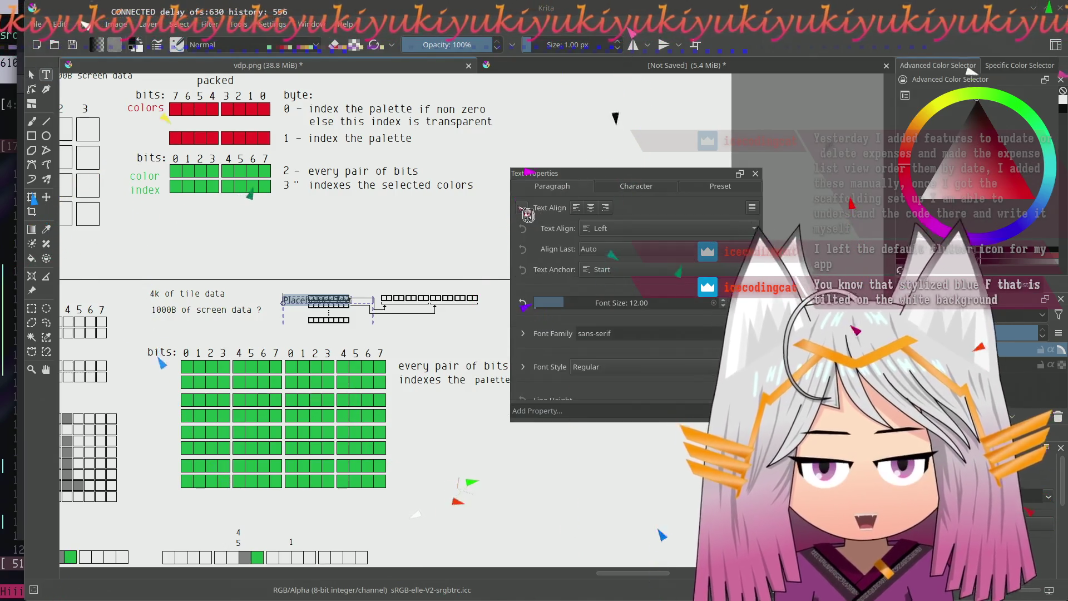
left_click(523, 208)
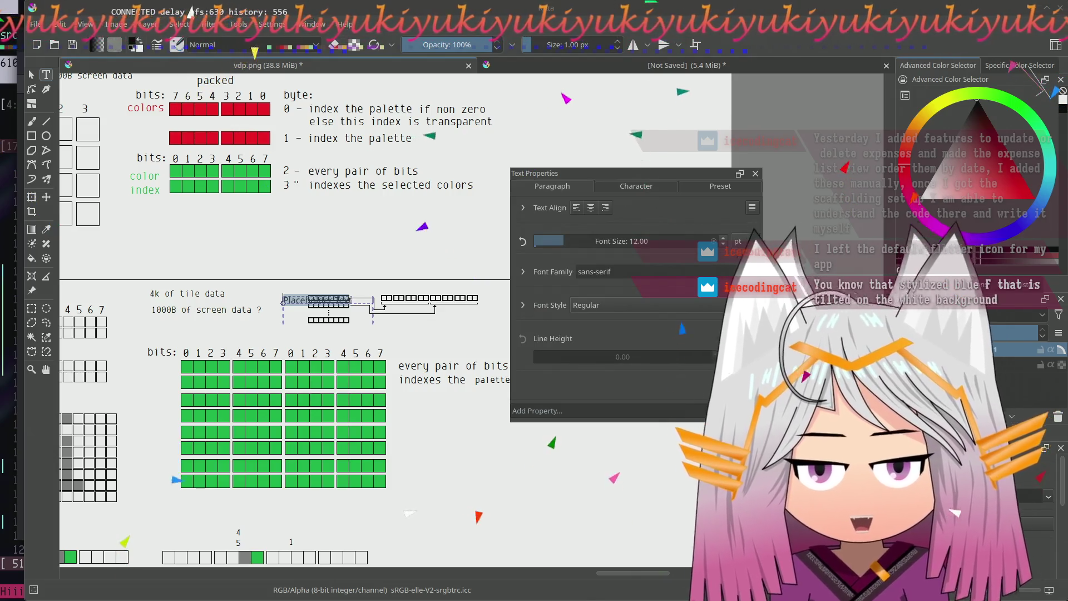
- Set the label's font family to Envy Code R and select the placeholder text for editing
left_click(638, 272)
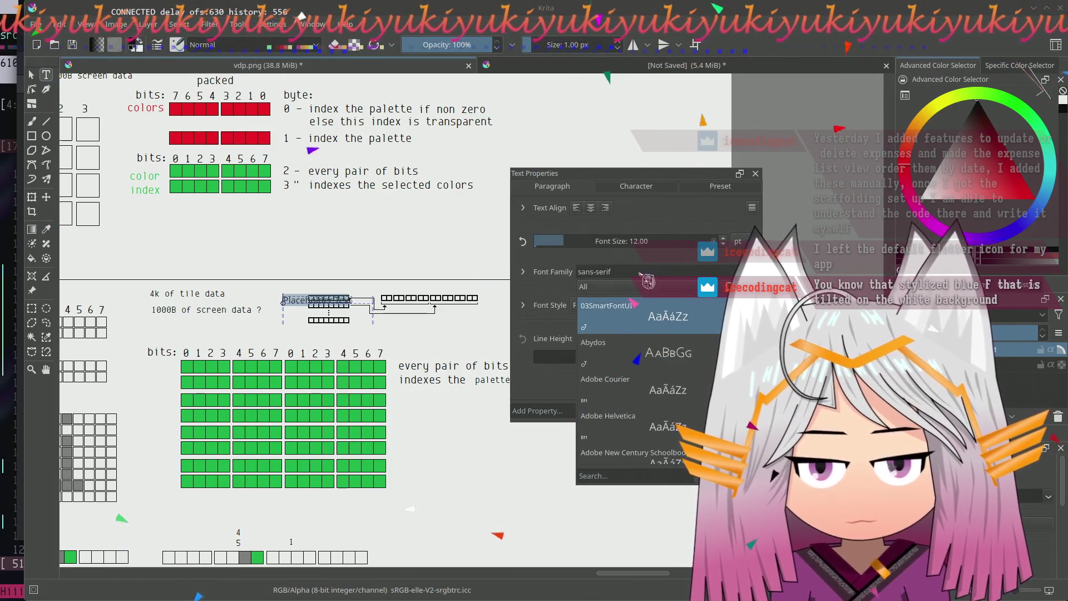
scroll(644, 351, "down", 3)
scroll(643, 366, "down", 3)
scroll(643, 366, "down", 3)
scroll(644, 366, "down", 3)
scroll(644, 366, "down", 3)
scroll(645, 369, "down", 3)
scroll(647, 374, "down", 3)
scroll(651, 379, "down", 3)
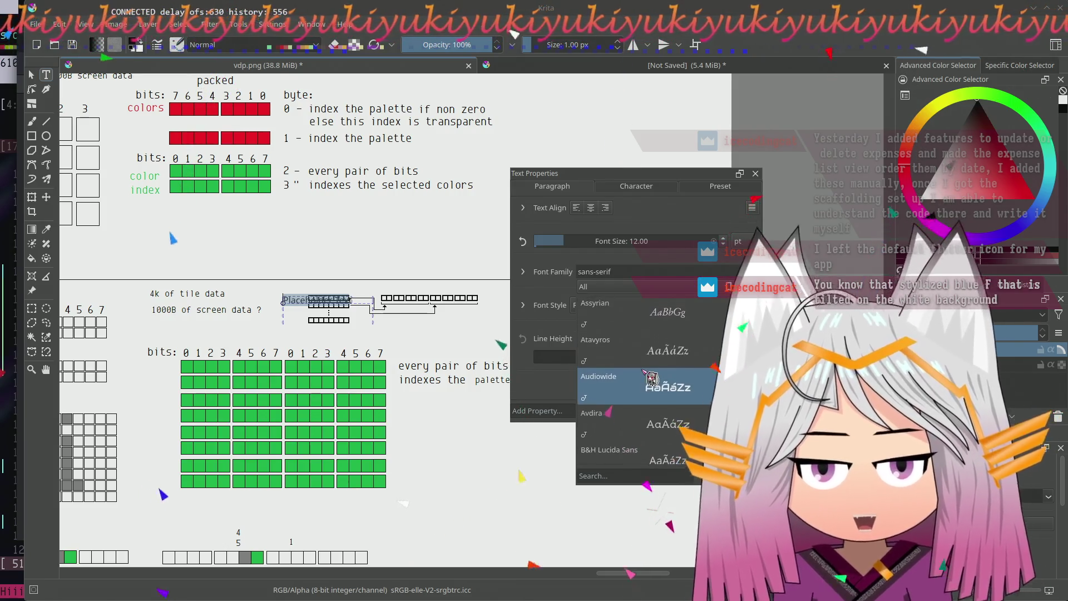
scroll(651, 378, "down", 3)
scroll(652, 377, "down", 3)
scroll(655, 374, "down", 3)
scroll(658, 373, "down", 3)
scroll(657, 371, "down", 1)
scroll(659, 376, "down", 1)
scroll(659, 383, "down", 1)
left_click(660, 384)
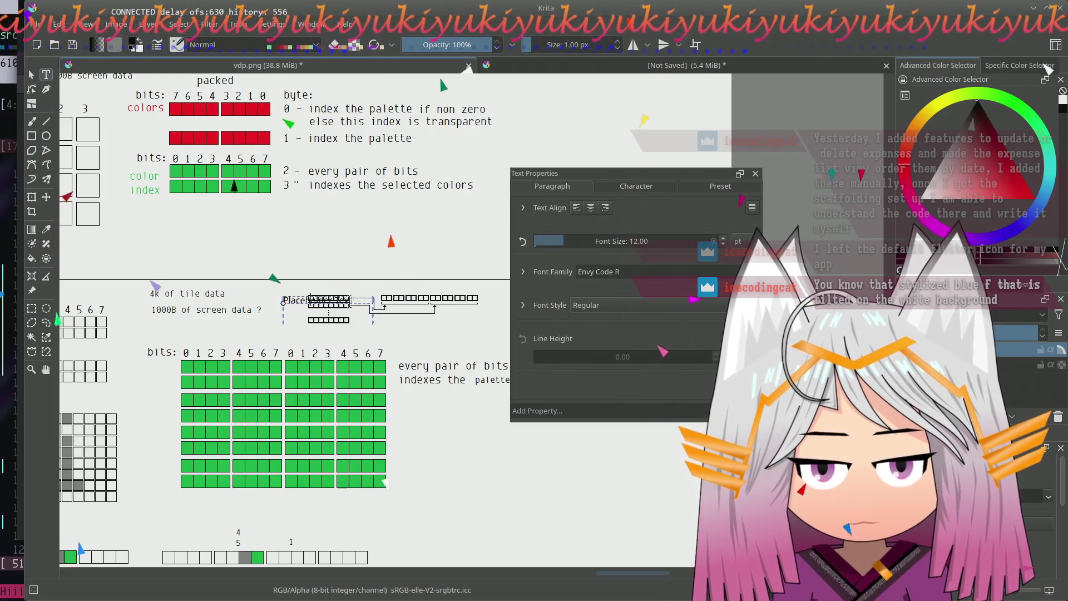
double_click(341, 296)
type("382")
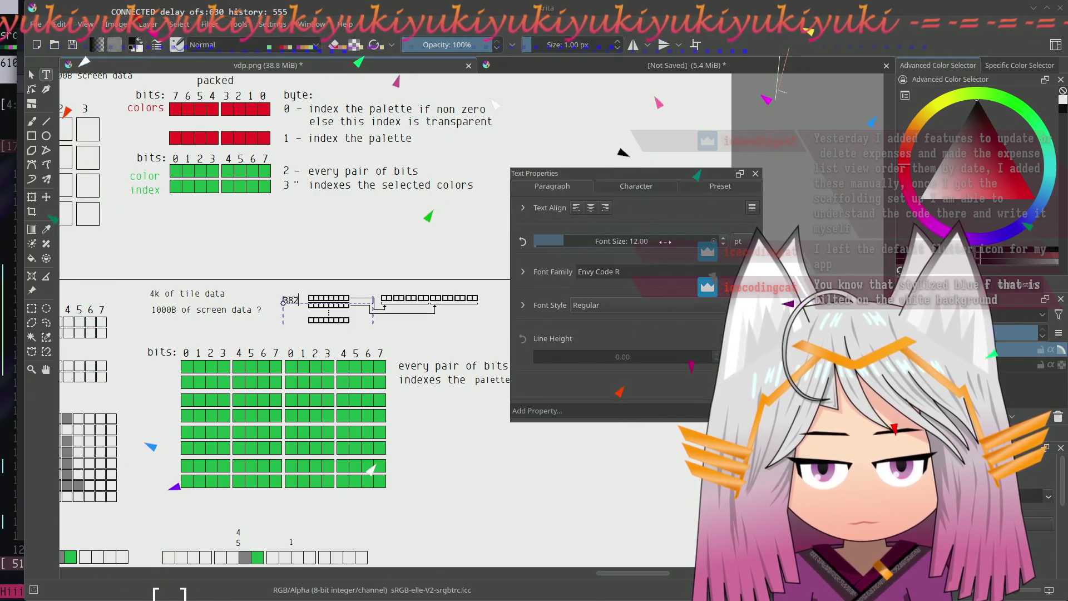
- Switch the font size unit to px and set the 382 label to 16 px
left_click_drag(667, 240, 589, 244)
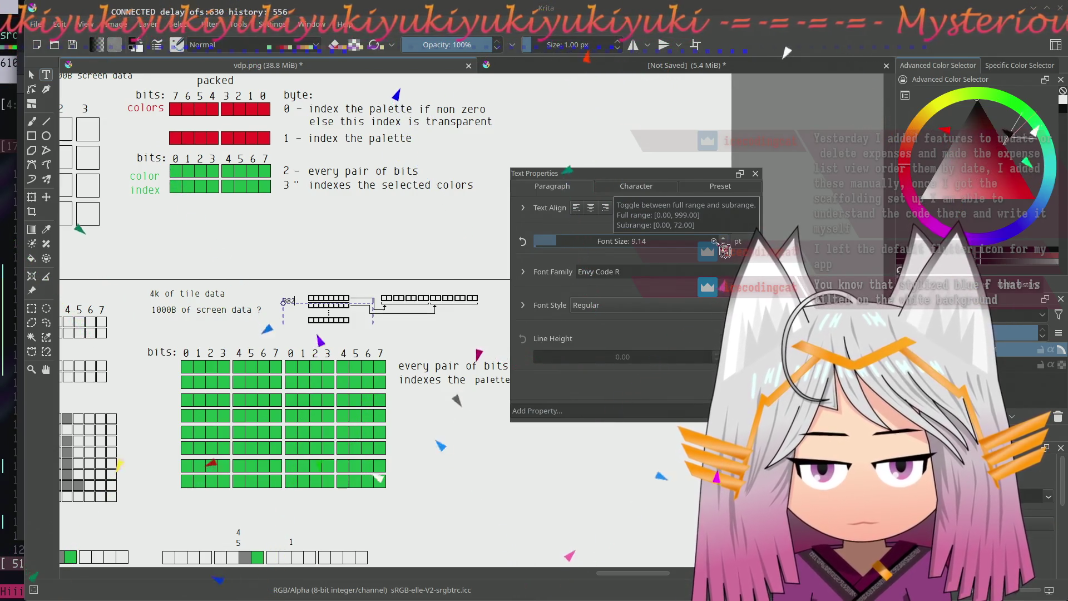
left_click(632, 241)
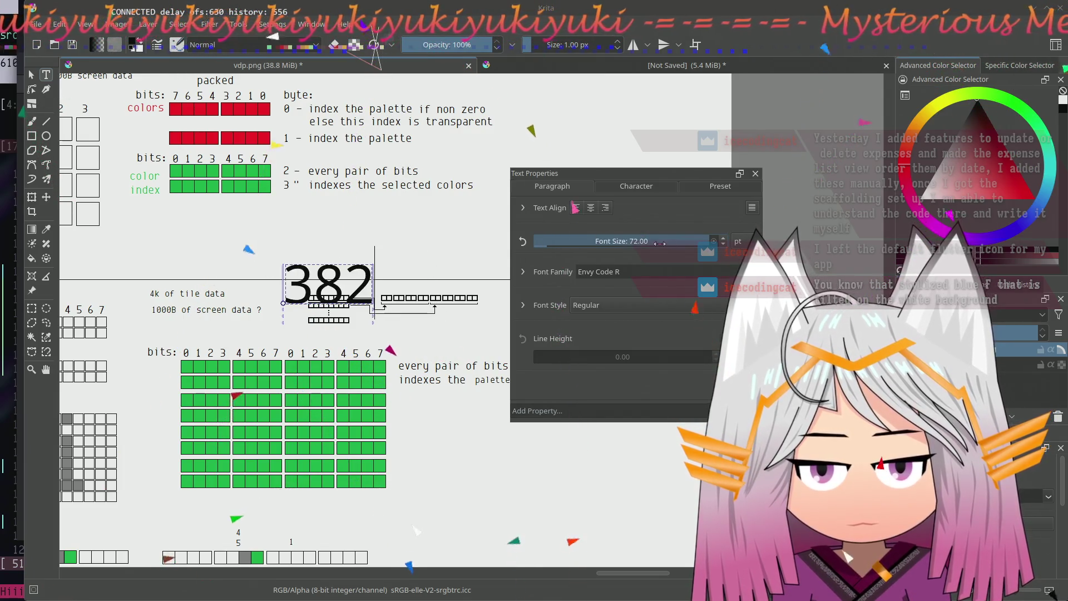
left_click(740, 247)
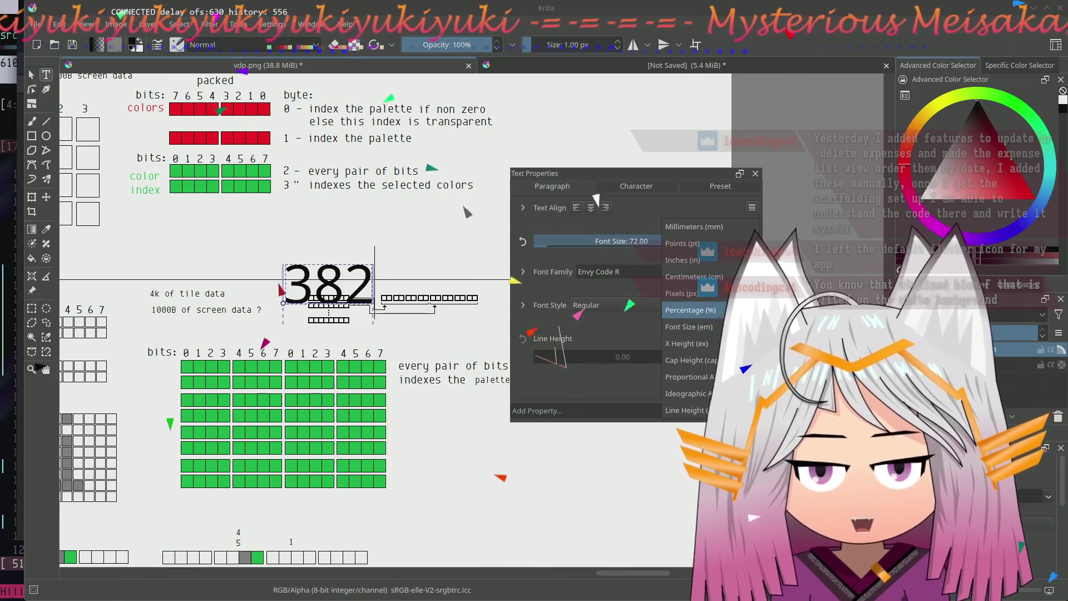
left_click(680, 293)
mouse_move(688, 241)
left_mouse_down()
mouse_move(568, 239)
mouse_move(626, 241)
left_mouse_up()
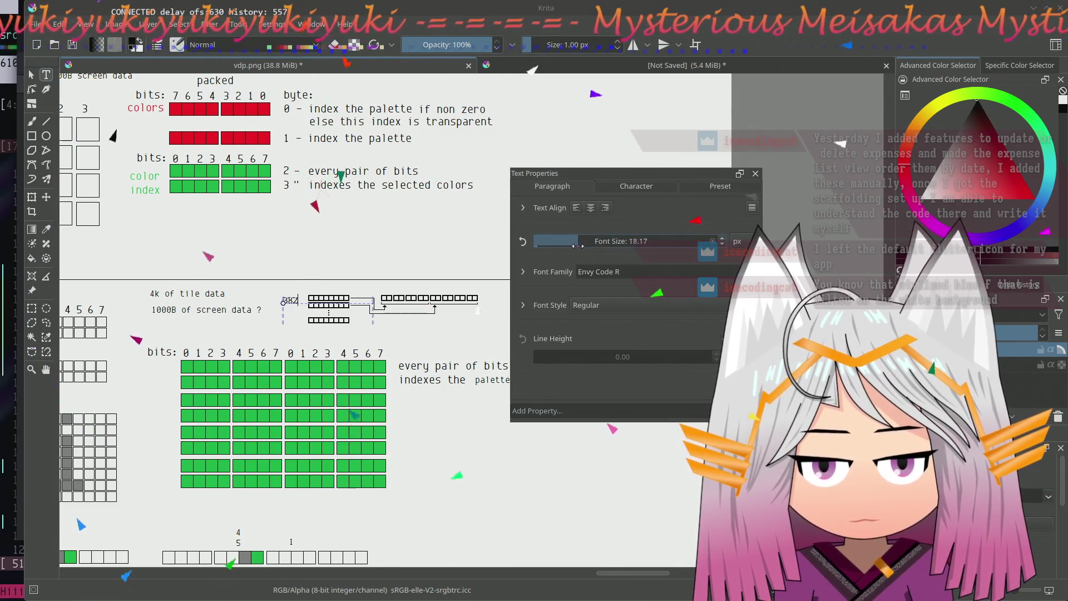
left_click(634, 241)
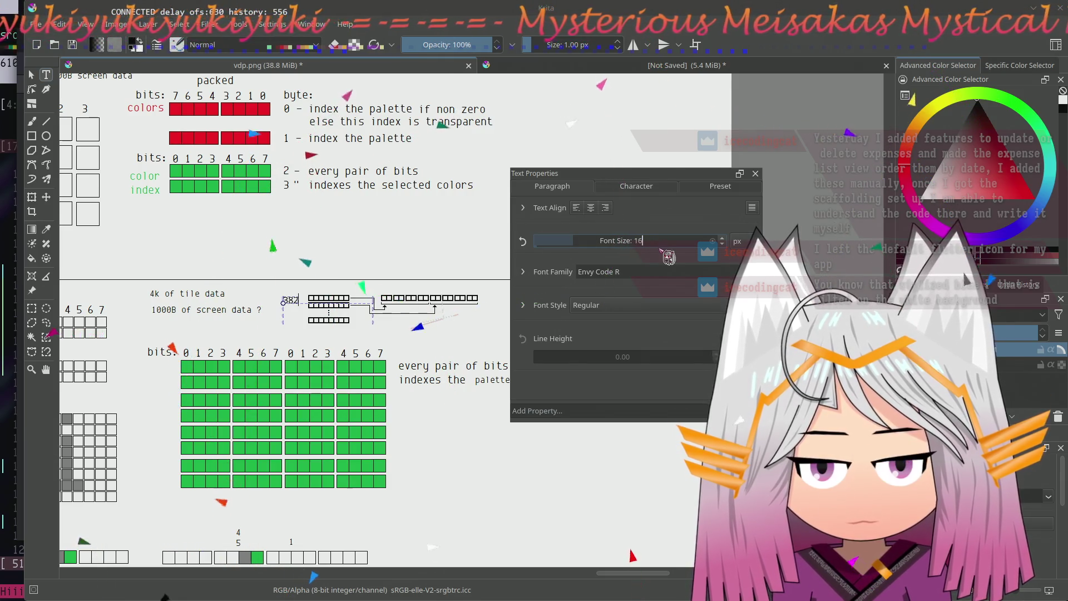
type("16")
key("Return")
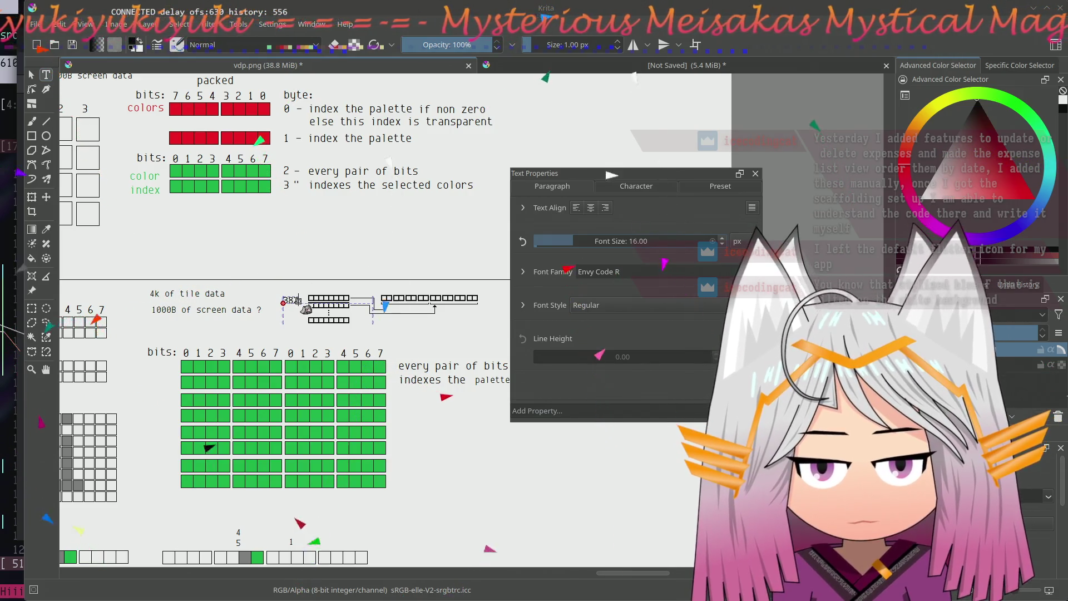
scroll(288, 300, "up", 4)
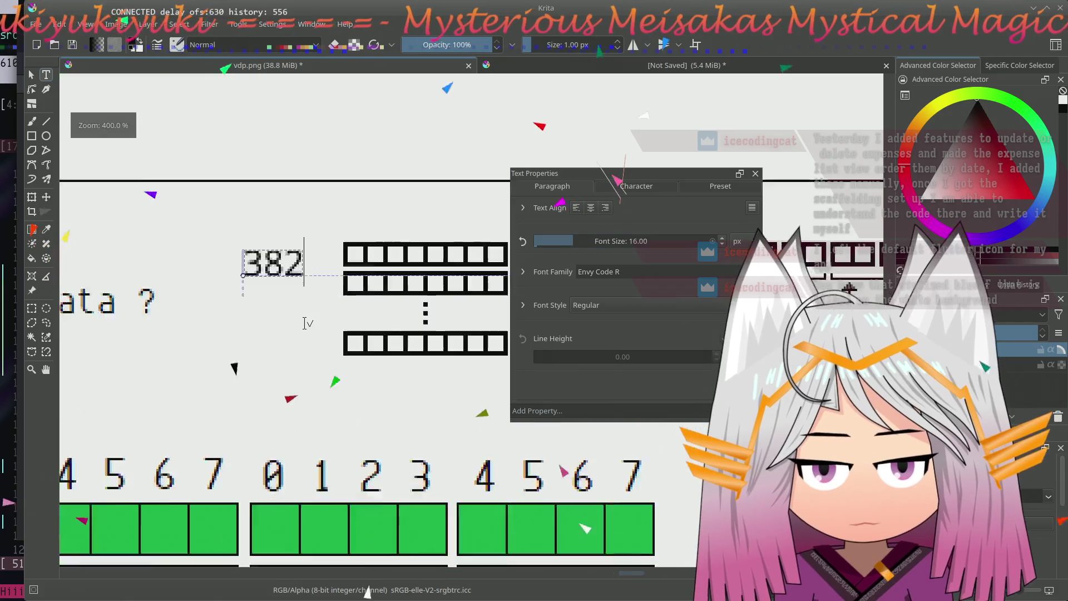
scroll(300, 342, "up", 1)
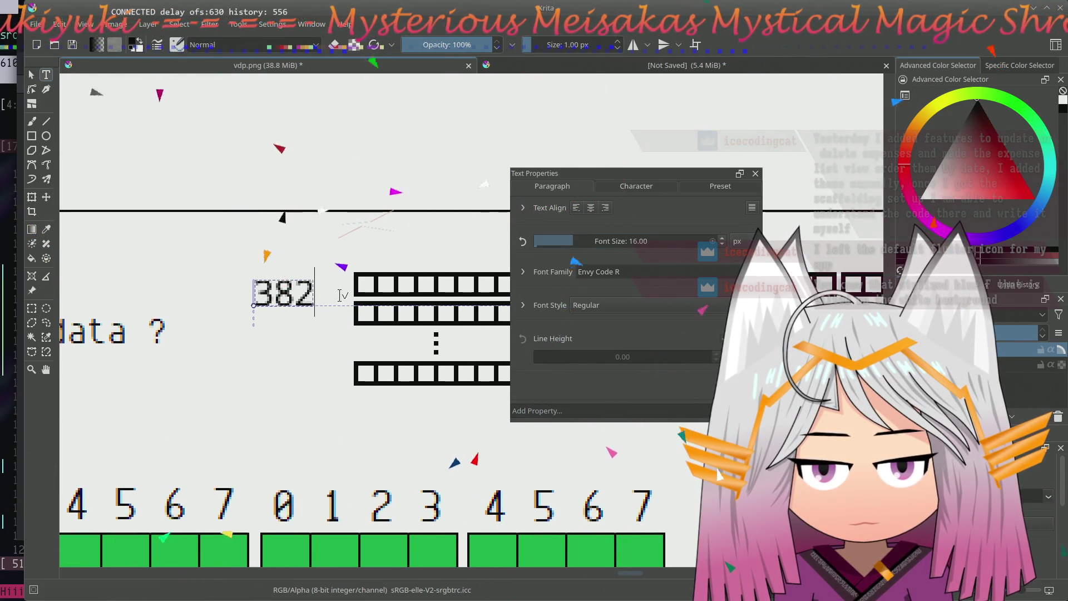
scroll(300, 334, "down", 3)
scroll(318, 251, "down", 3)
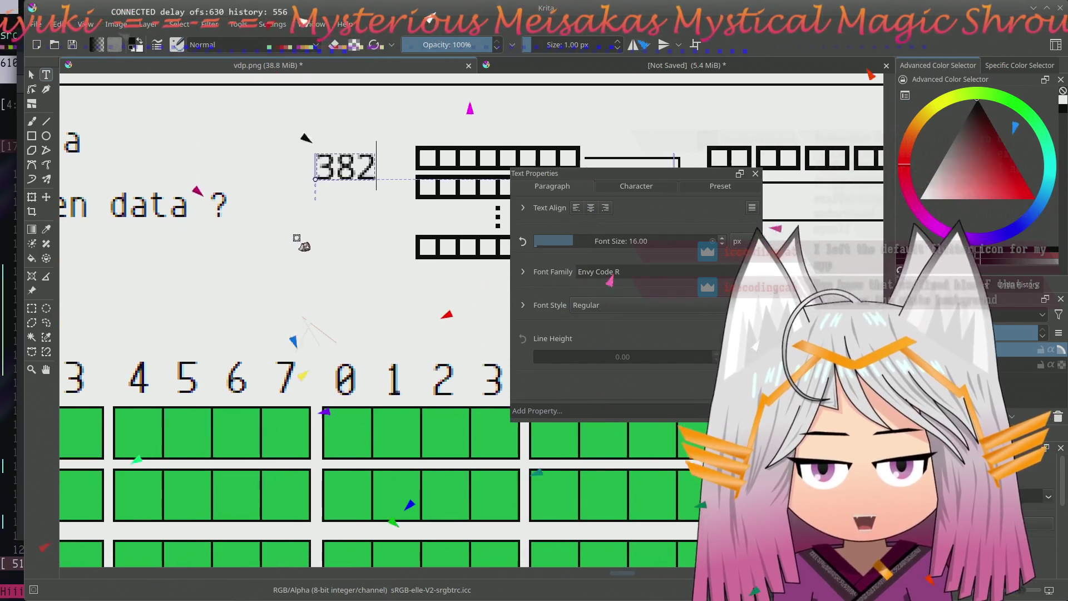
- Drag the 382 label onto the digit row and raise its size to 18 px
left_click_drag(330, 190, 147, 404)
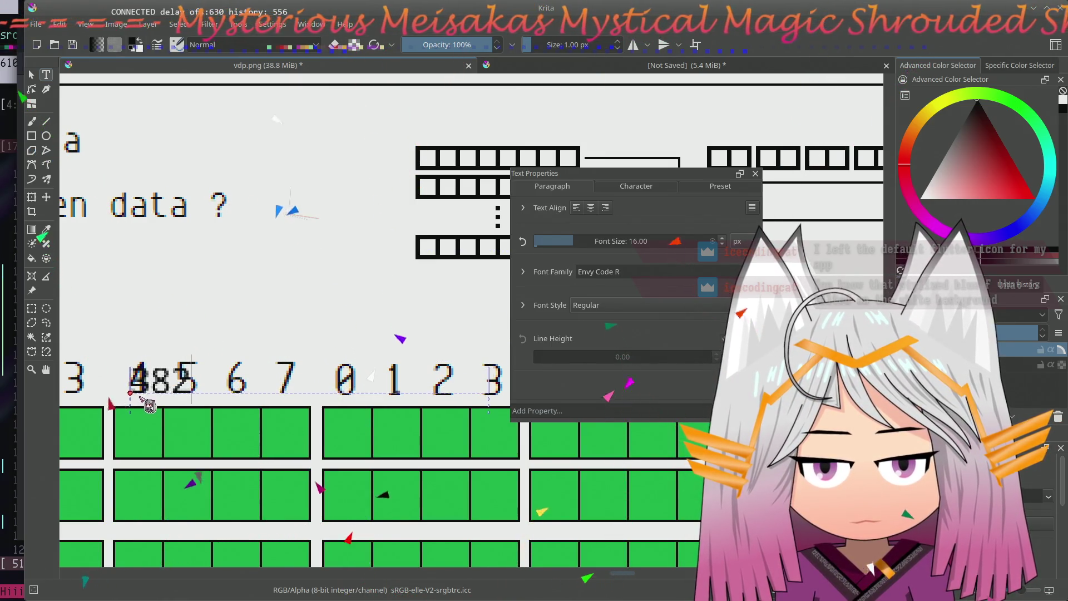
mouse_move(148, 404)
left_mouse_down()
mouse_move(191, 381)
mouse_move(188, 336)
mouse_move(147, 403)
mouse_move(221, 304)
left_mouse_up()
left_click(638, 241)
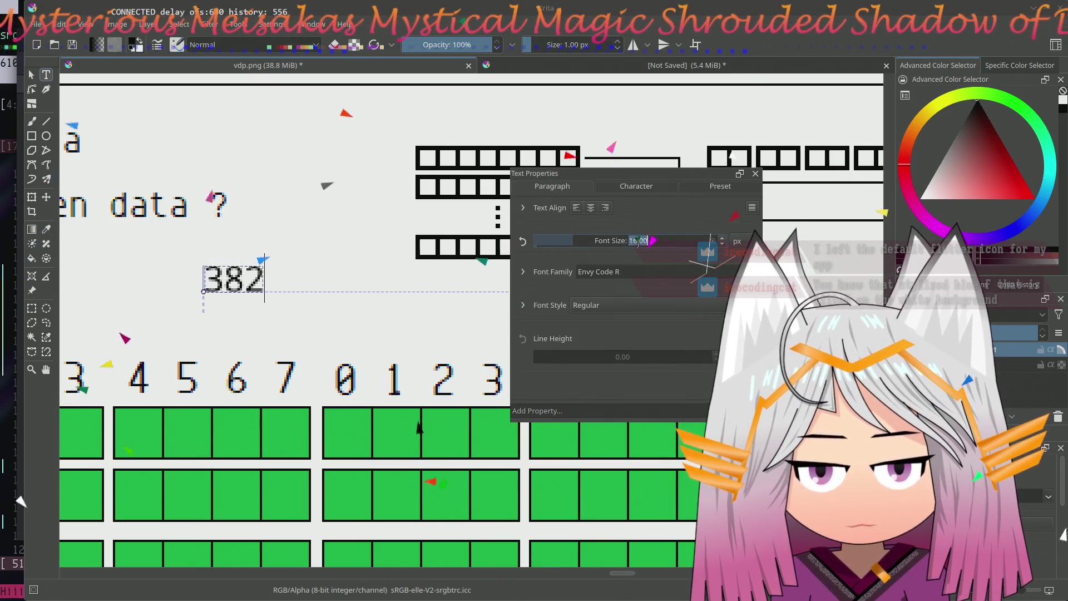
type("18")
key("Return")
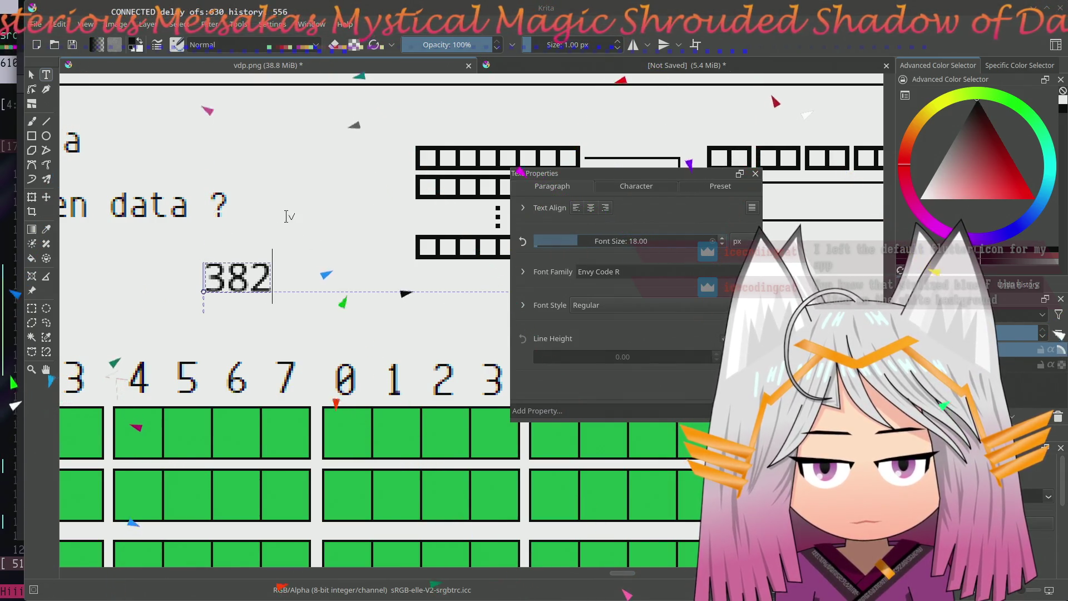
- Nudge the label around the digits, undo the last move, and set it to 19 px
left_click_drag(220, 300, 208, 301)
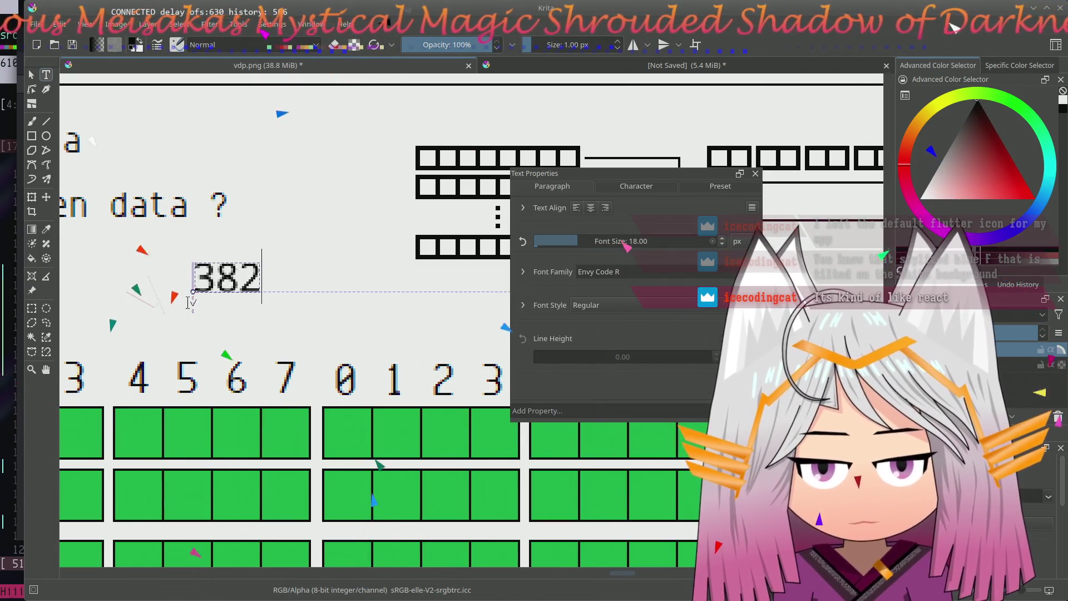
left_click_drag(205, 308, 153, 411)
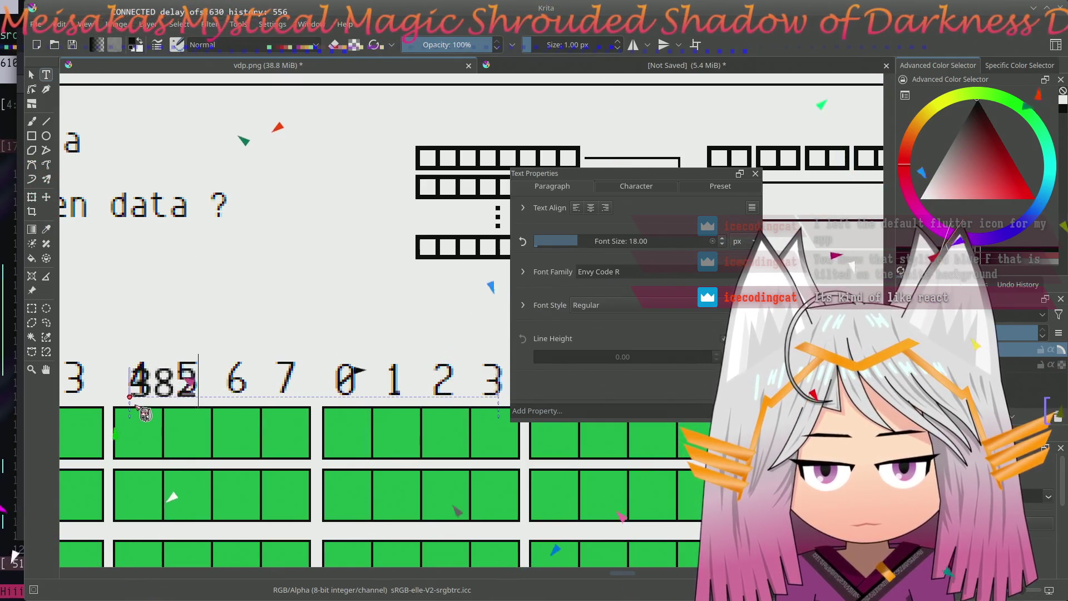
left_click_drag(153, 411, 146, 409)
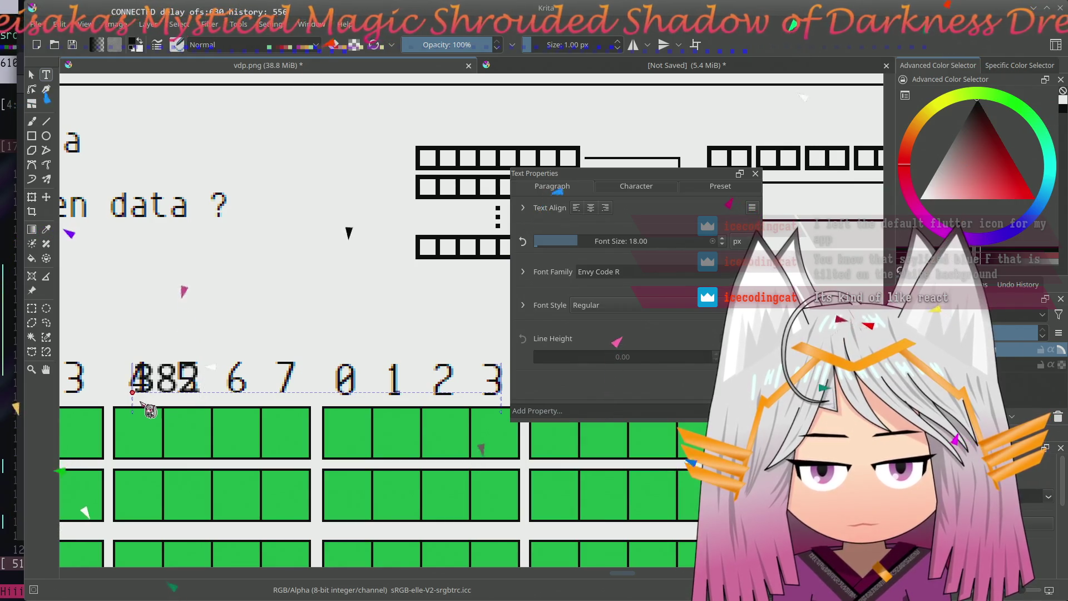
key("ctrl+z")
double_click(621, 240)
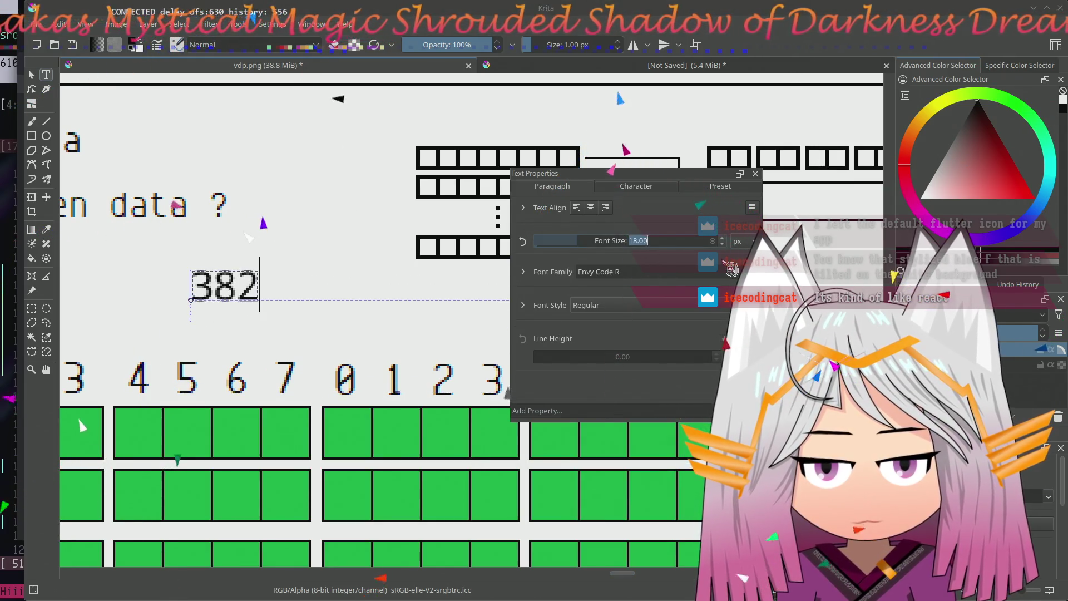
type("19")
key("Return")
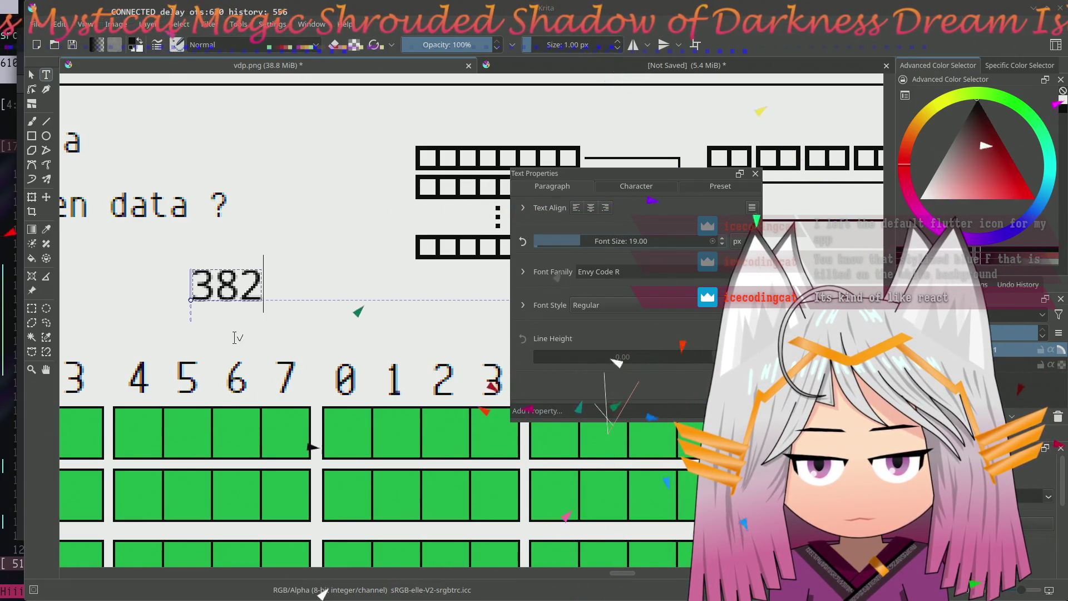
- Position the 19 px label just above the 4 5 6 7 digit row
mouse_move(194, 303)
left_mouse_down()
mouse_move(146, 405)
mouse_move(199, 408)
left_mouse_up()
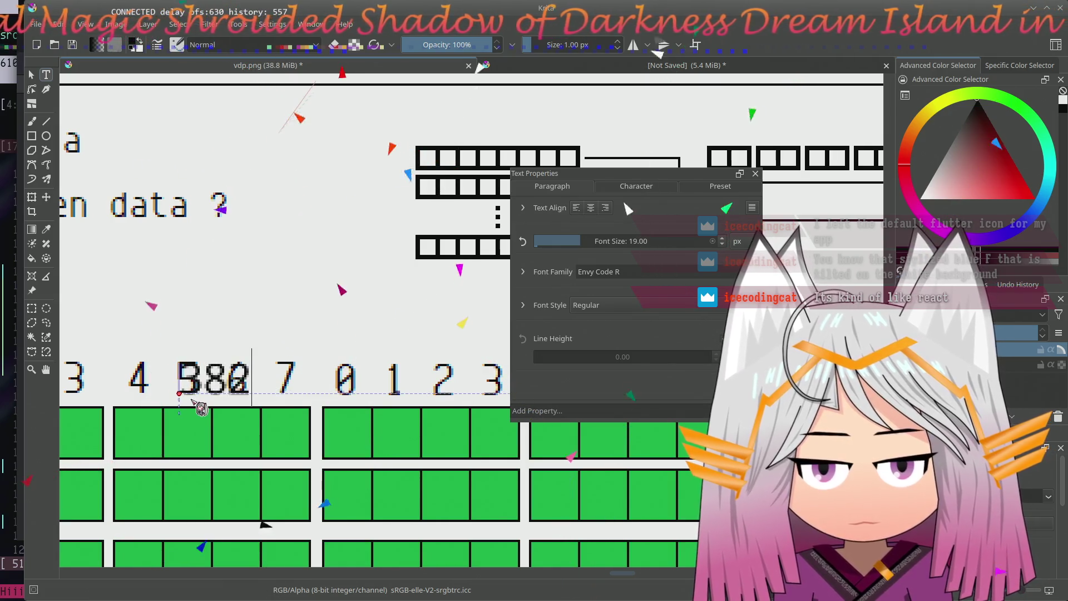
mouse_move(200, 408)
left_mouse_down()
mouse_move(322, 407)
mouse_move(357, 380)
mouse_move(341, 355)
mouse_move(273, 350)
mouse_move(253, 425)
mouse_move(213, 420)
mouse_move(180, 393)
mouse_move(195, 407)
mouse_move(229, 341)
left_mouse_up()
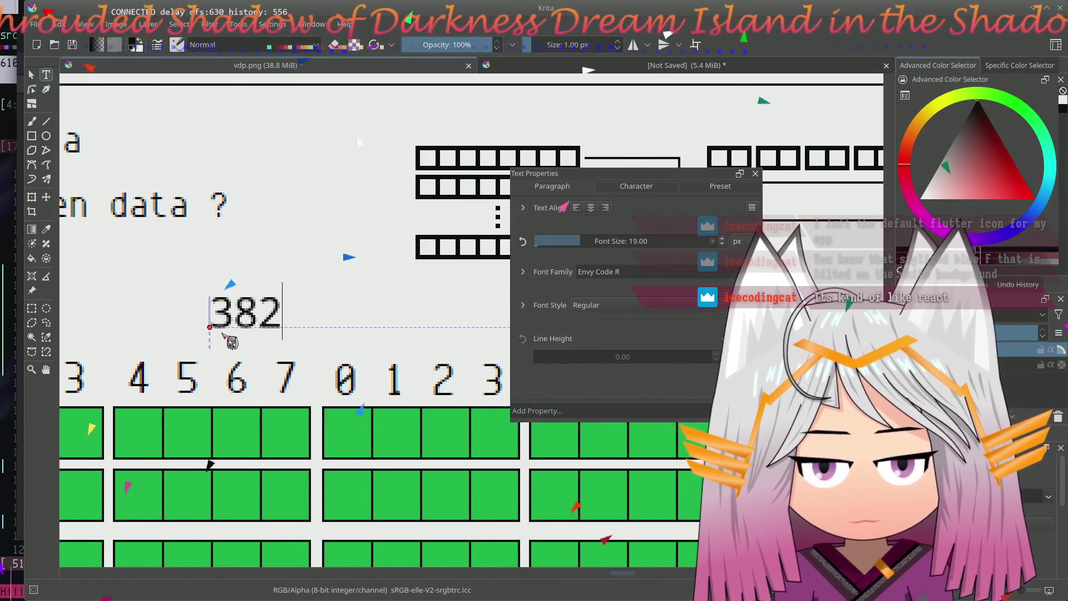
left_click(663, 188)
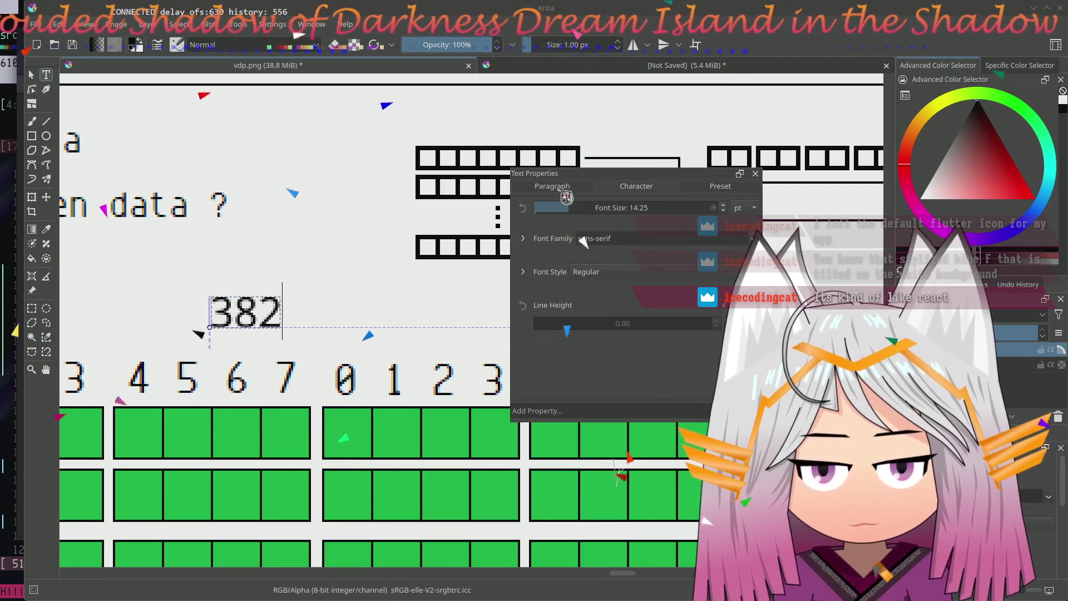
- Show the 382 label's character settings and select its last digit
left_click(565, 192)
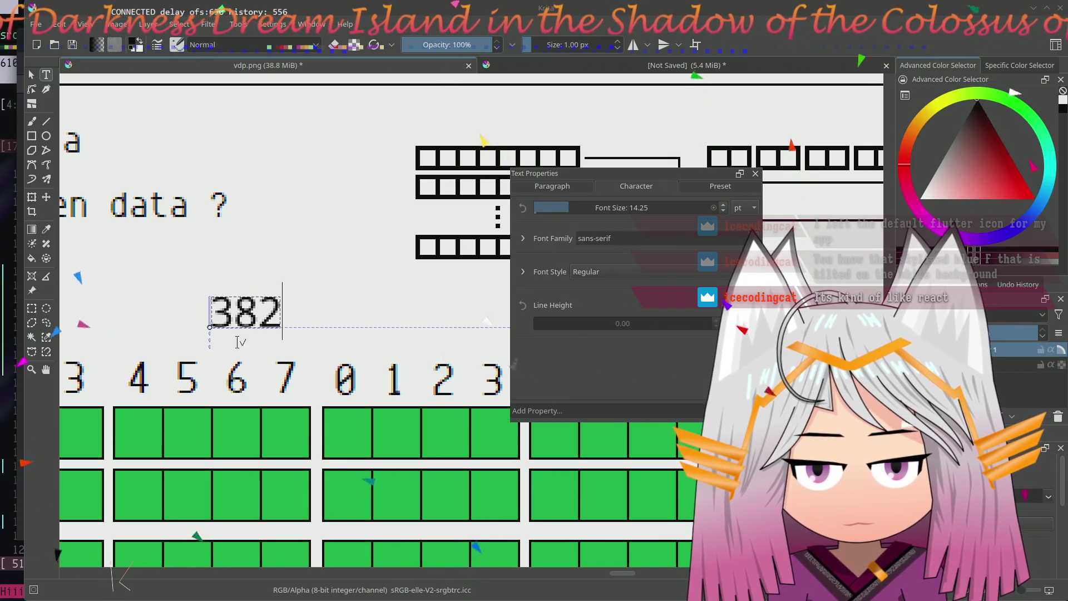
key("shift+Left")
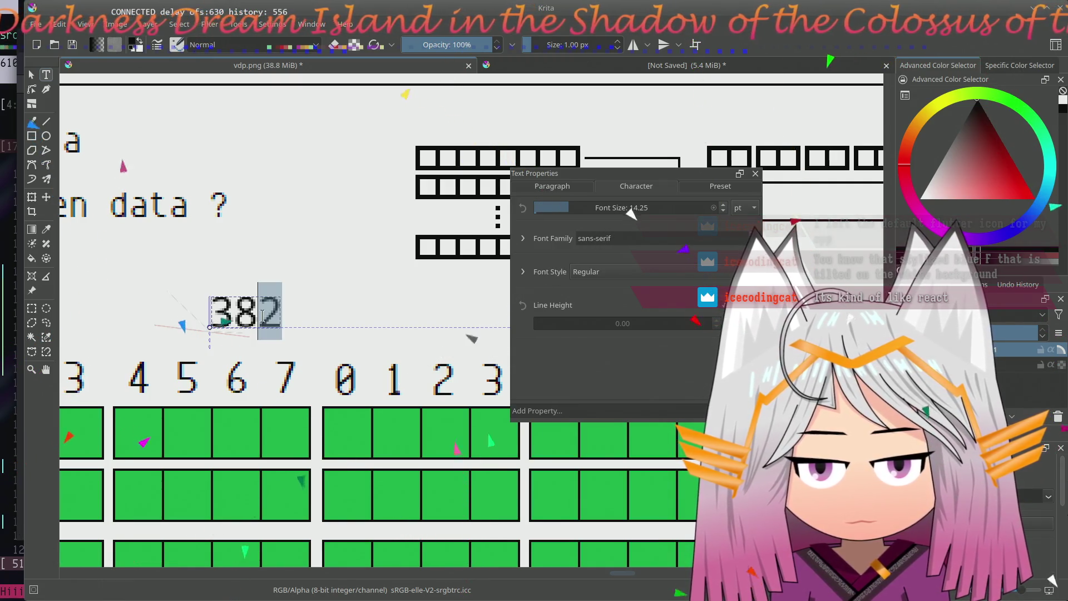
- Reselect the whole 382 text and reapply Envy Code R from the font family list
left_click(307, 313)
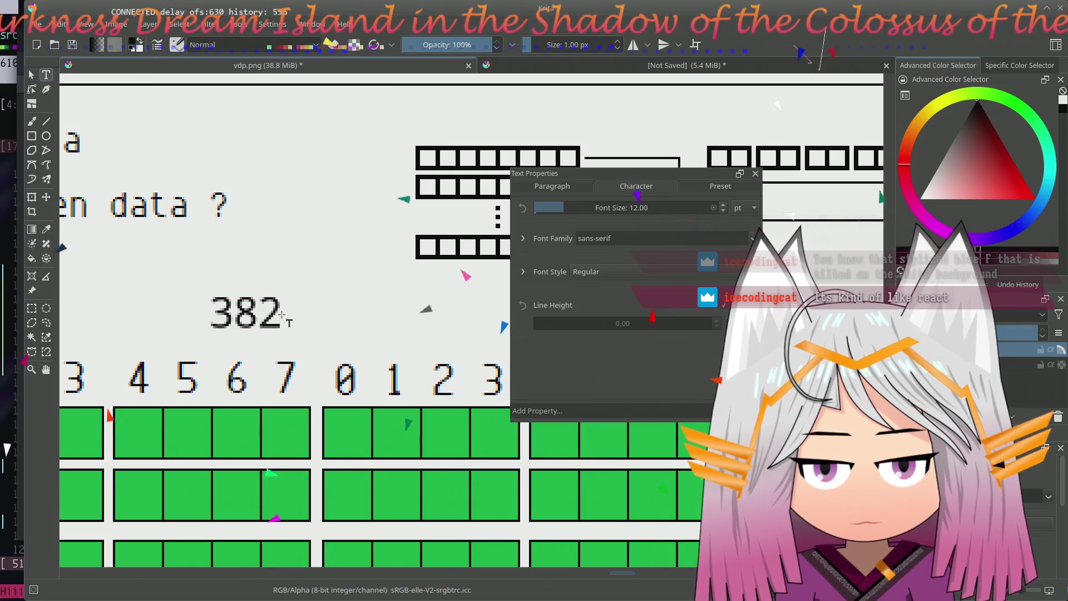
double_click(262, 316)
left_click(688, 237)
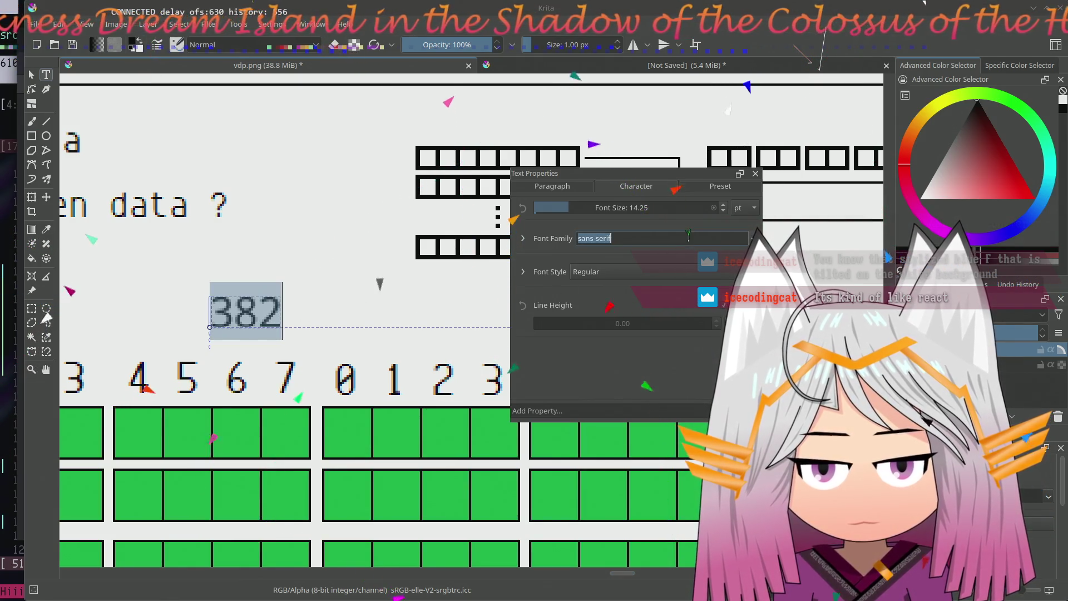
left_click(633, 240)
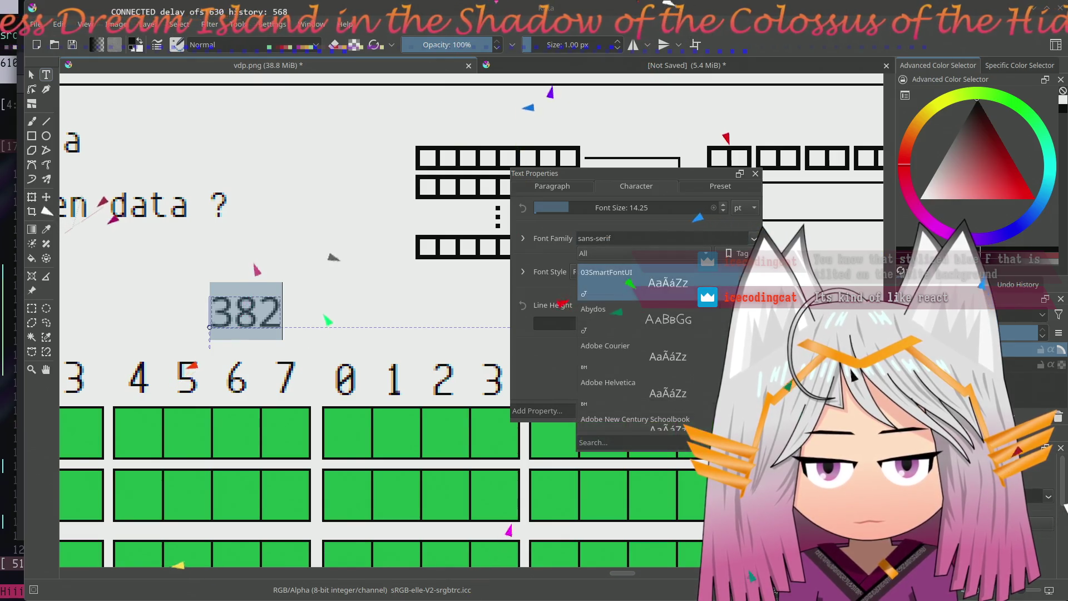
left_click(633, 243)
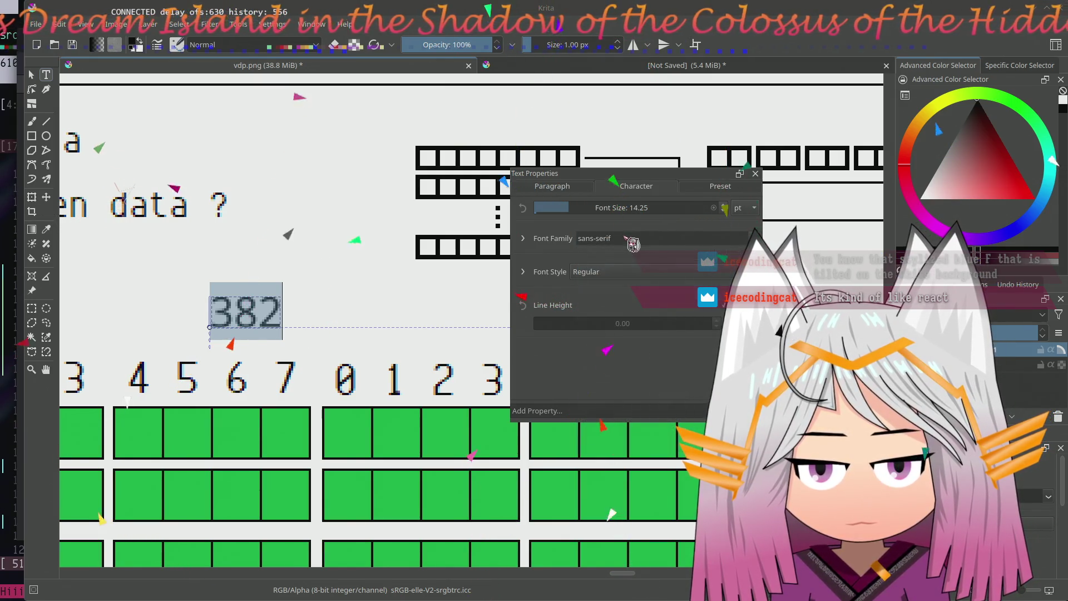
left_click(633, 243)
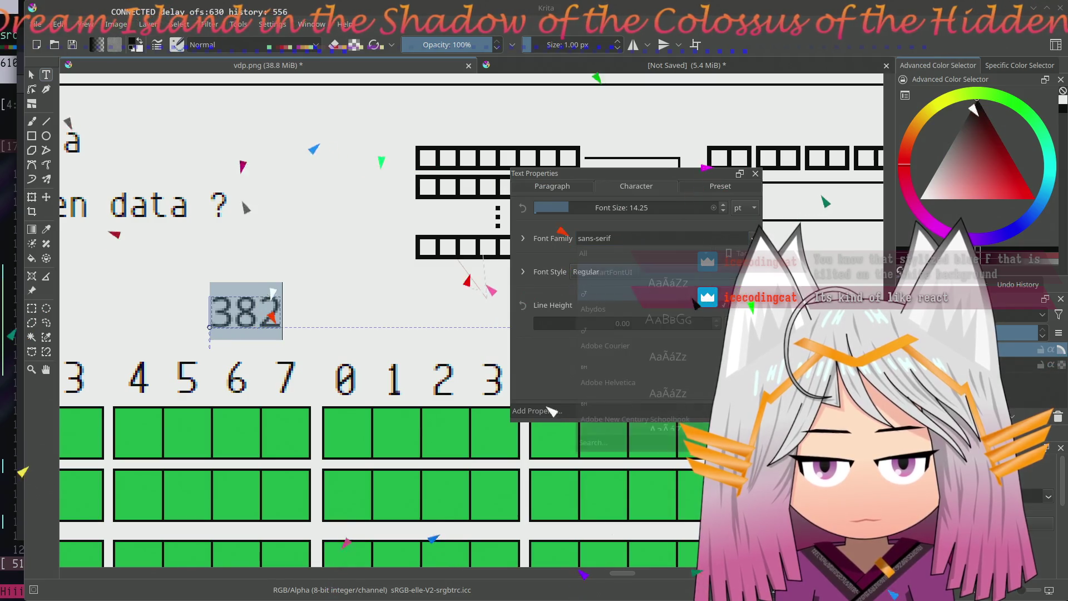
type("en")
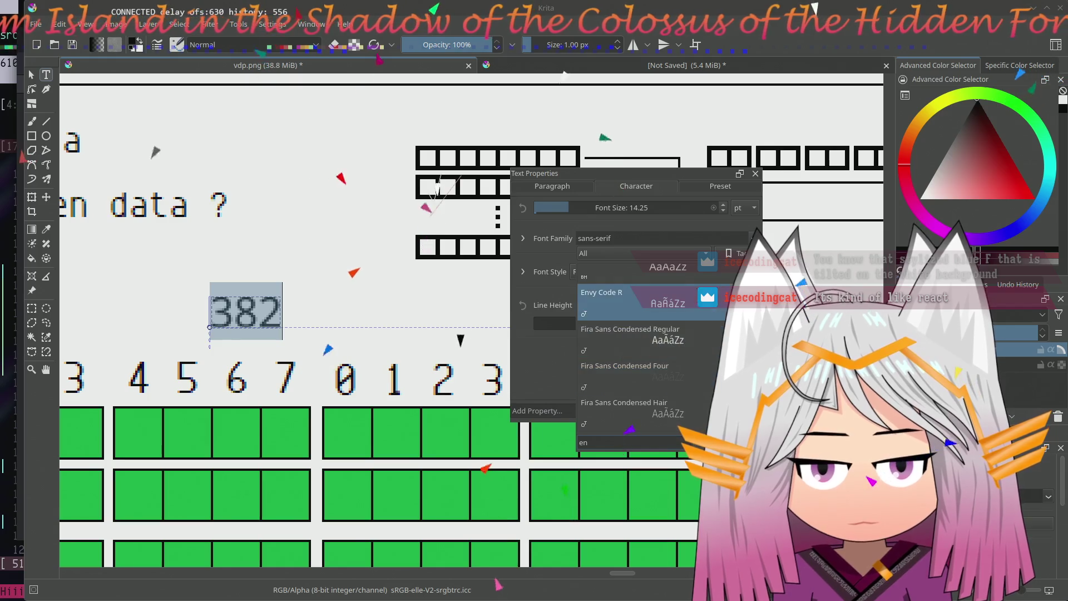
left_click(675, 322)
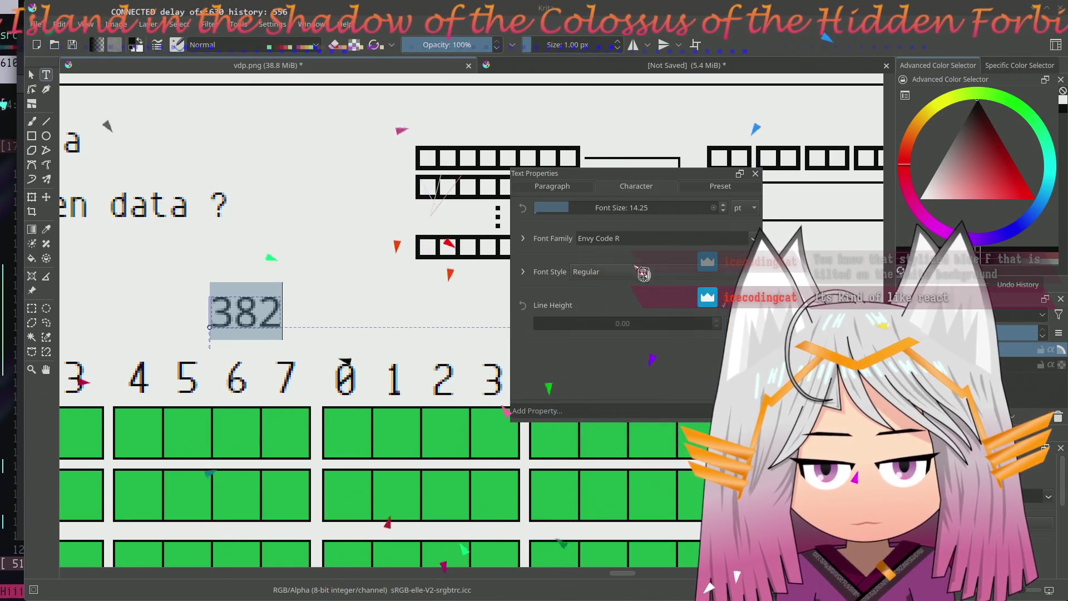
- Flip between paragraph and character settings, then select all of the 382 text again
left_click(560, 193)
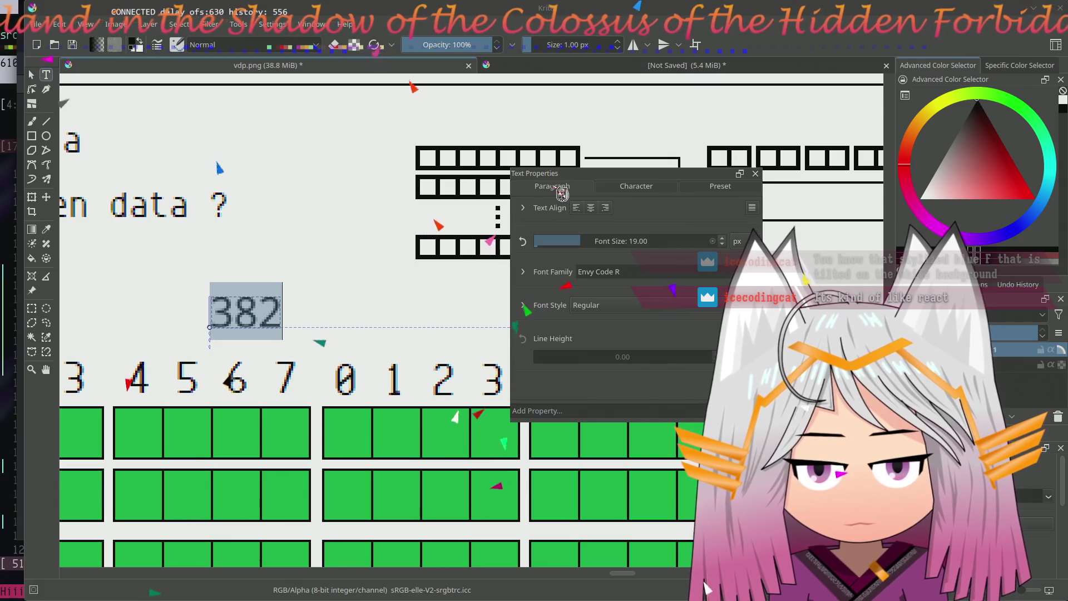
left_click(556, 195)
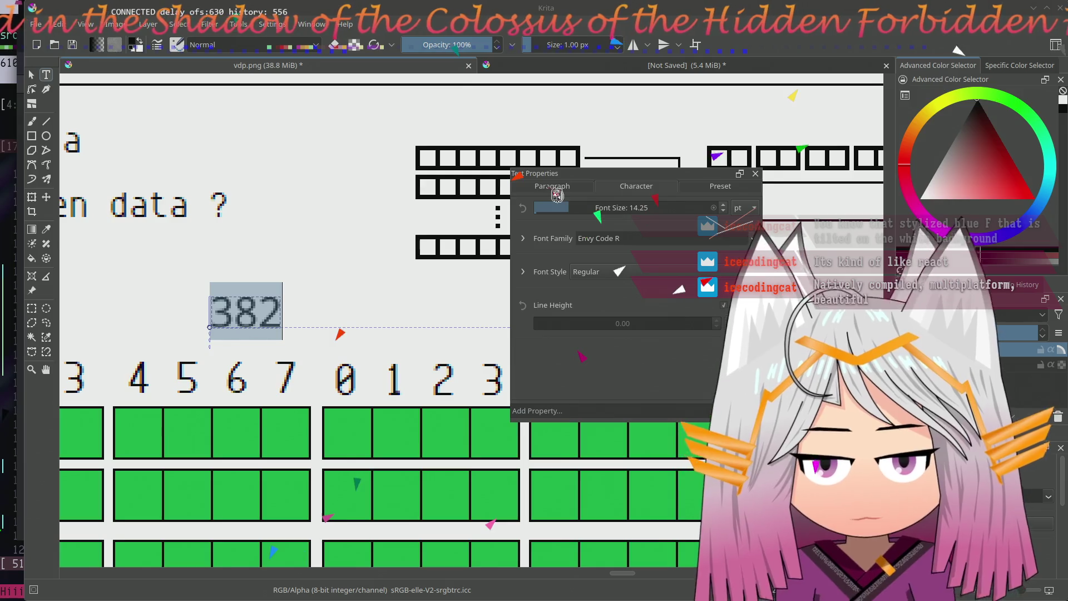
left_click(258, 310)
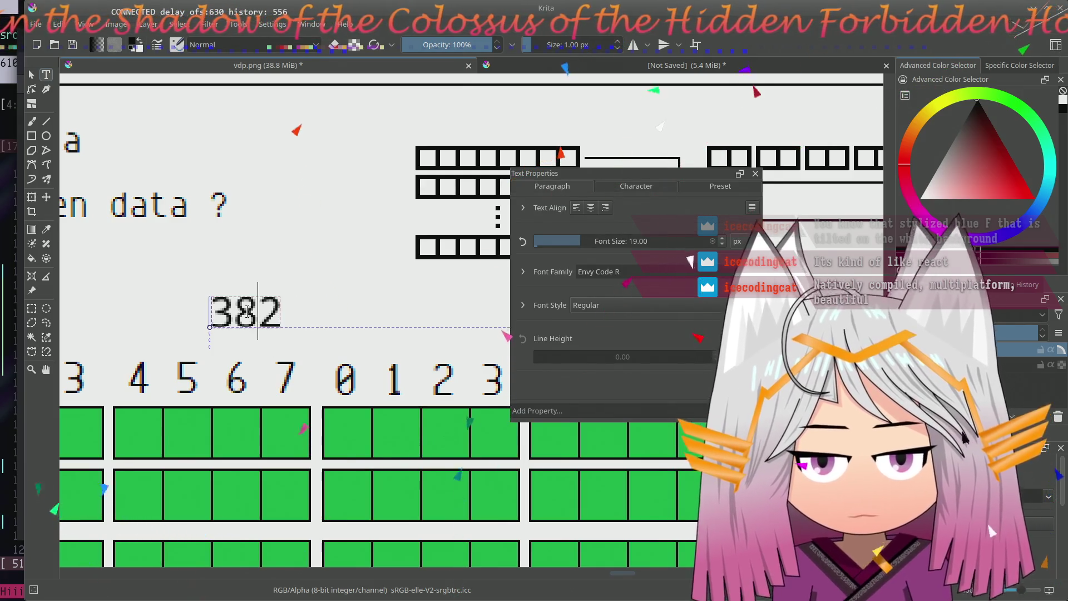
left_click_drag(234, 311, 282, 311)
left_click(259, 311)
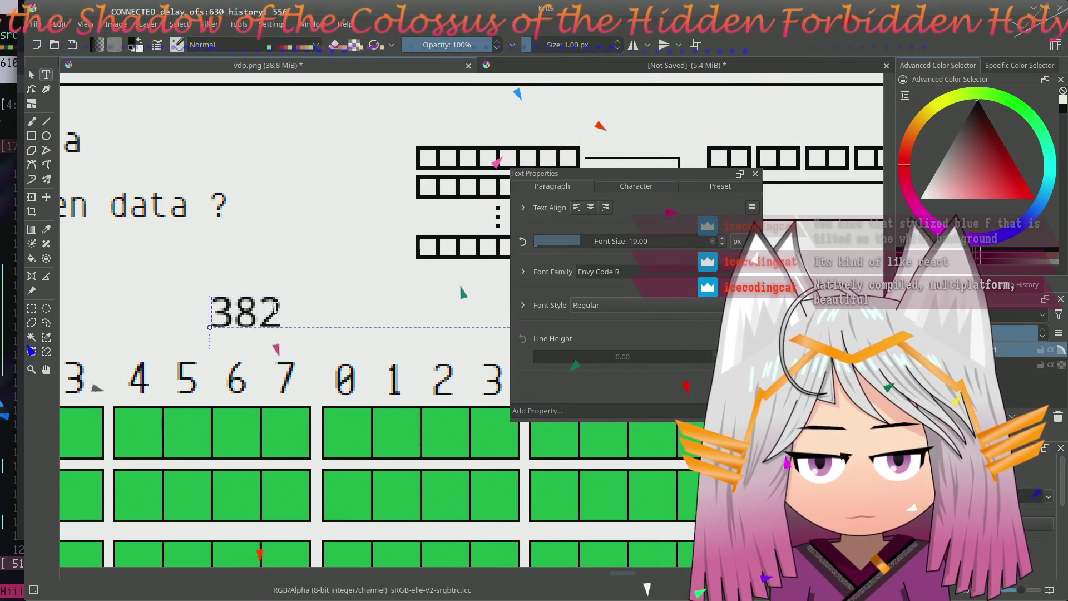
key("ctrl+a")
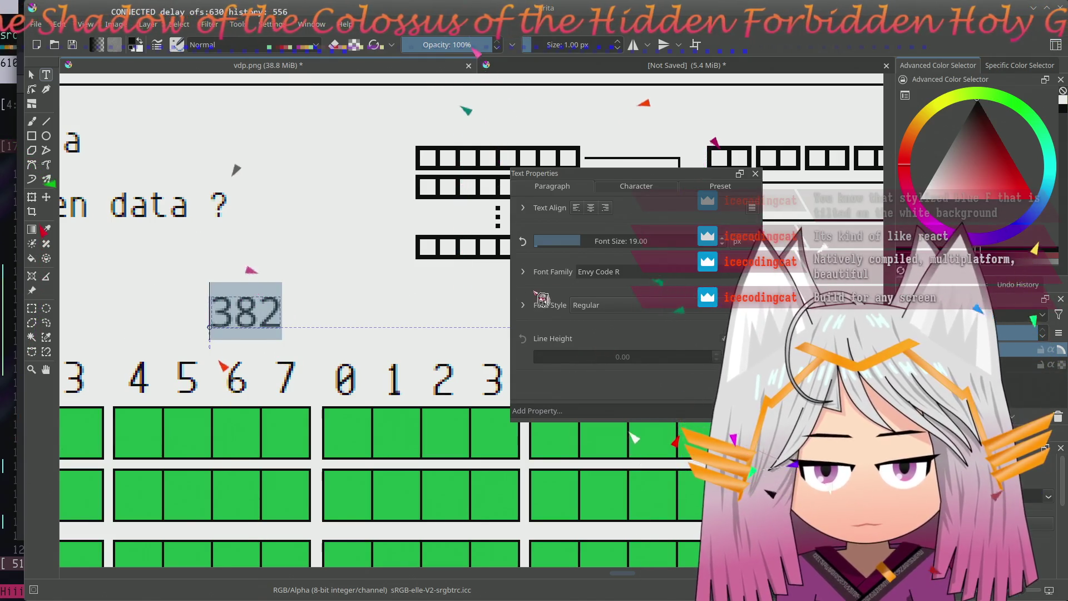
key("Tab")
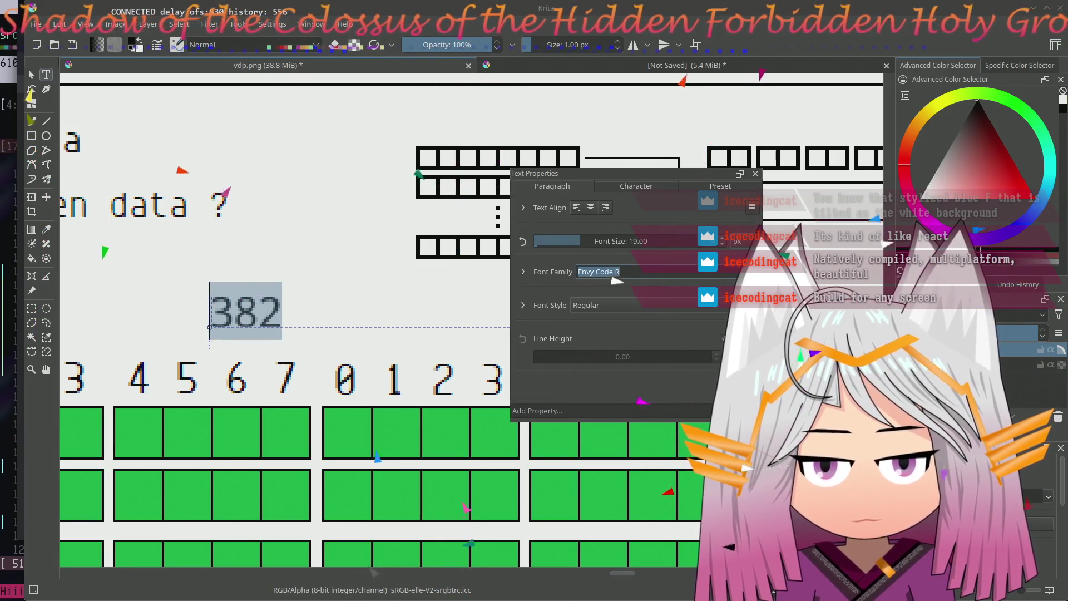
- Try Fira Mono, DEC Terminal and D050000L, return to Envy Code R, and right-align the label
left_click(613, 273)
left_click(646, 439)
type("DEC")
key("Return")
type("D0")
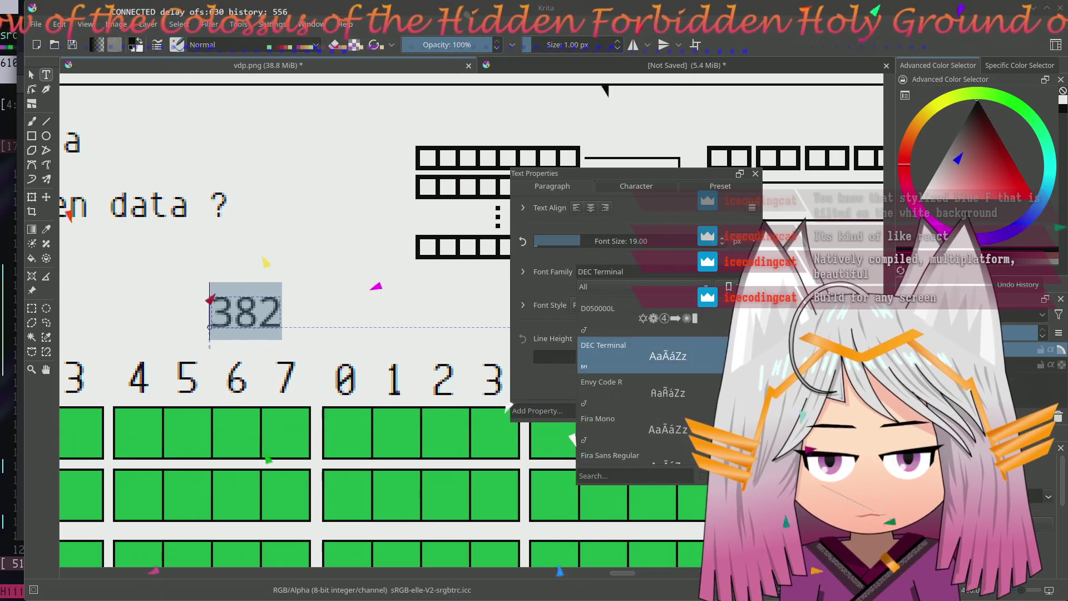
left_click(563, 326)
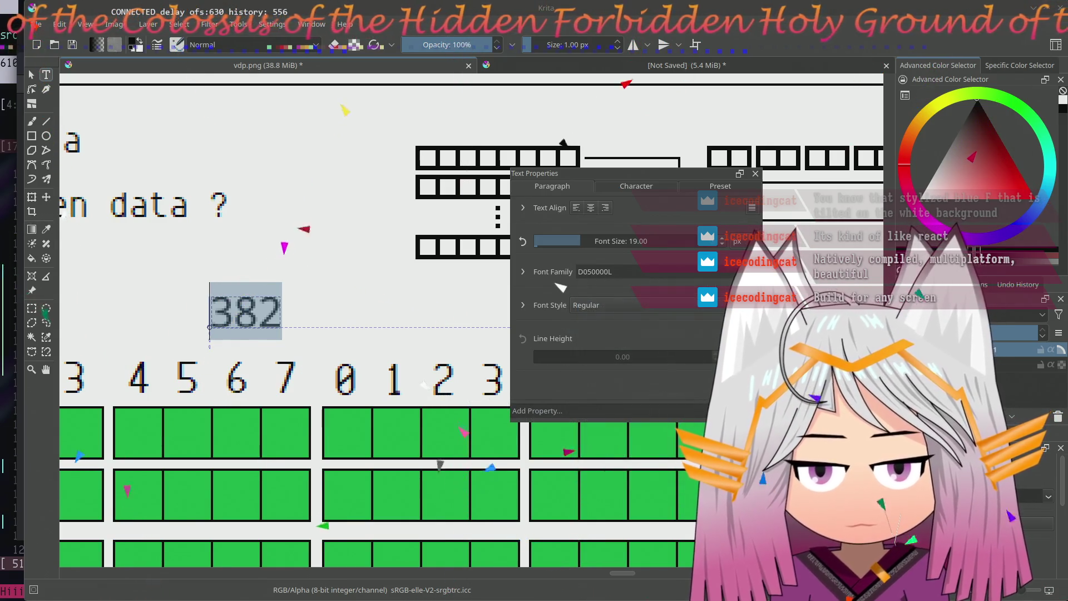
left_click(593, 273)
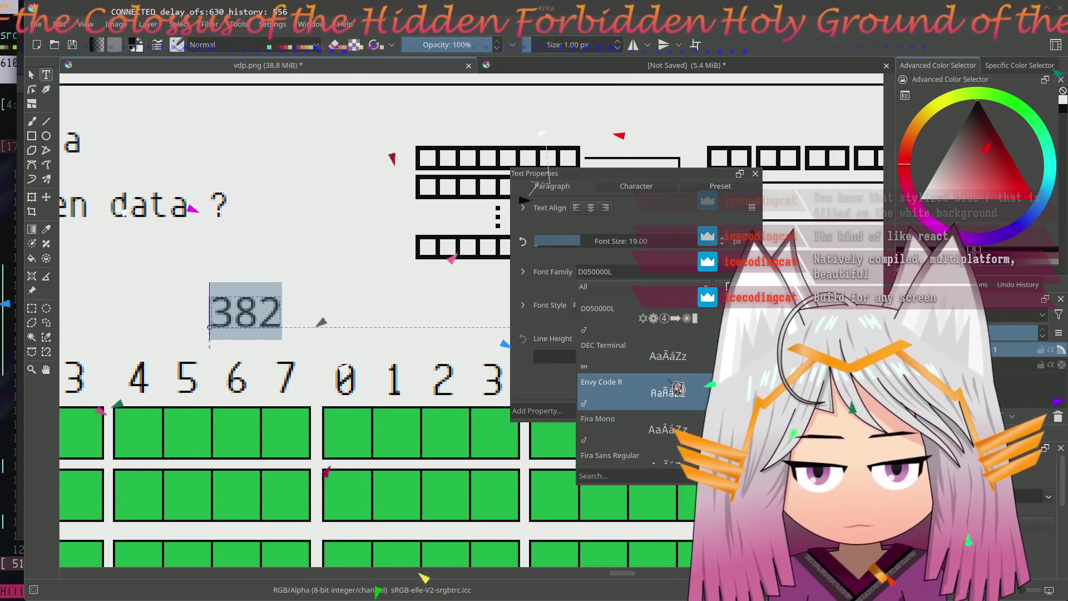
left_click(677, 388)
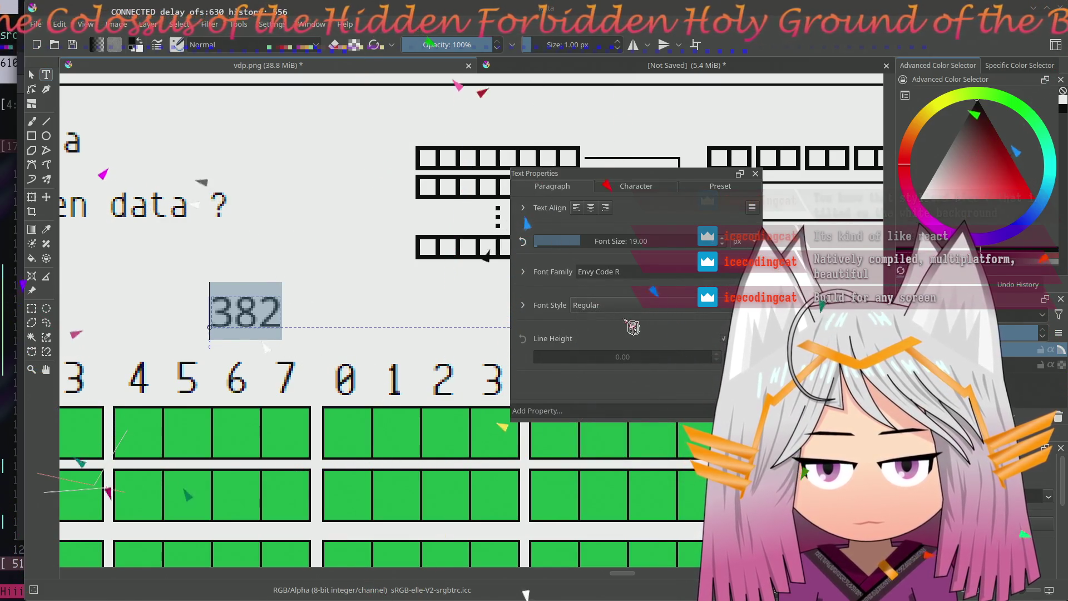
left_click(605, 207)
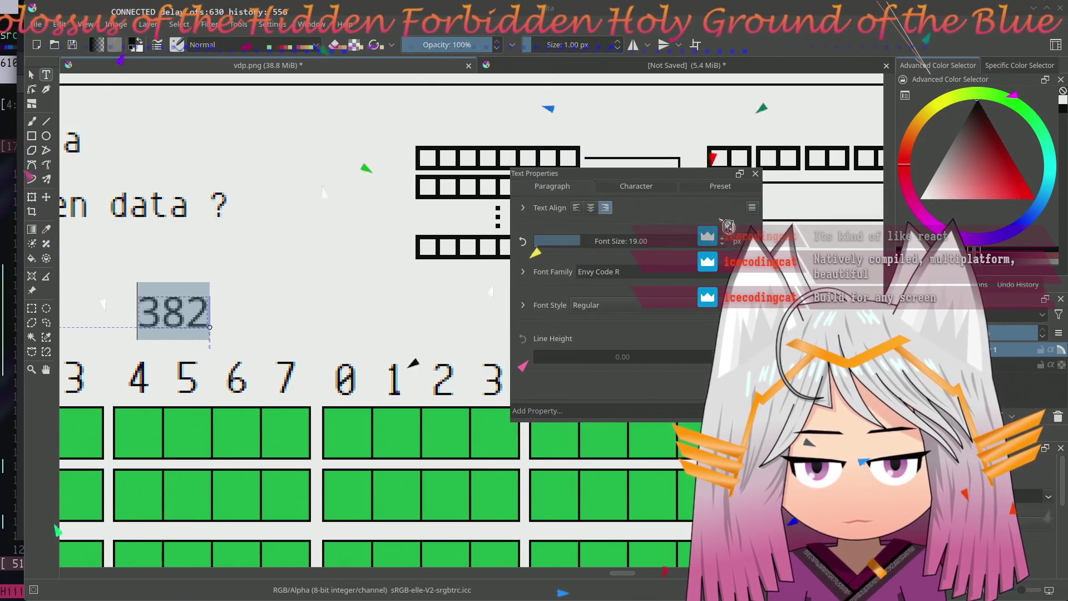
- Left-align the 382 label again and browse the character and preset settings
left_click(576, 208)
left_click(524, 209)
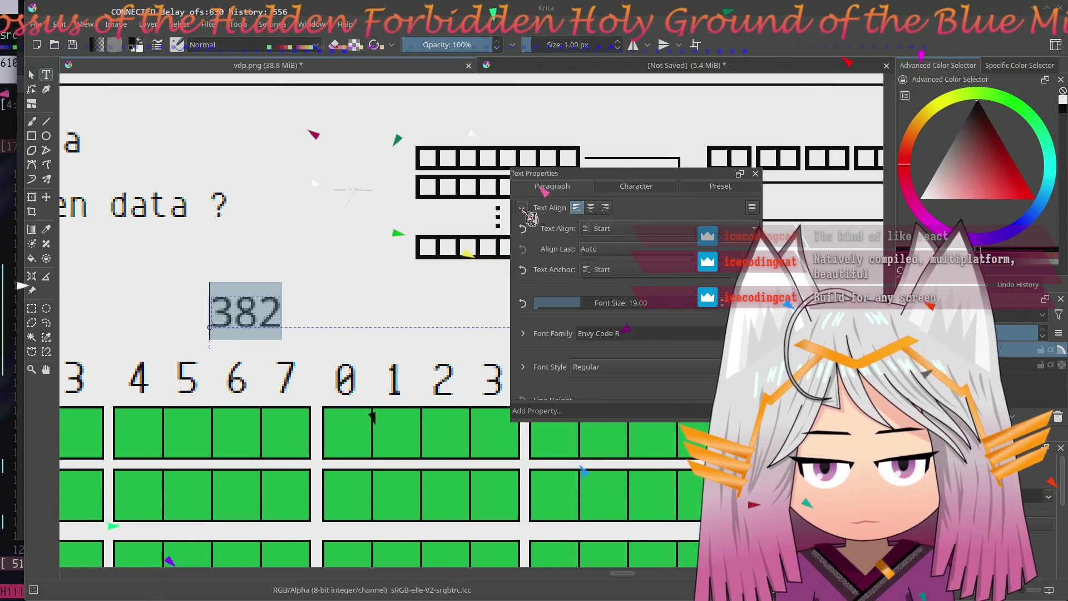
left_click(628, 189)
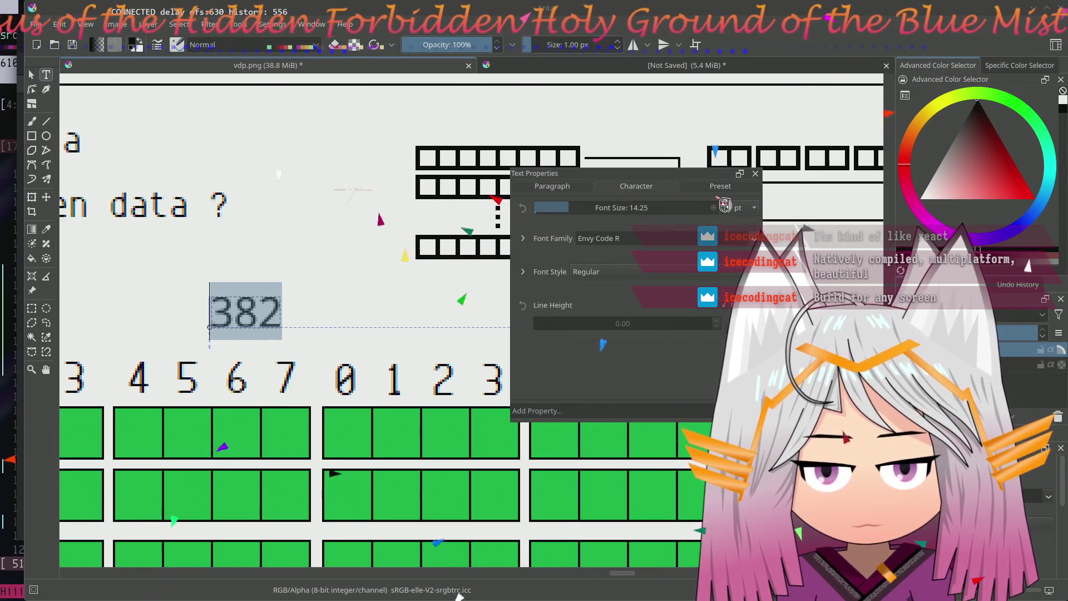
left_click(729, 190)
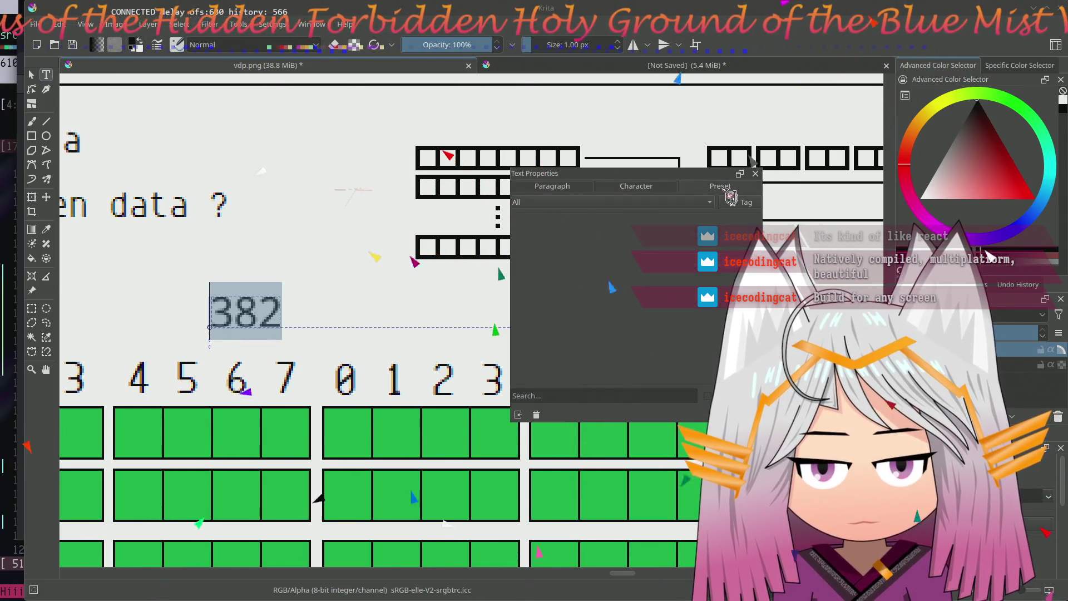
left_click(648, 197)
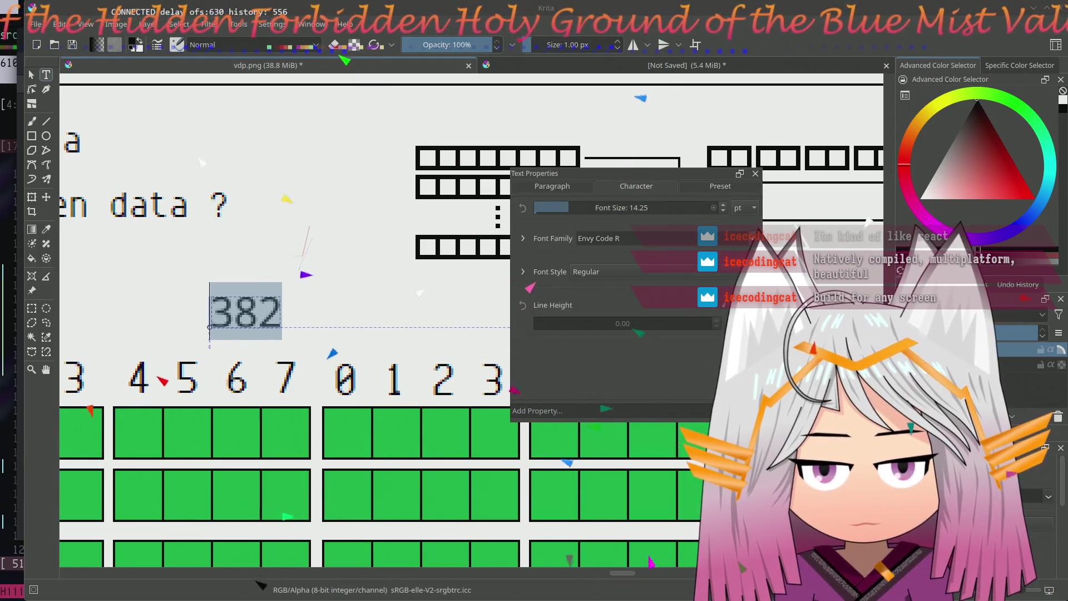
- Switch the label to Adobe Courier then Adobe Helvetica and make it much larger
left_click(618, 238)
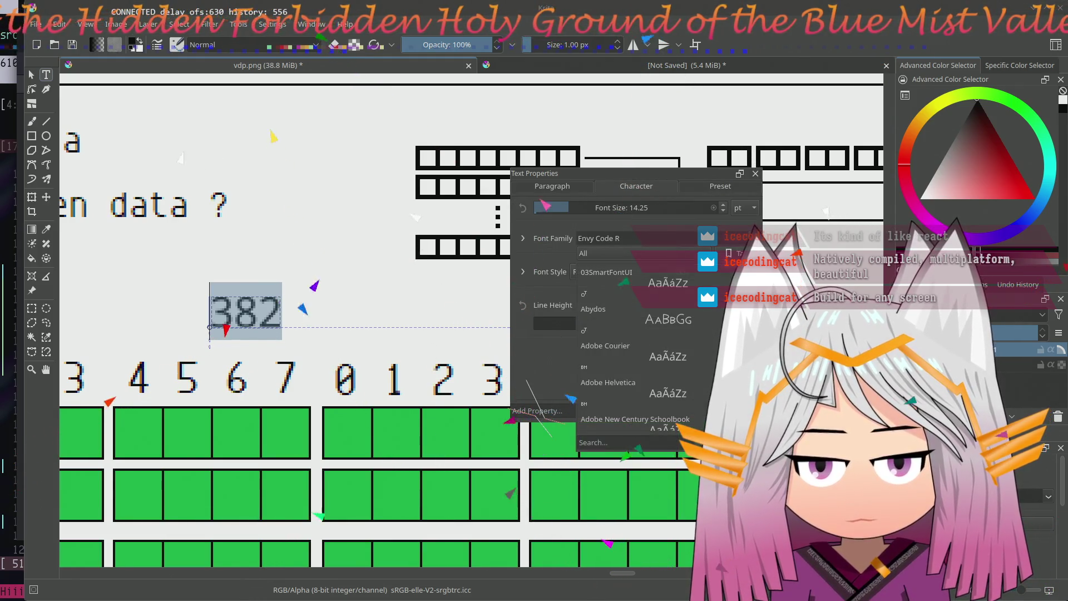
left_click(692, 370)
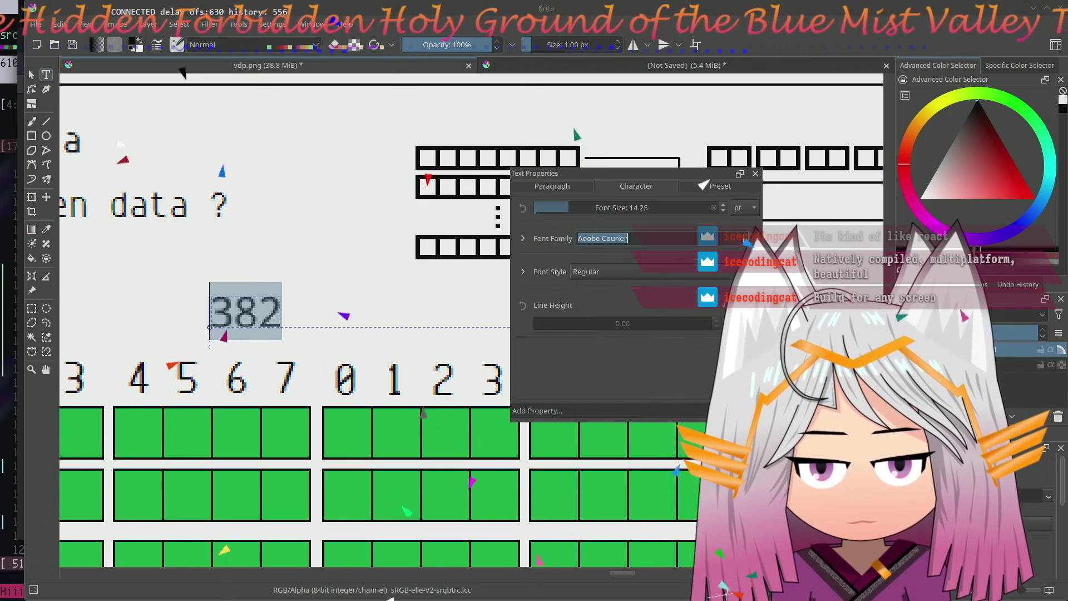
left_click(618, 238)
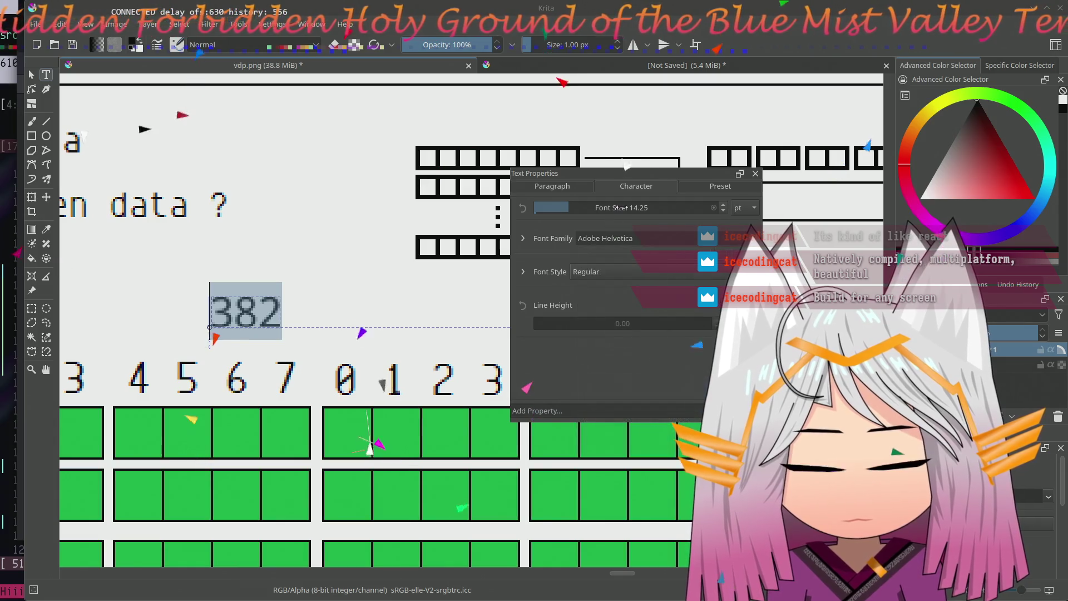
left_click(621, 207)
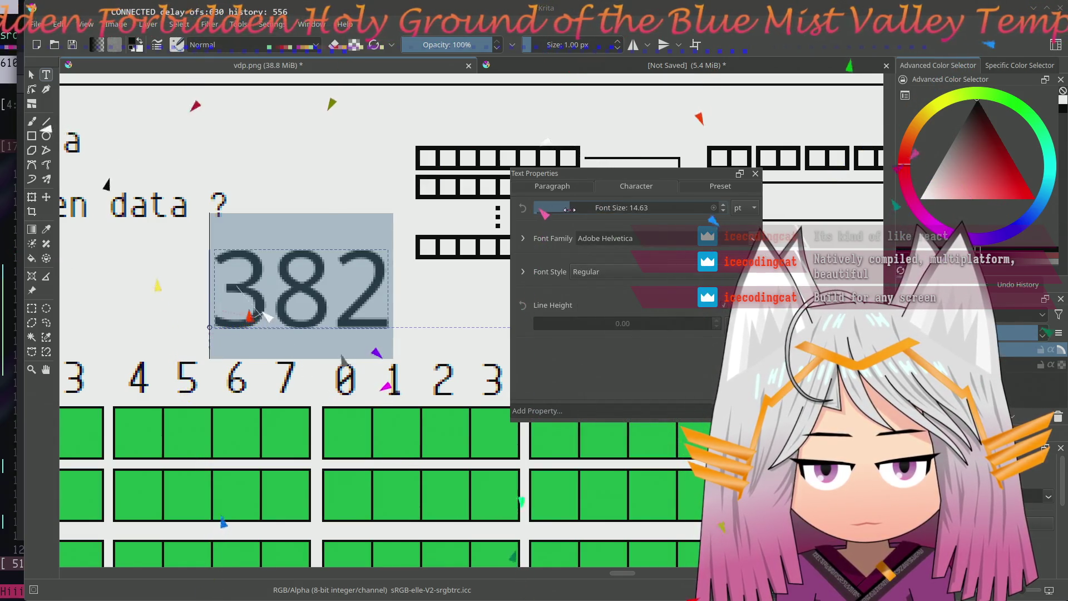
- Resize the label to about 21.71 pt and try Aegean, Analecta and Audiowide on it
left_click_drag(568, 209, 597, 223)
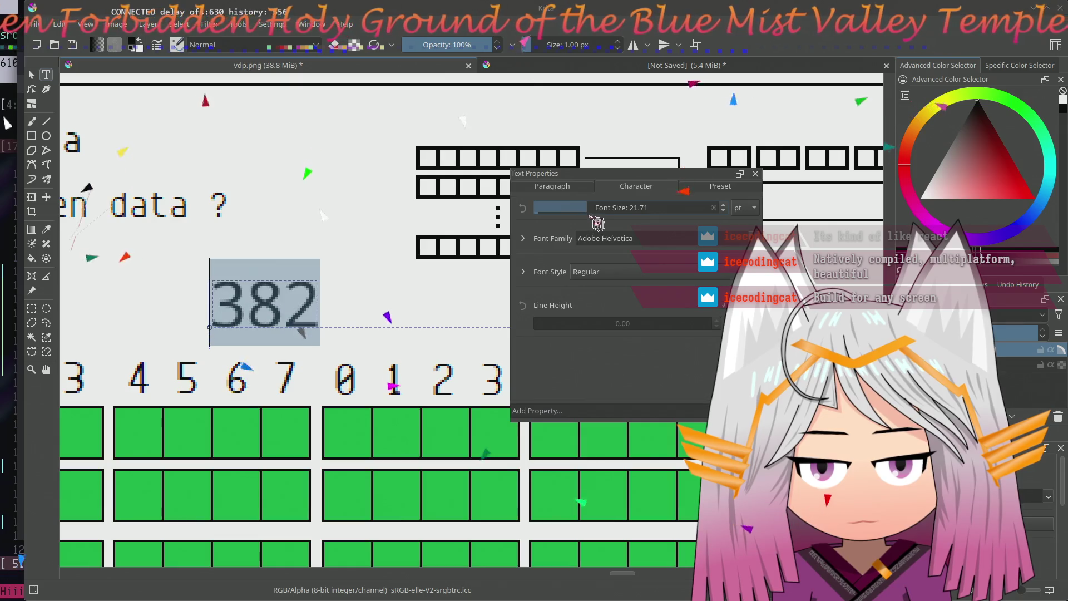
left_click(676, 238)
left_click(740, 238)
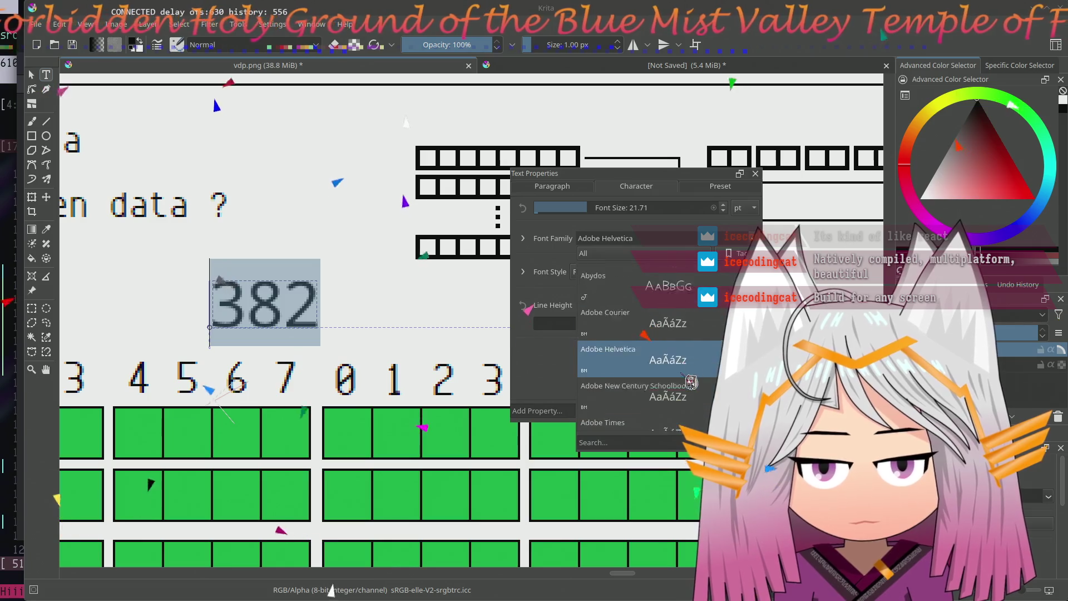
left_click(710, 362)
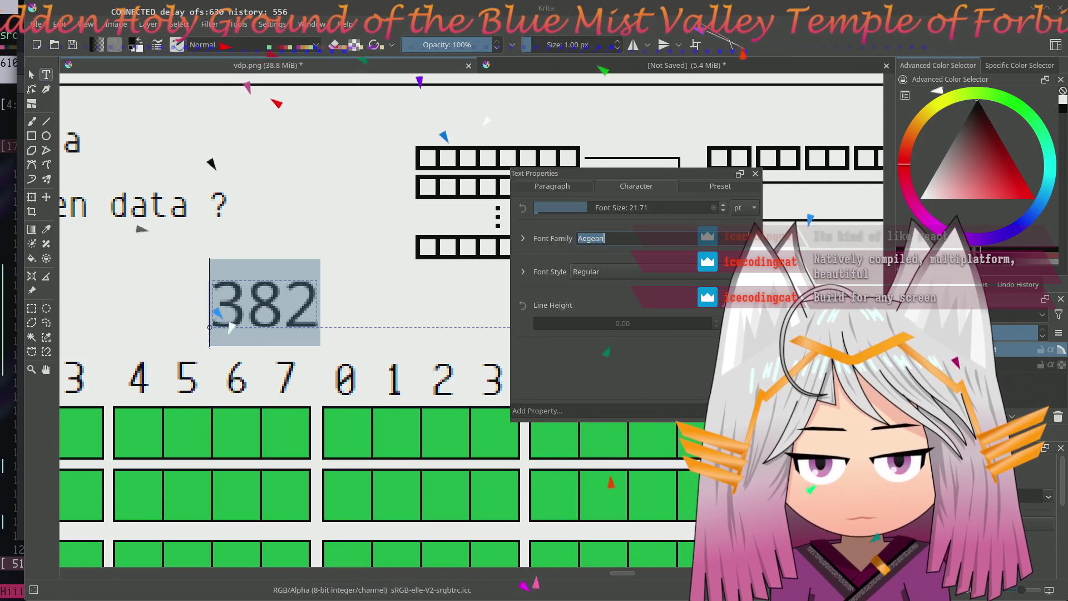
left_click(739, 238)
scroll(680, 377, "down", 3)
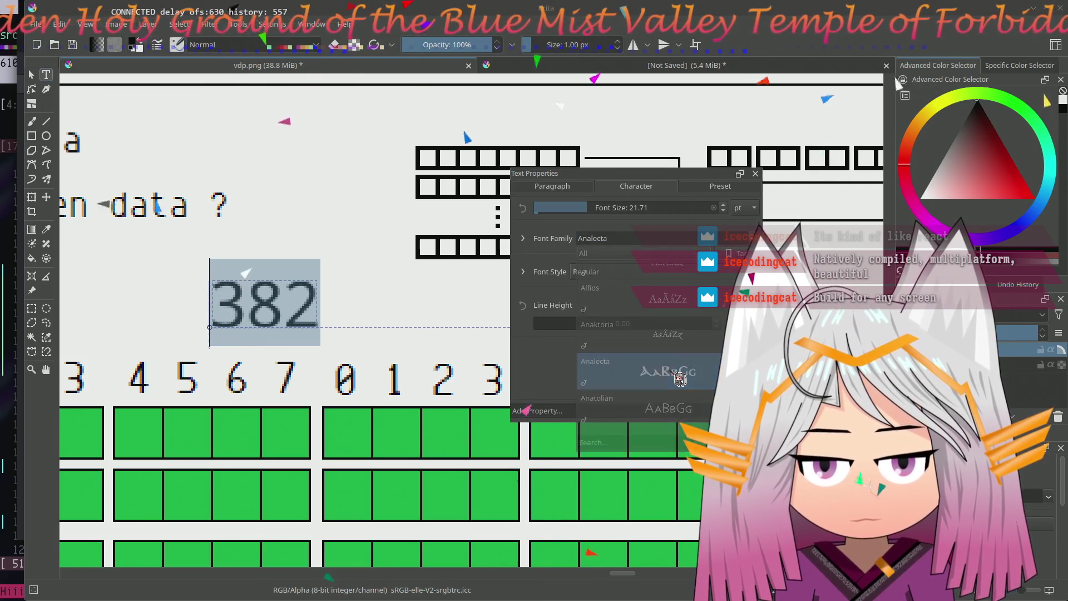
scroll(706, 364, "down", 3)
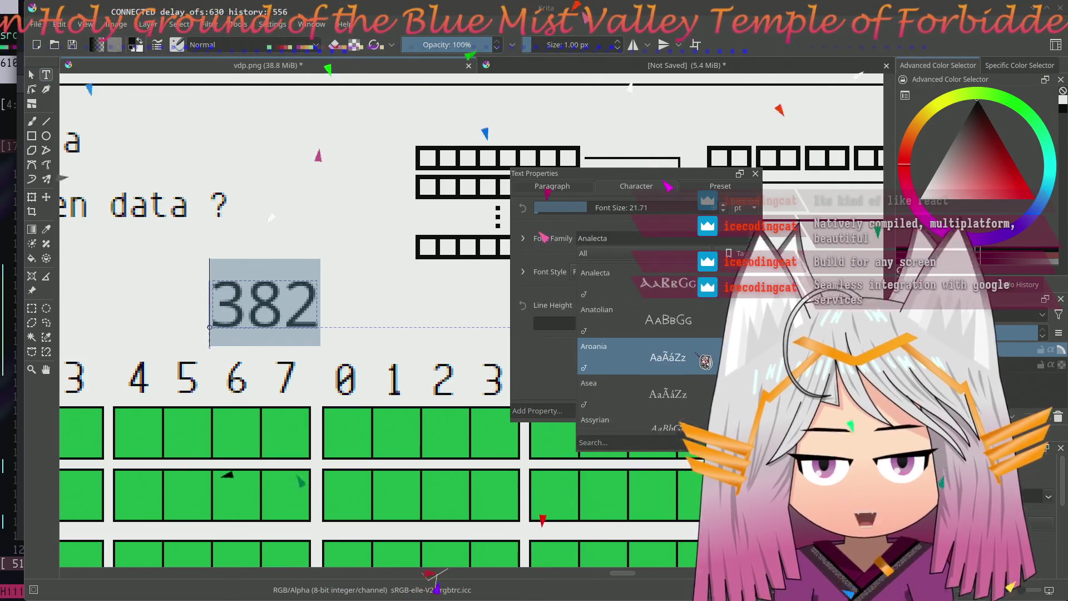
left_click(686, 321)
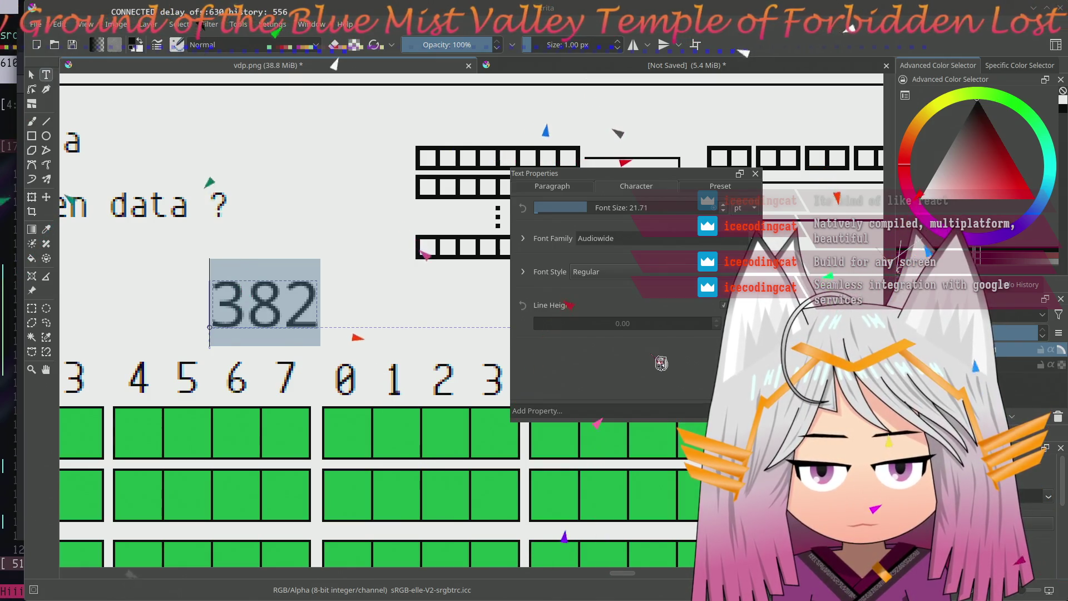
- Reselect the 382 text and apply Audiowide from the font list again
left_click(324, 244)
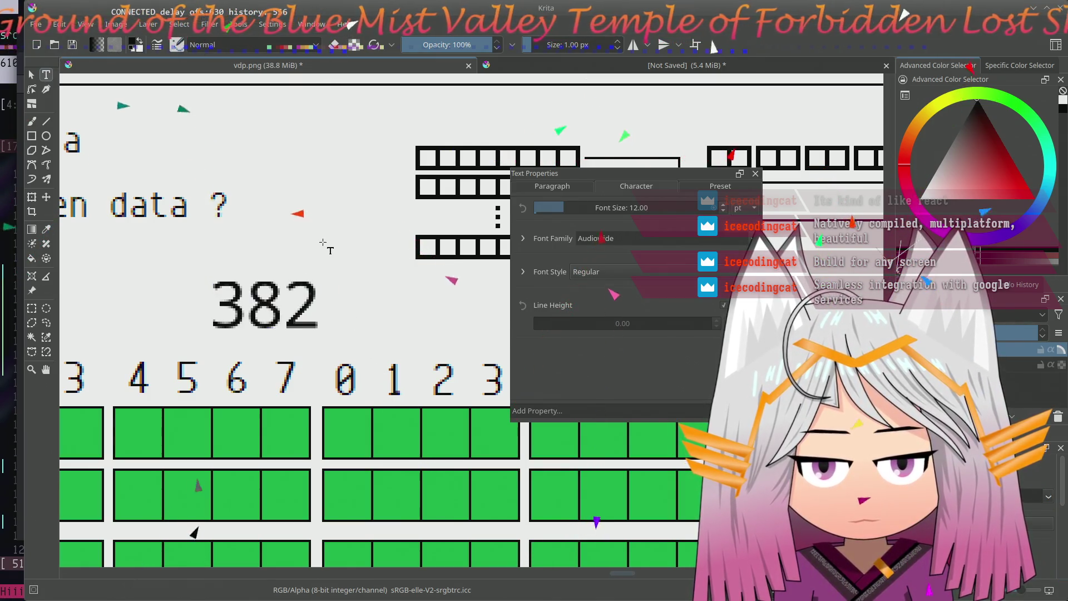
double_click(270, 322)
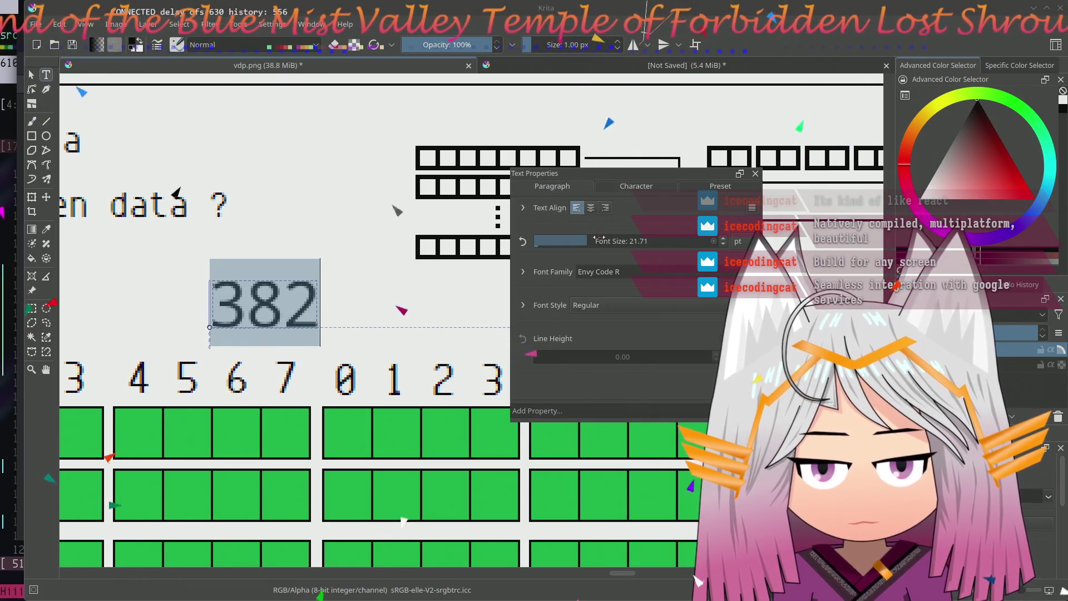
left_click(651, 271)
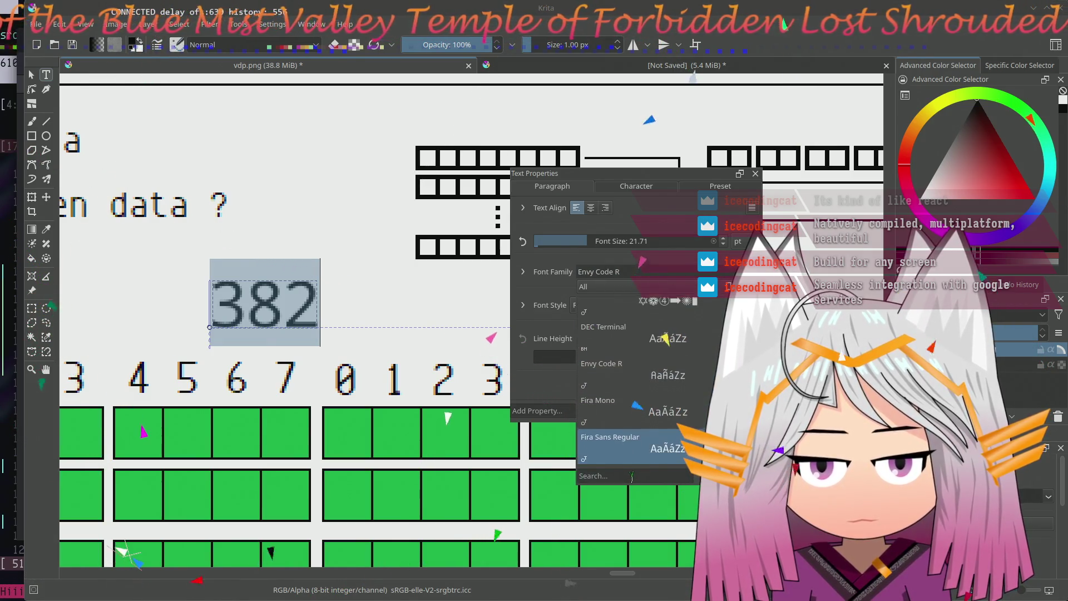
type("au")
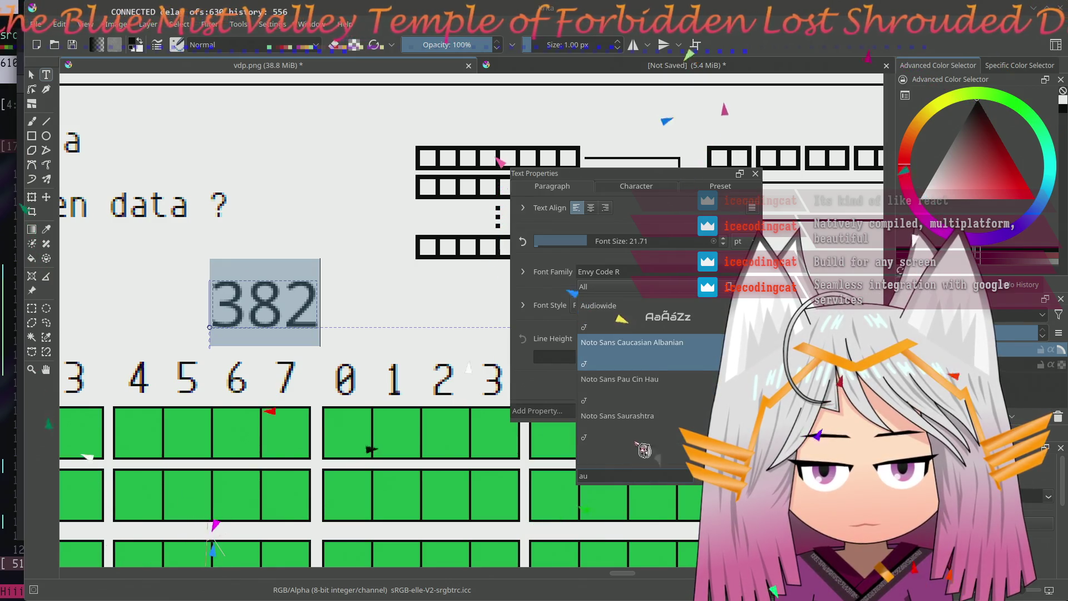
left_click(672, 315)
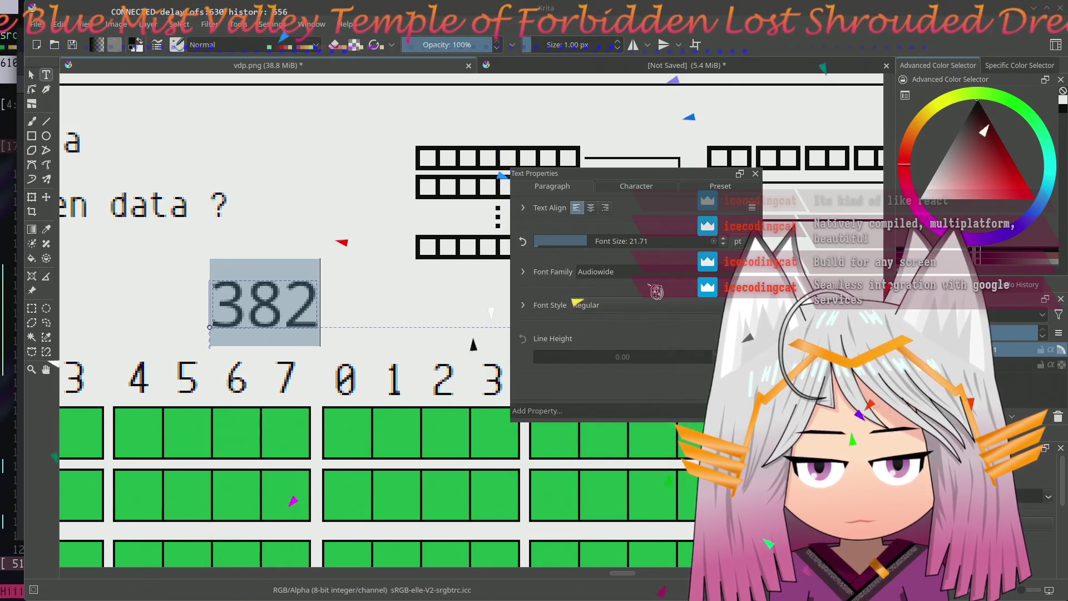
- Set the Audiowide 382 label's weight to 420 with synthesized bold enabled
left_click(527, 311)
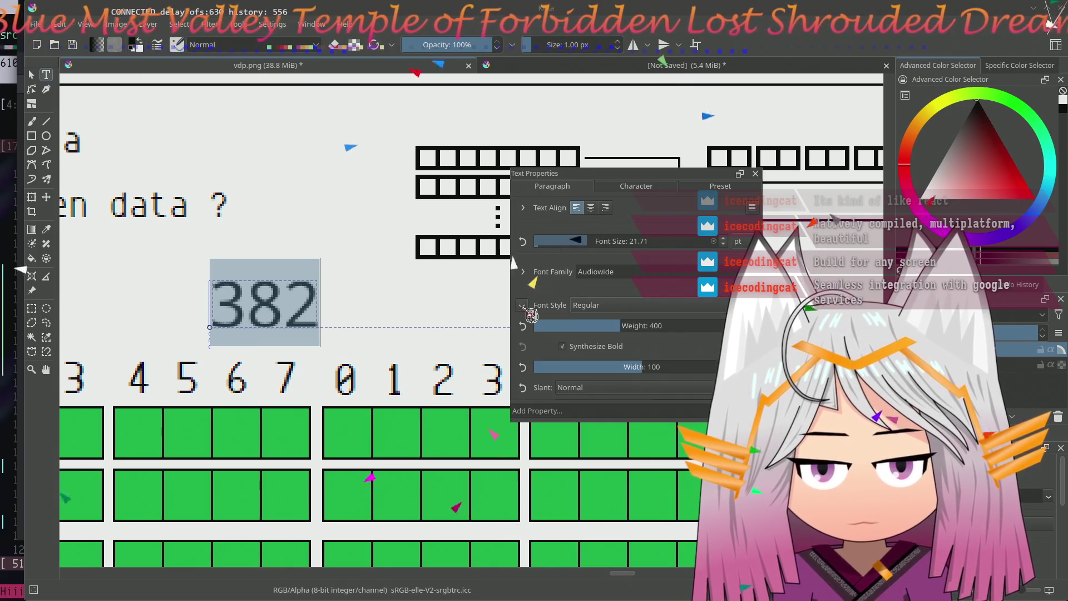
left_click(526, 273)
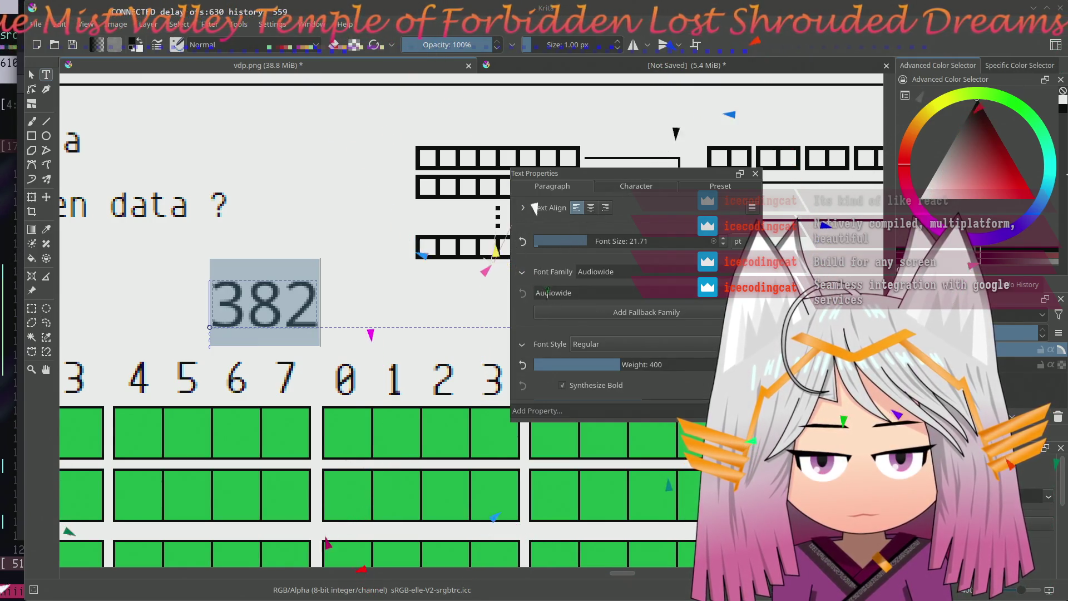
double_click(636, 293)
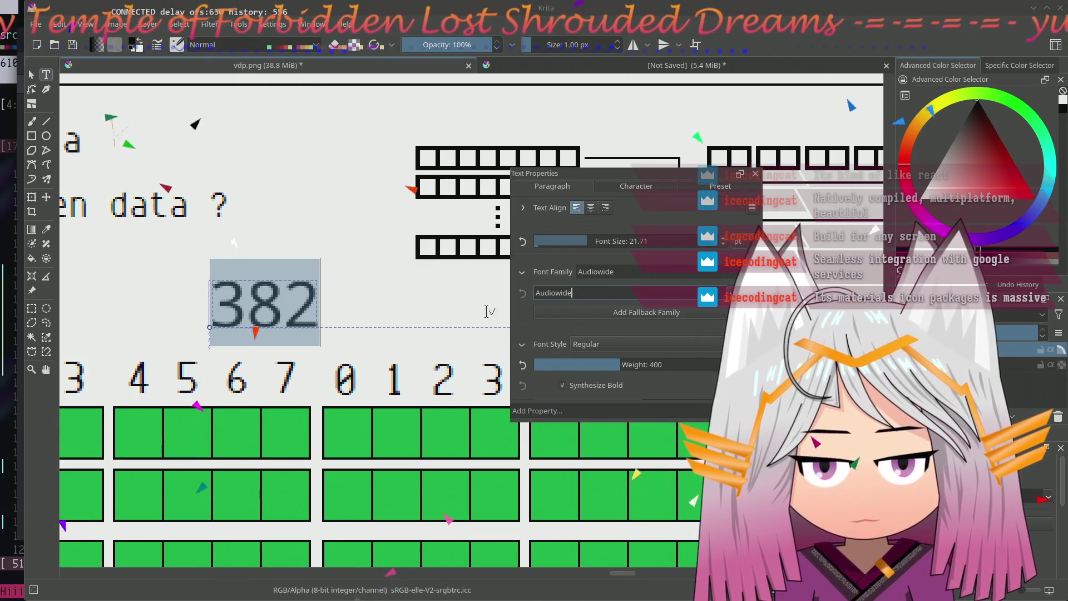
scroll(541, 333, "down", 1)
scroll(541, 333, "down", 3)
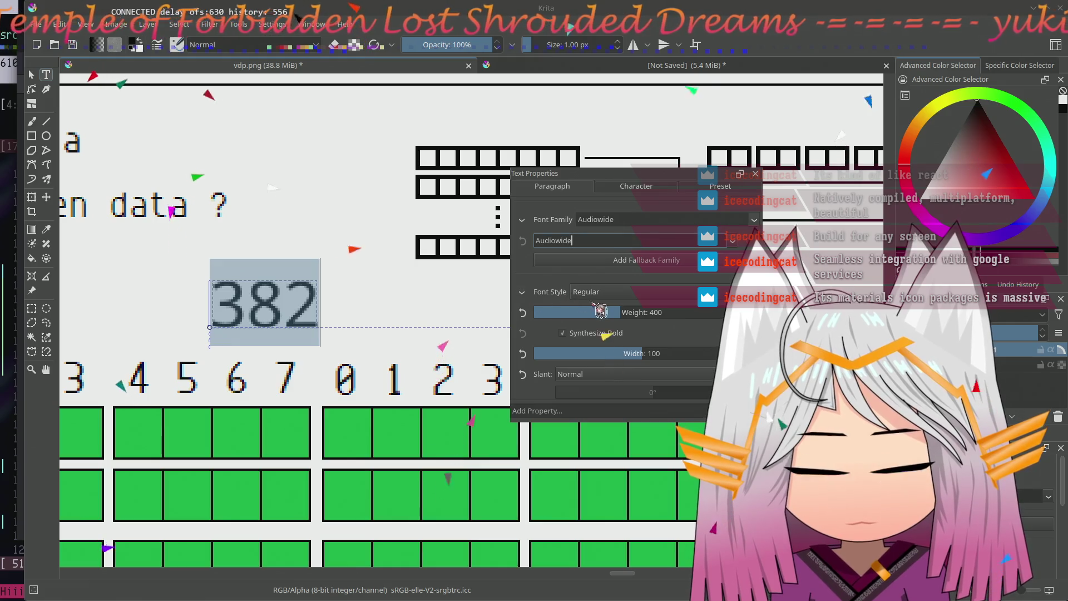
left_click(682, 312)
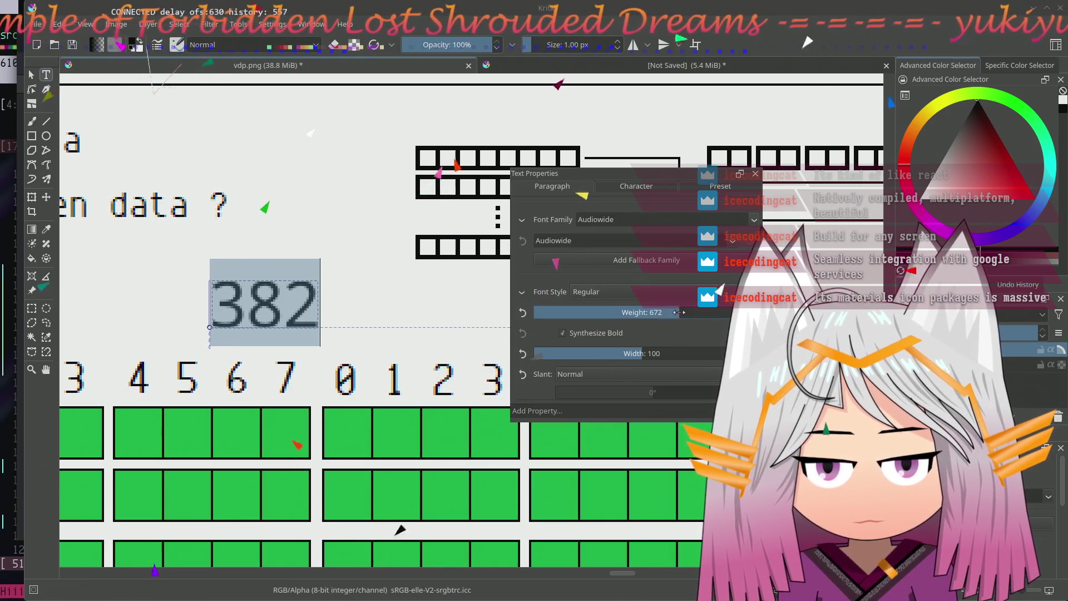
left_click(574, 312)
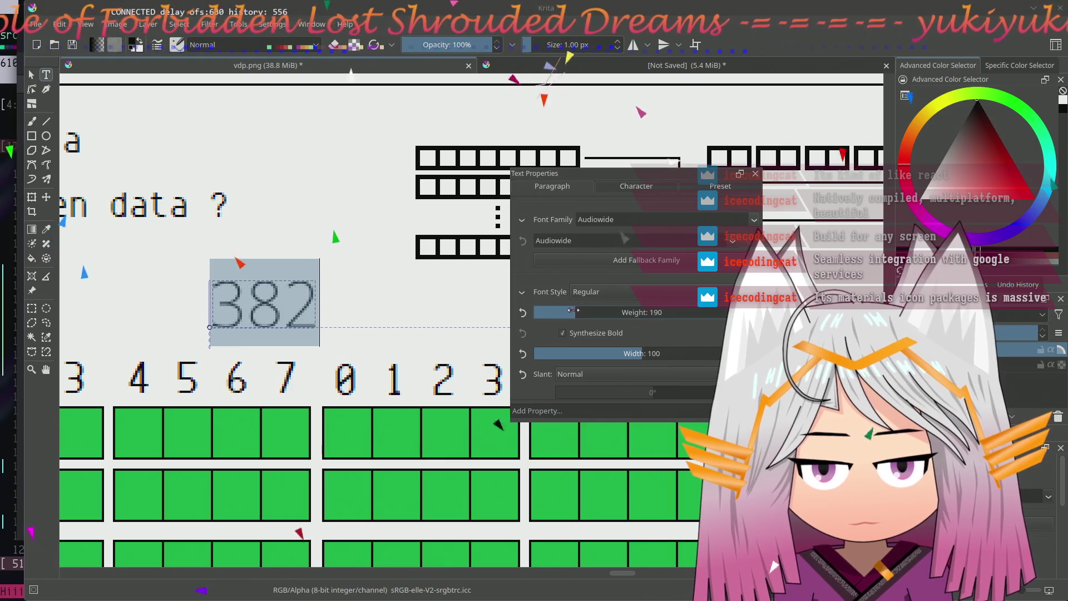
left_click(622, 312)
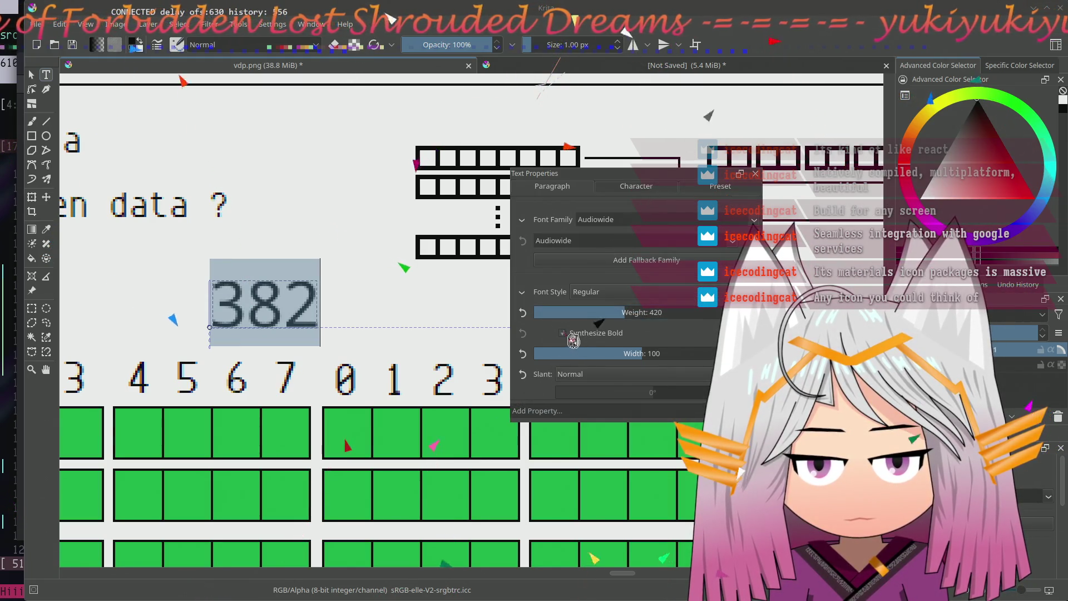
left_click(565, 333)
scroll(572, 341, "down", 2)
scroll(560, 339, "down", 3)
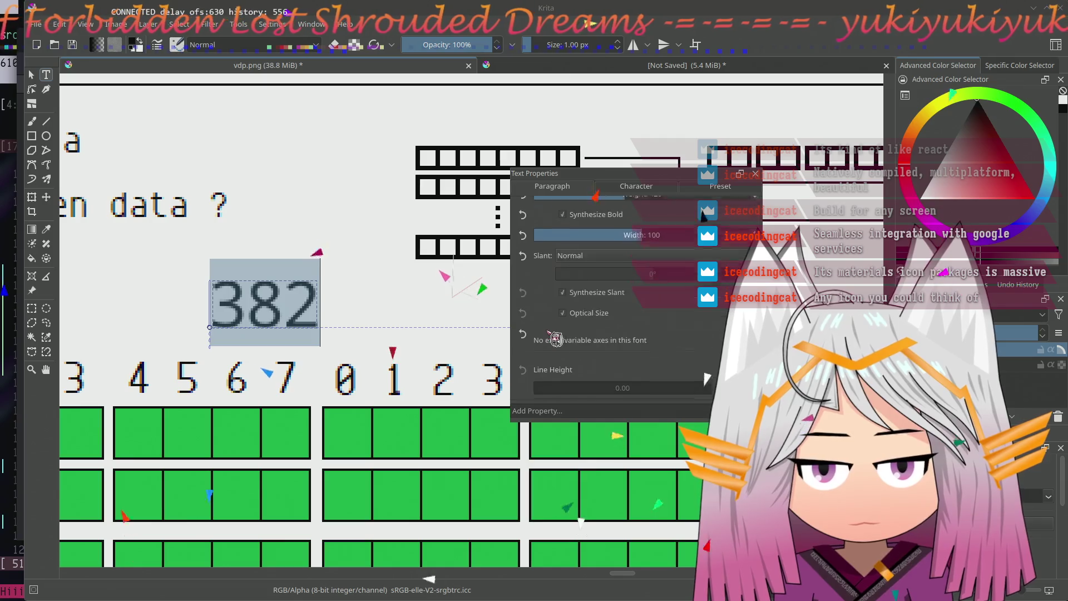
scroll(568, 351, "up", 3)
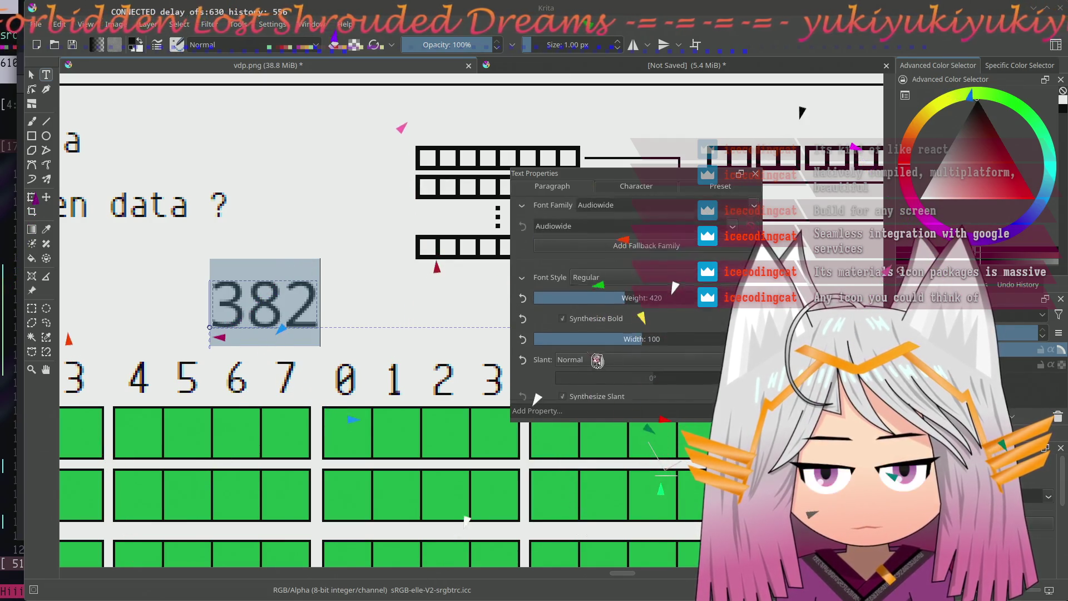
scroll(591, 355, "up", 4)
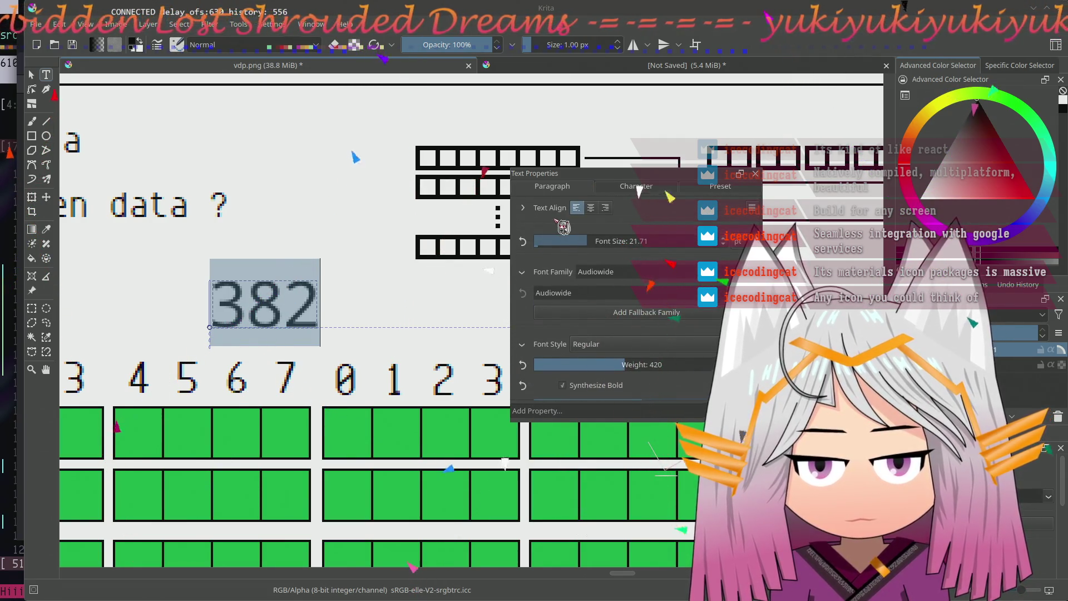
- Bring up the Settings menu choices
left_click(272, 26)
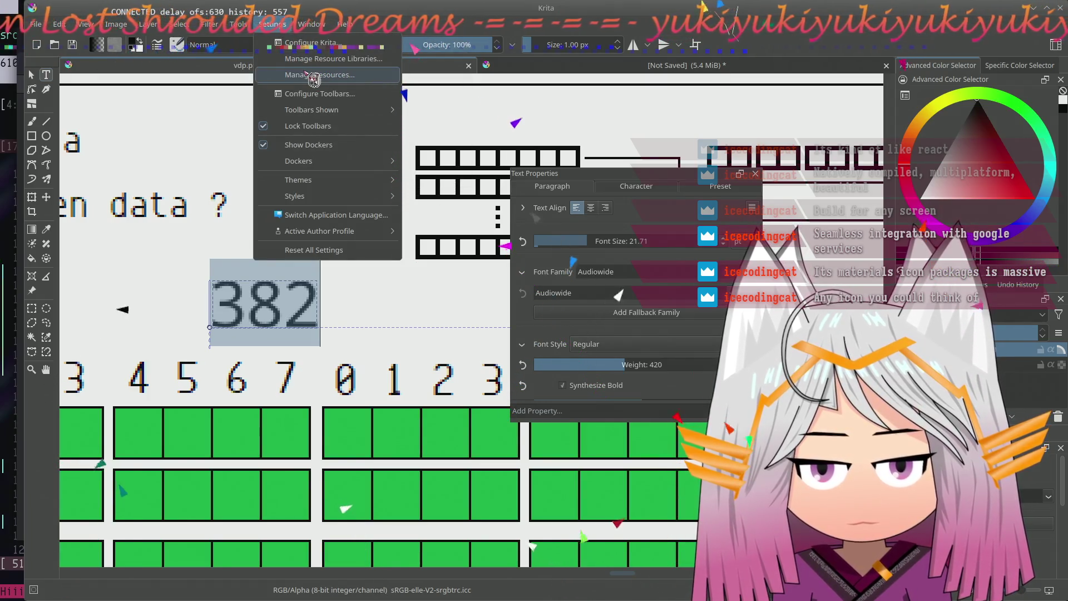
left_click(314, 75)
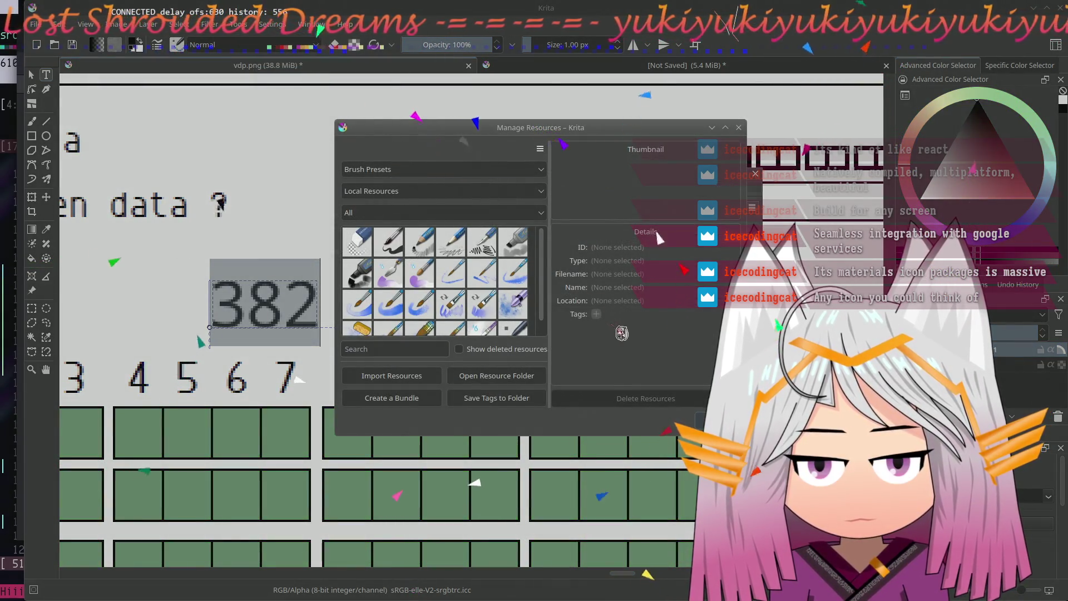
key("Escape")
left_click(270, 24)
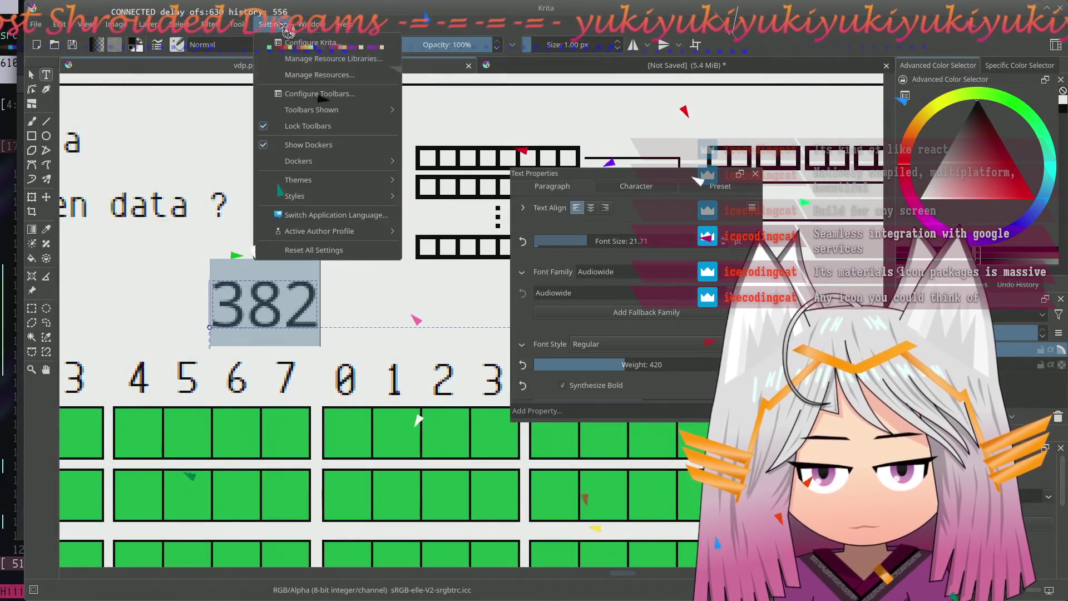
left_click(310, 43)
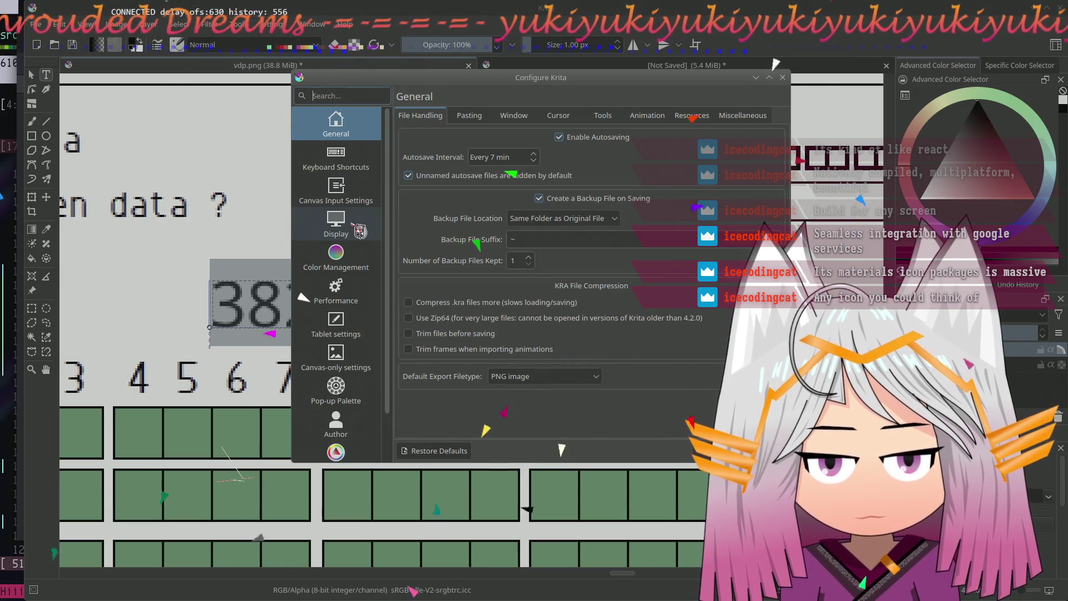
left_click(750, 119)
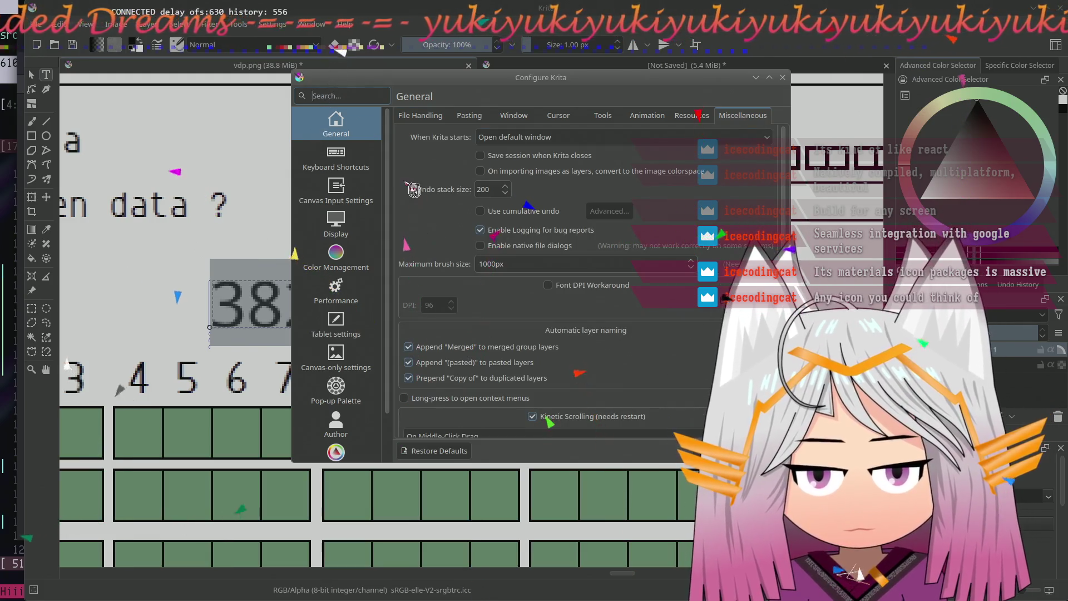
scroll(338, 225, "down", 2)
left_click(340, 212)
scroll(347, 225, "up", 1)
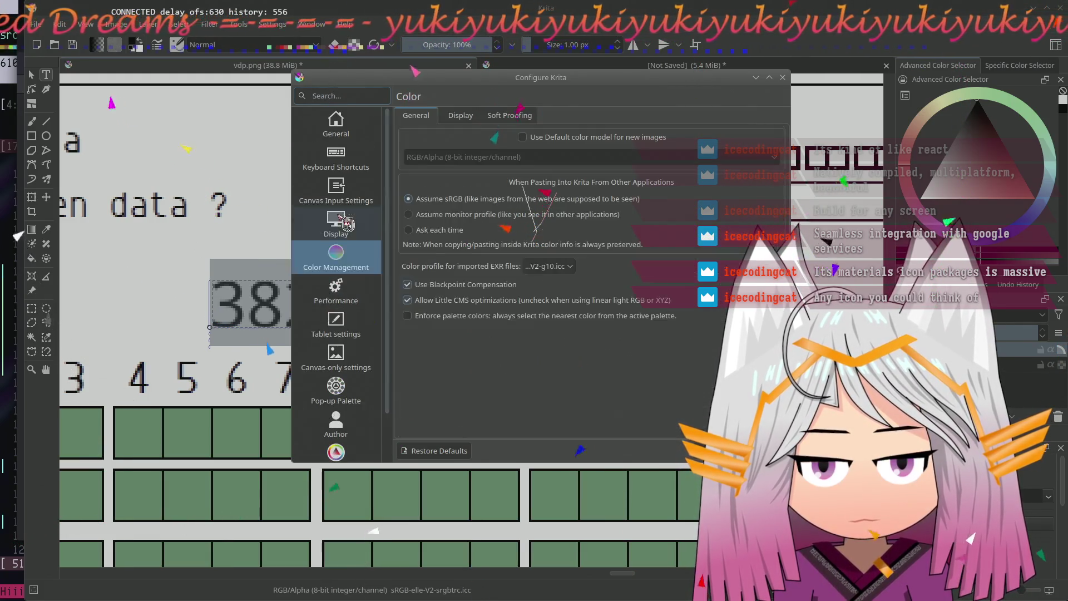
left_click(343, 223)
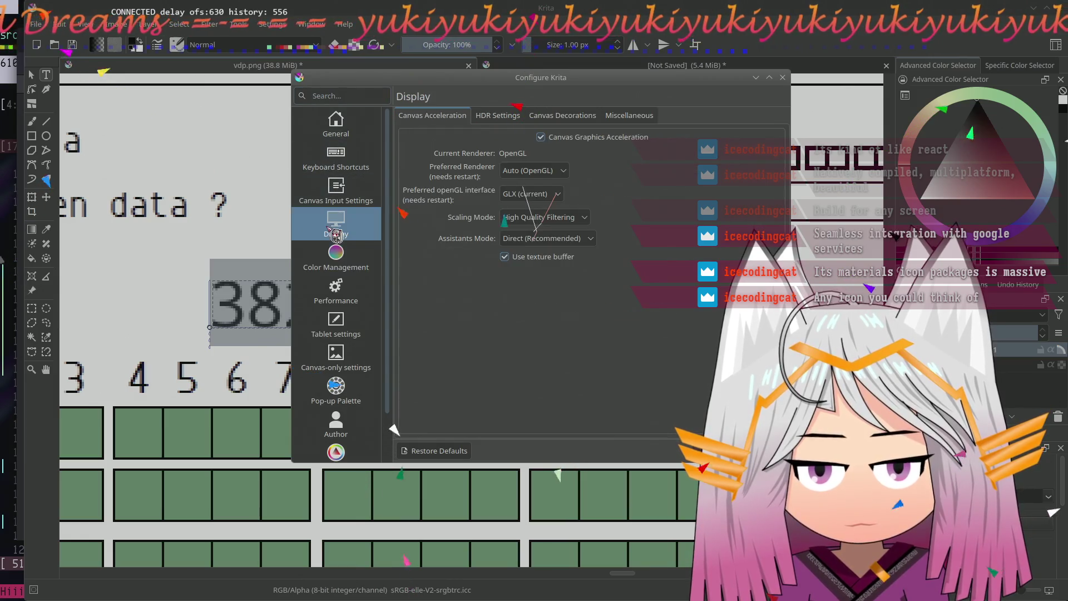
left_click(336, 192)
left_click(337, 158)
left_click(336, 125)
left_click(336, 225)
left_click(629, 115)
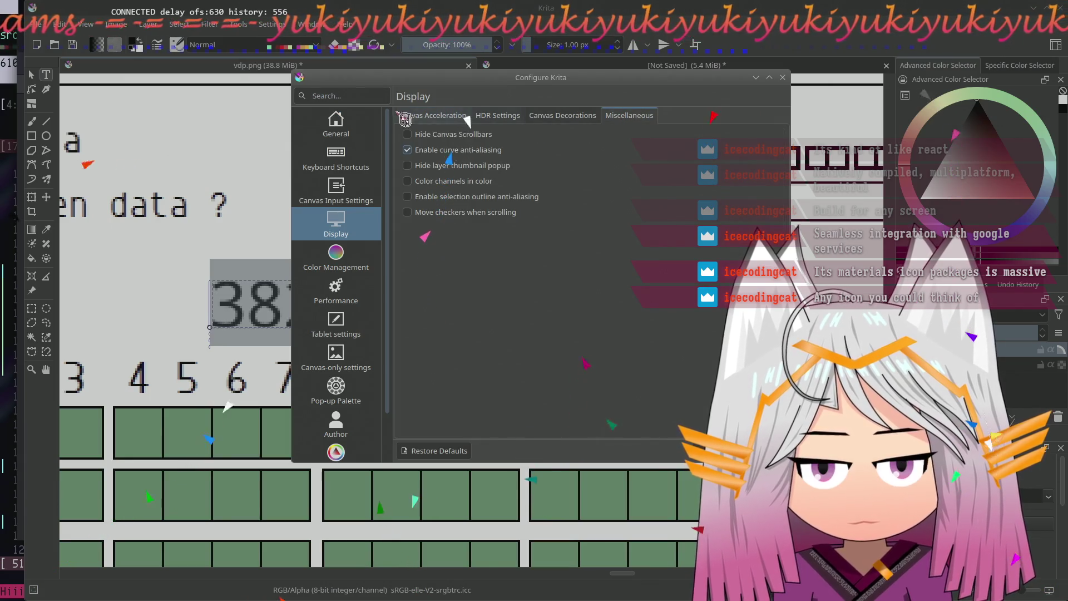
left_click(354, 132)
left_click(558, 116)
left_click(647, 116)
left_click(692, 116)
left_click(602, 115)
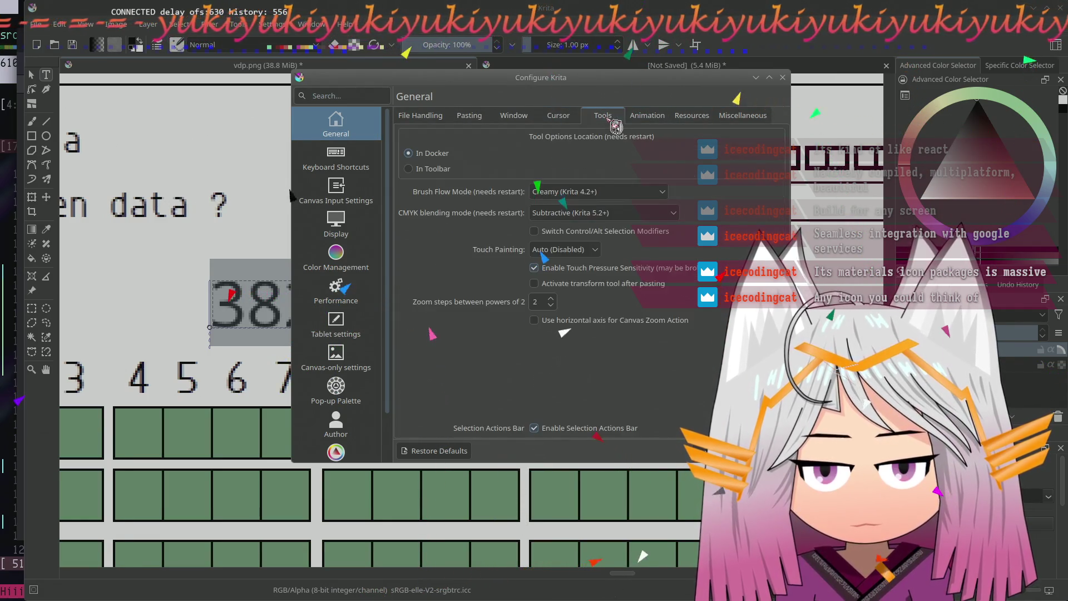
left_click(421, 121)
left_click(747, 125)
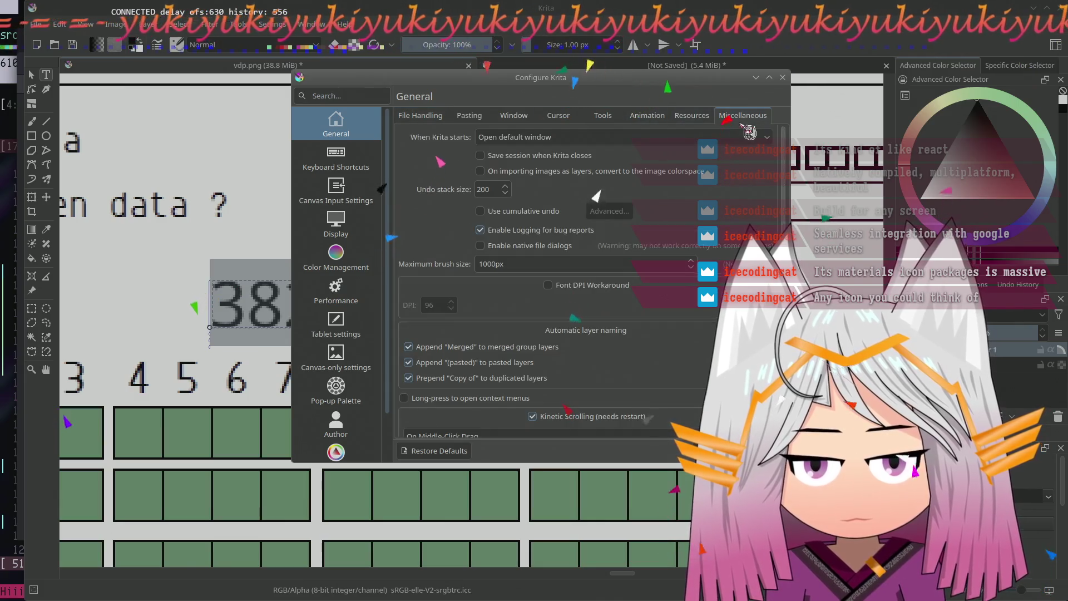
scroll(734, 138, "down", 2)
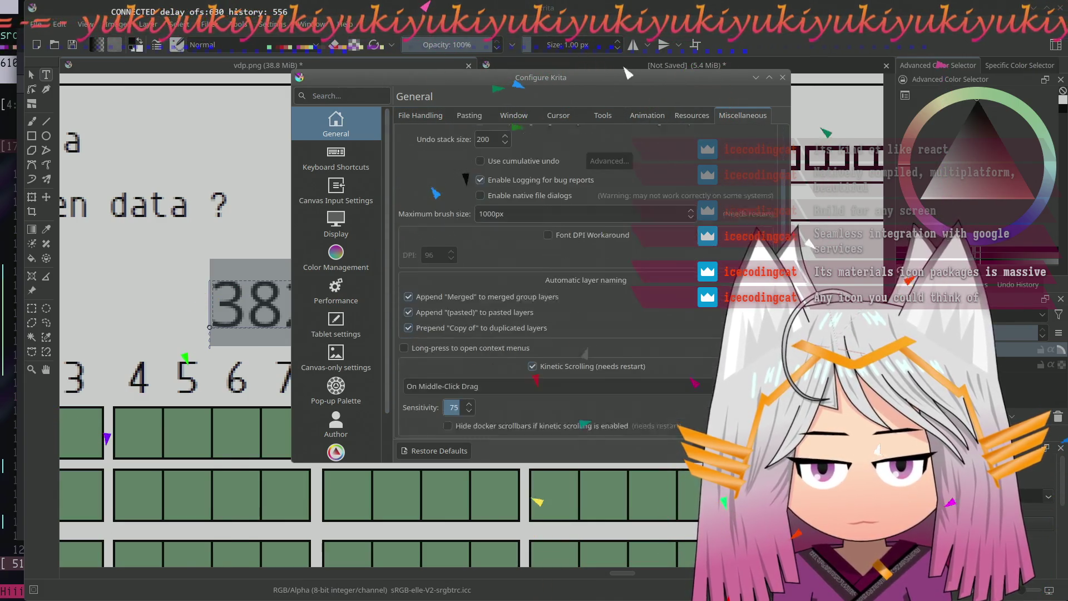
scroll(585, 276, "up", 2)
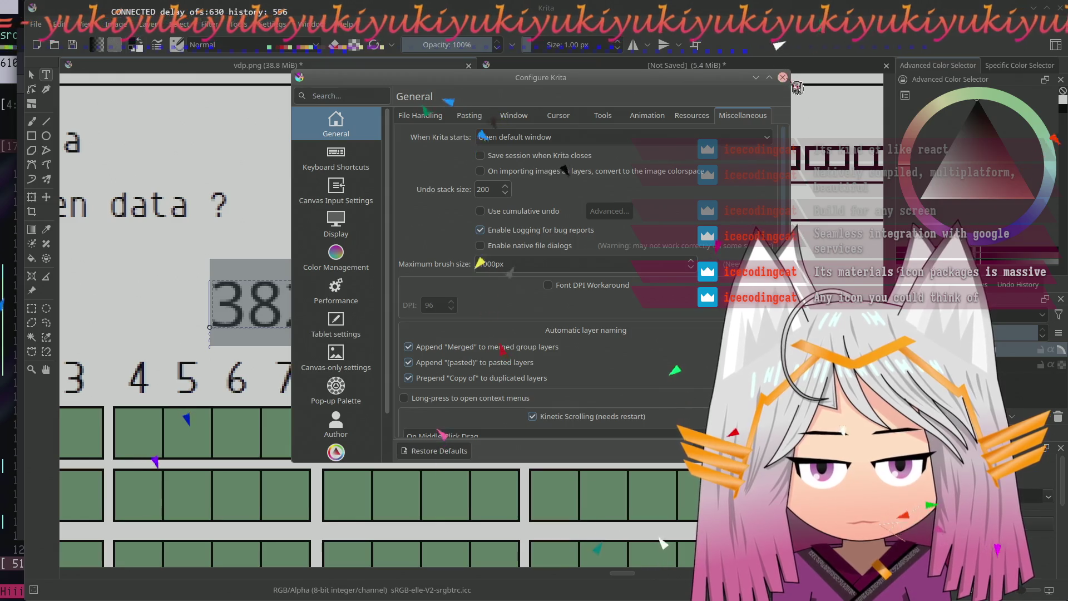
left_click(783, 78)
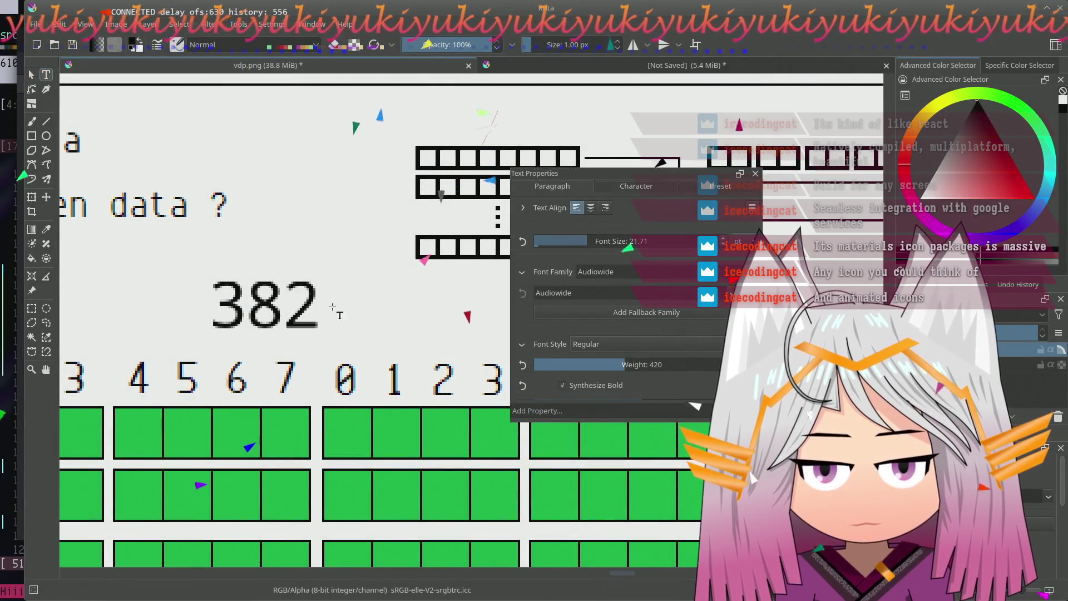
left_click(275, 302)
left_click_drag(247, 303, 325, 294)
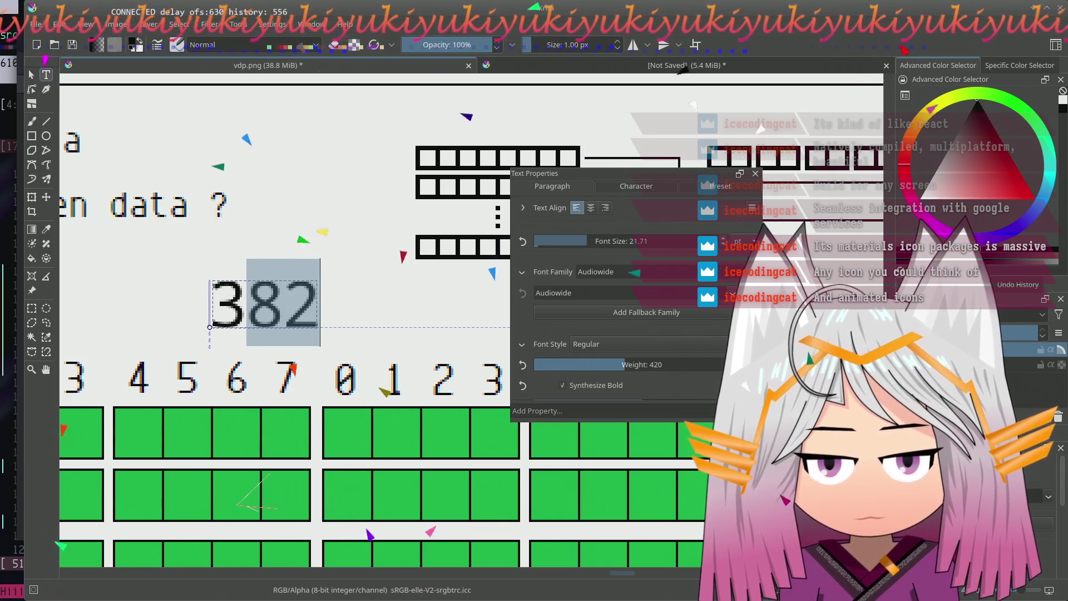
scroll(704, 381, "down", 3)
scroll(704, 382, "down", 1)
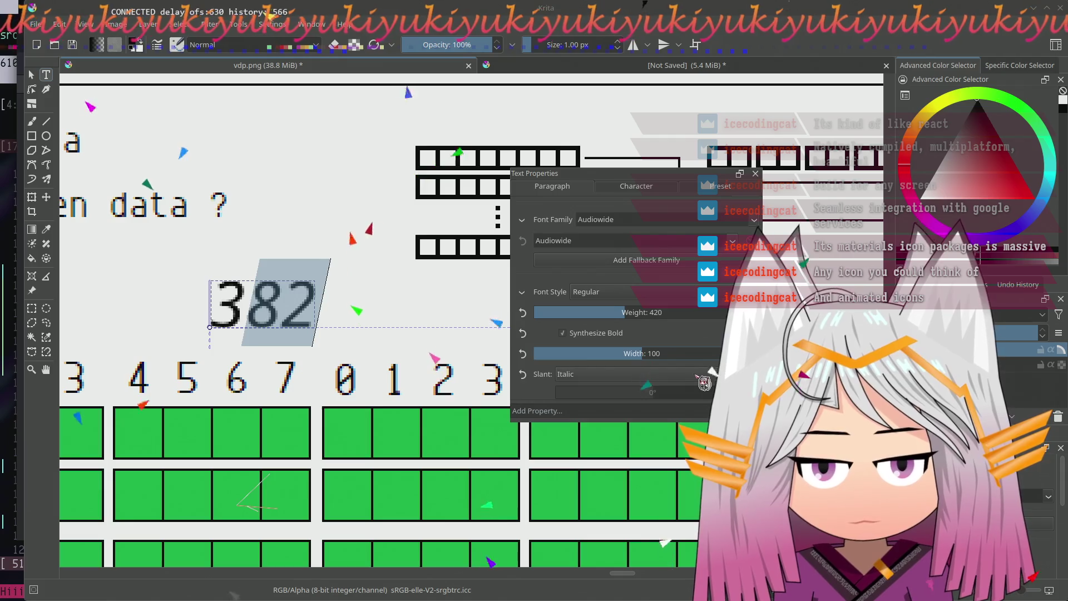
scroll(703, 381, "up", 1)
scroll(703, 381, "down", 1)
scroll(703, 381, "down", 1)
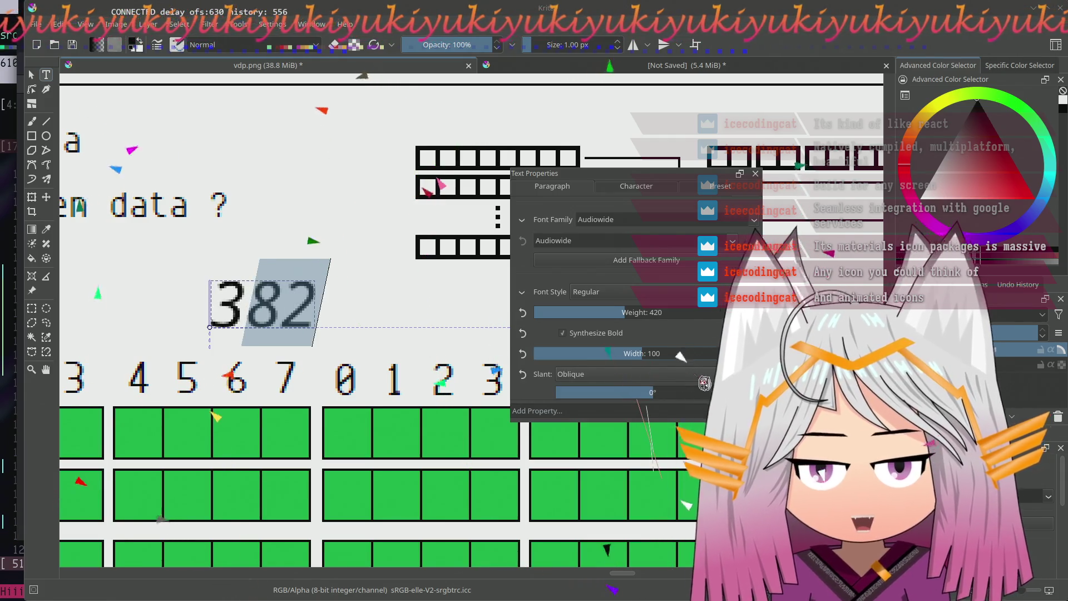
scroll(703, 382, "up", 2)
scroll(703, 381, "up", 3)
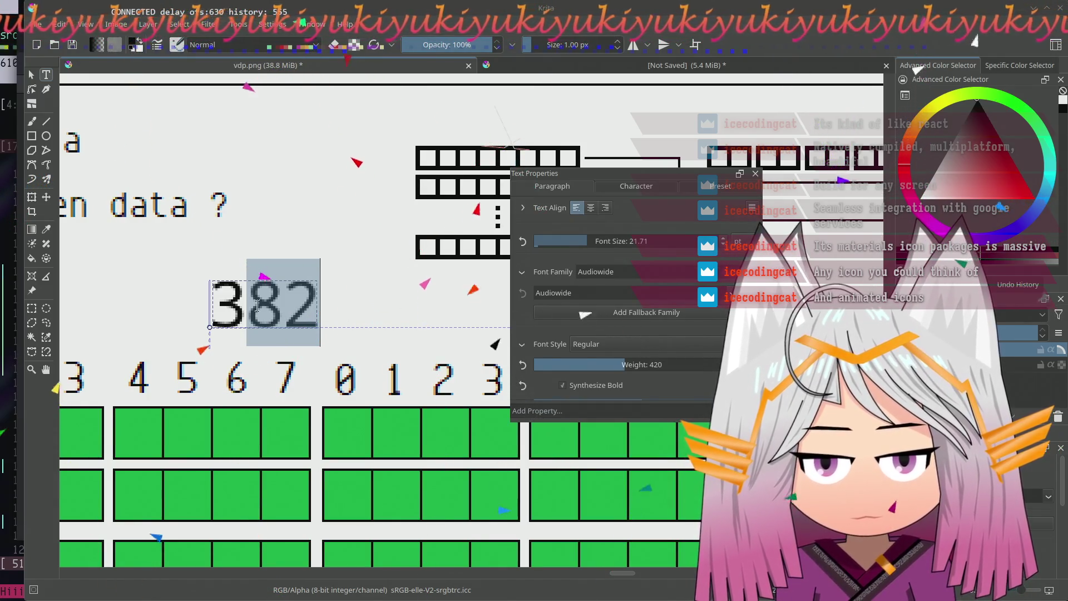
left_click_drag(211, 305, 325, 305)
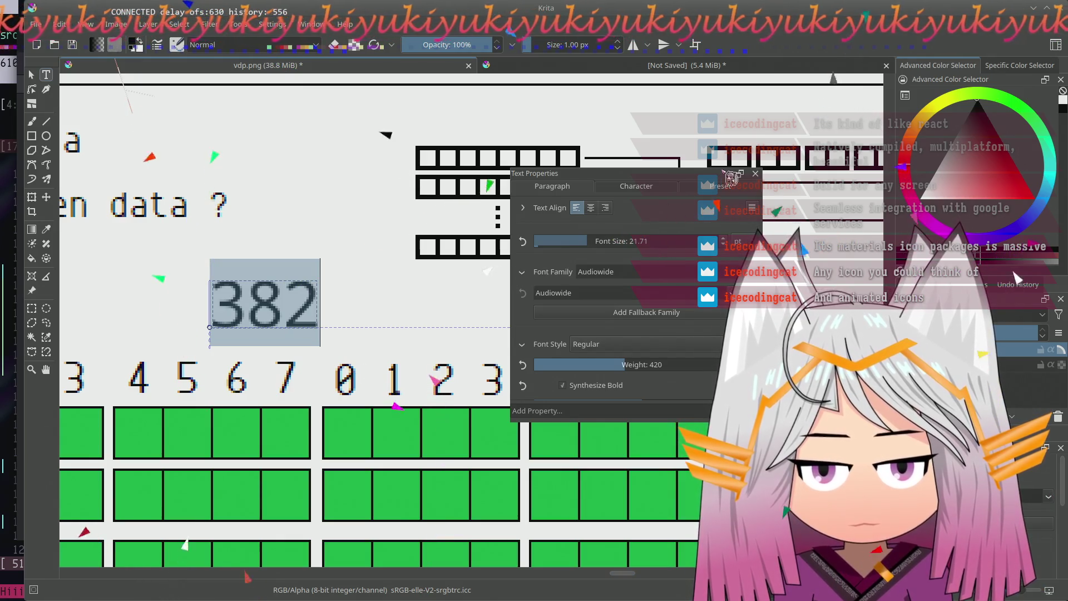
- Start a new text style preset of the Paragraph type
left_click(721, 187)
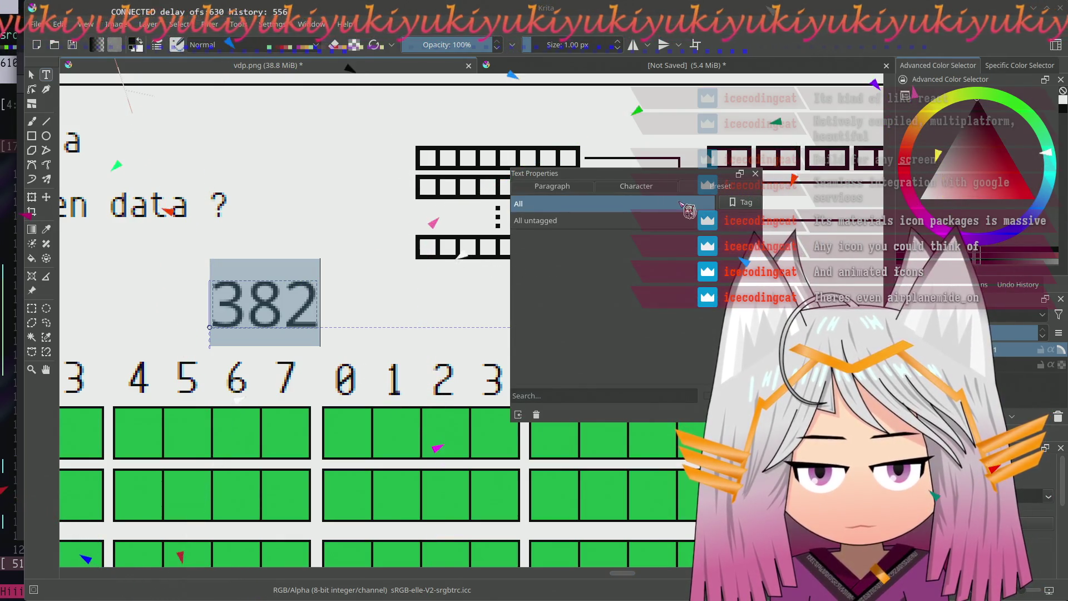
left_click(687, 207)
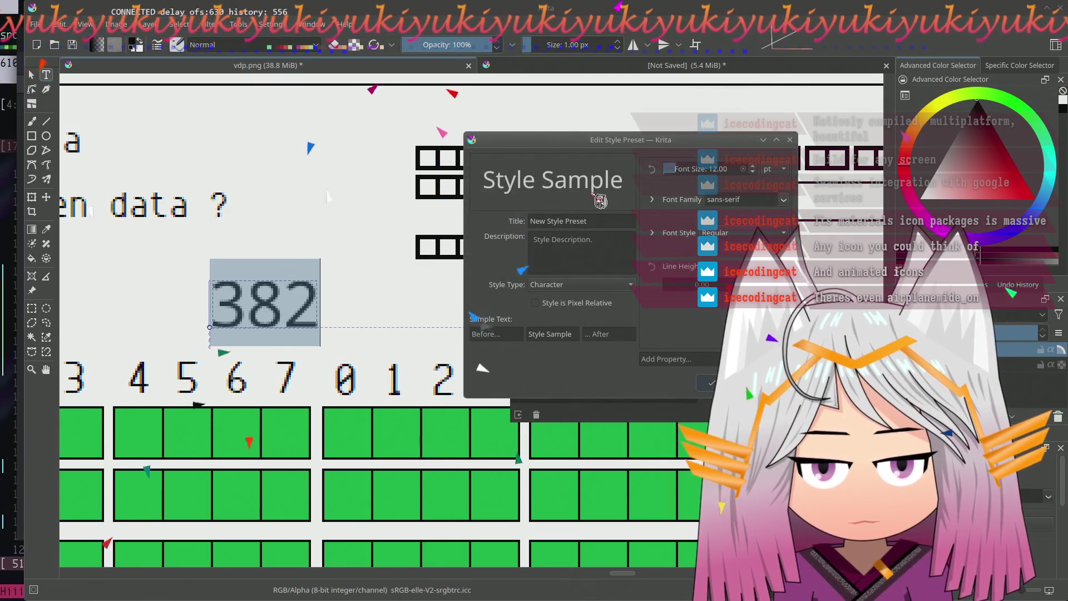
left_click(588, 292)
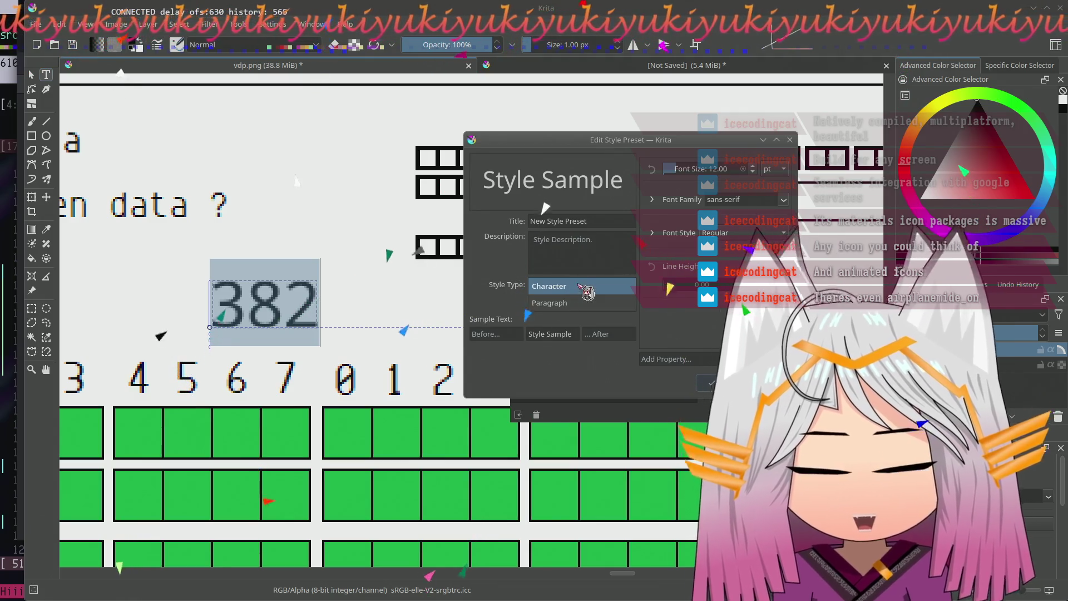
left_click(588, 302)
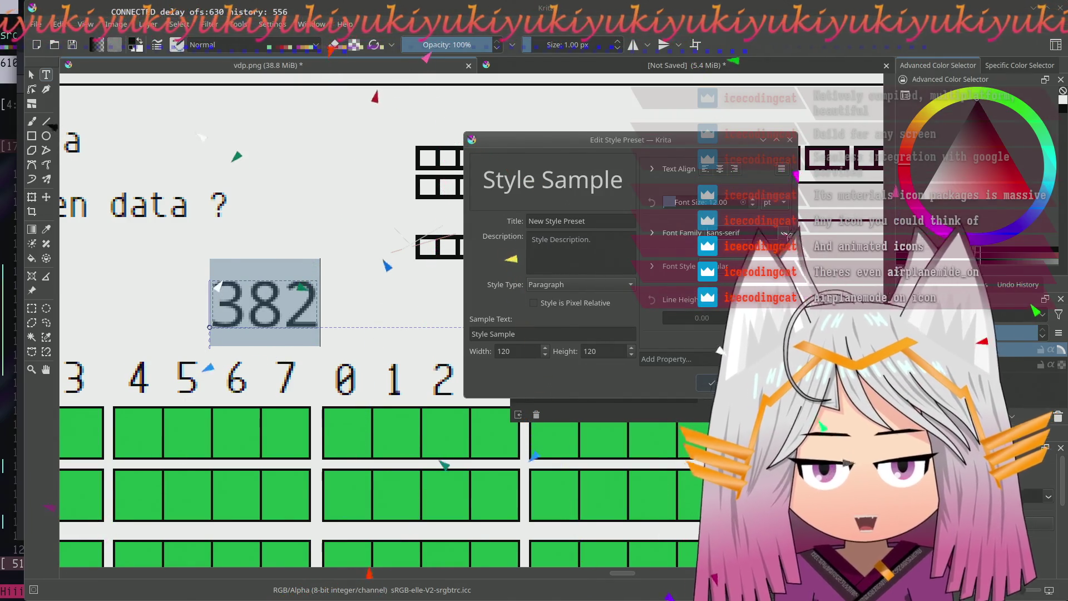
- Choose Audiowide as the preset's font family
left_click(709, 234)
scroll(719, 347, "down", 1)
scroll(720, 346, "down", 2)
scroll(720, 346, "down", 2)
scroll(720, 346, "down", 2)
scroll(701, 367, "down", 1)
scroll(701, 367, "down", 1)
scroll(701, 367, "down", 2)
scroll(701, 372, "down", 2)
scroll(701, 371, "down", 1)
left_click(710, 380)
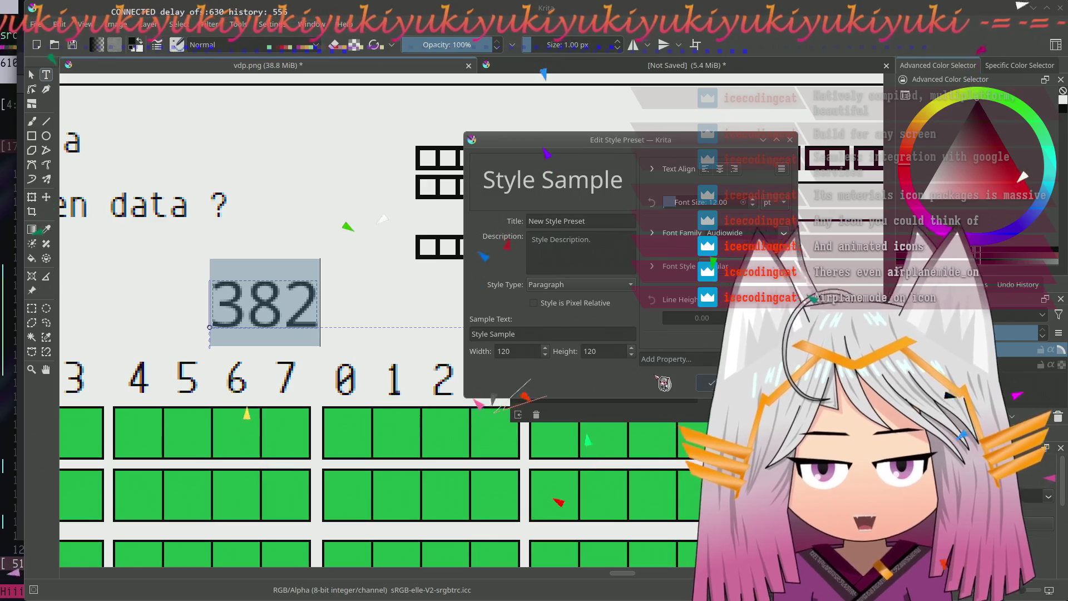
- Trim the preset's sample text and try a different alignment
left_click(492, 335)
key("BackSpace")
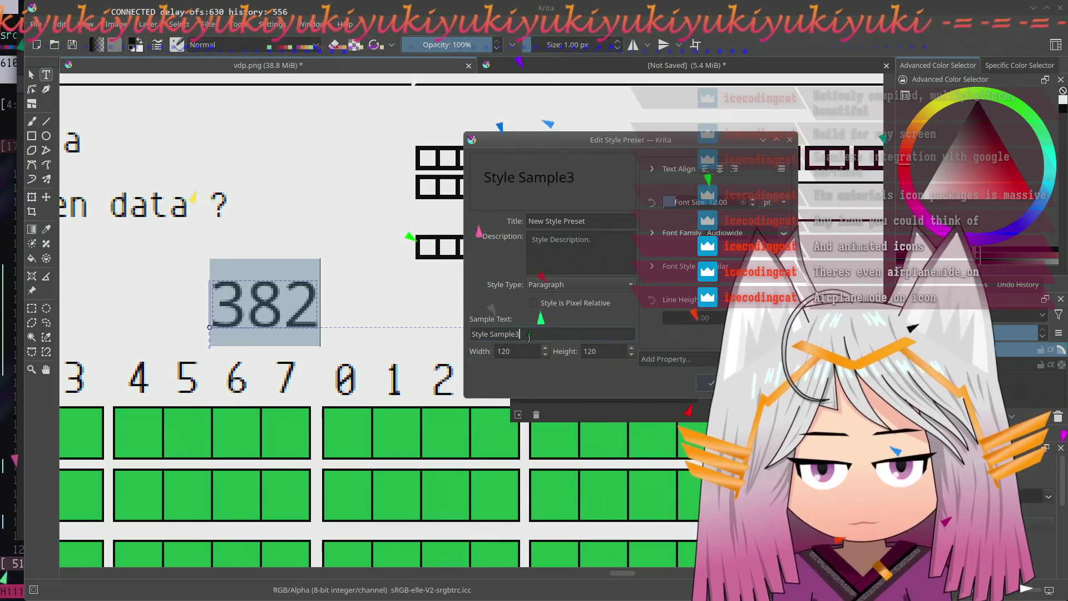
type("23")
key("BackSpace")
key("BackSpace")
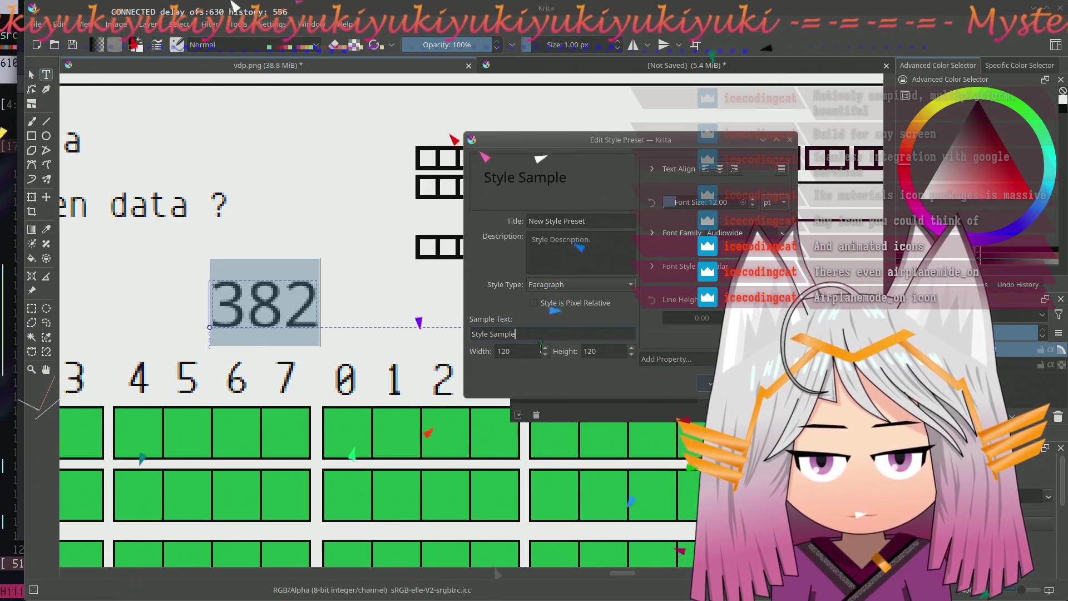
left_click(735, 168)
left_click(569, 333)
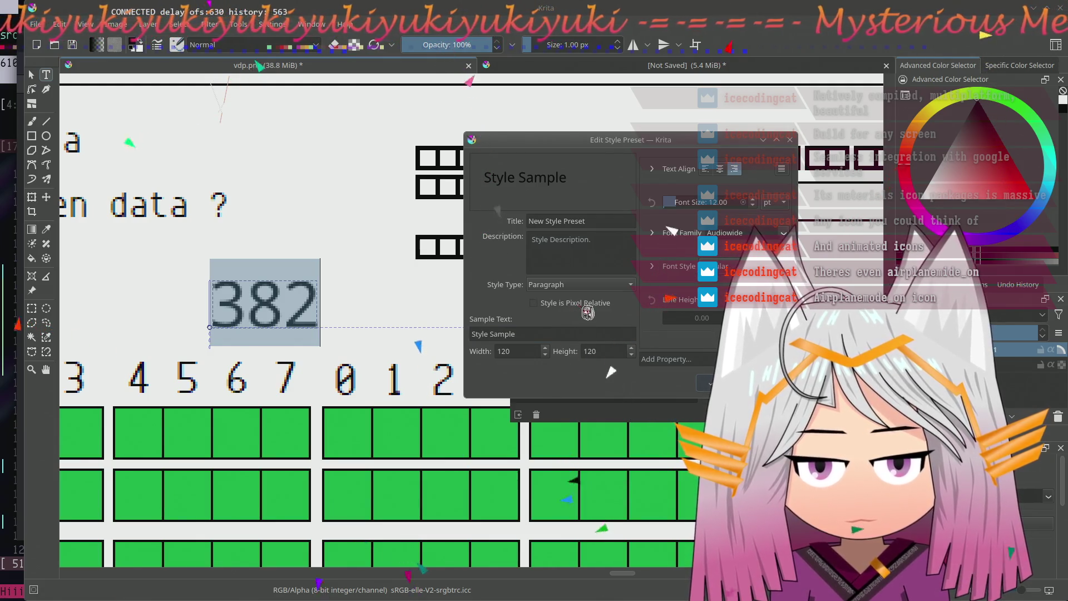
mouse_move(576, 303)
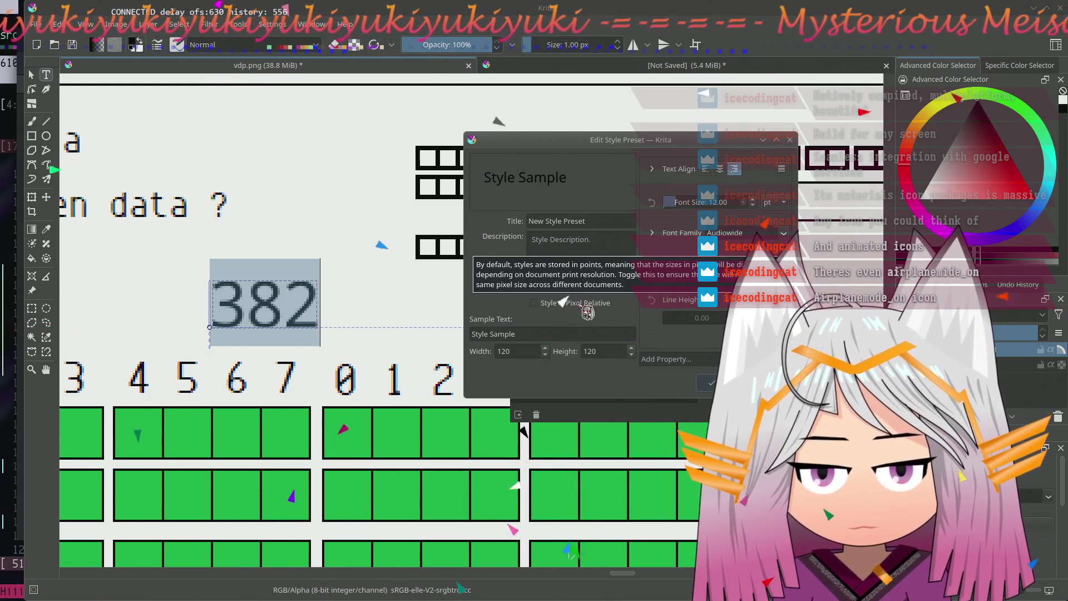
- Toggle the style type between Character and Paragraph, adjust the font size, then abandon the preset editor unsaved
left_click(584, 285)
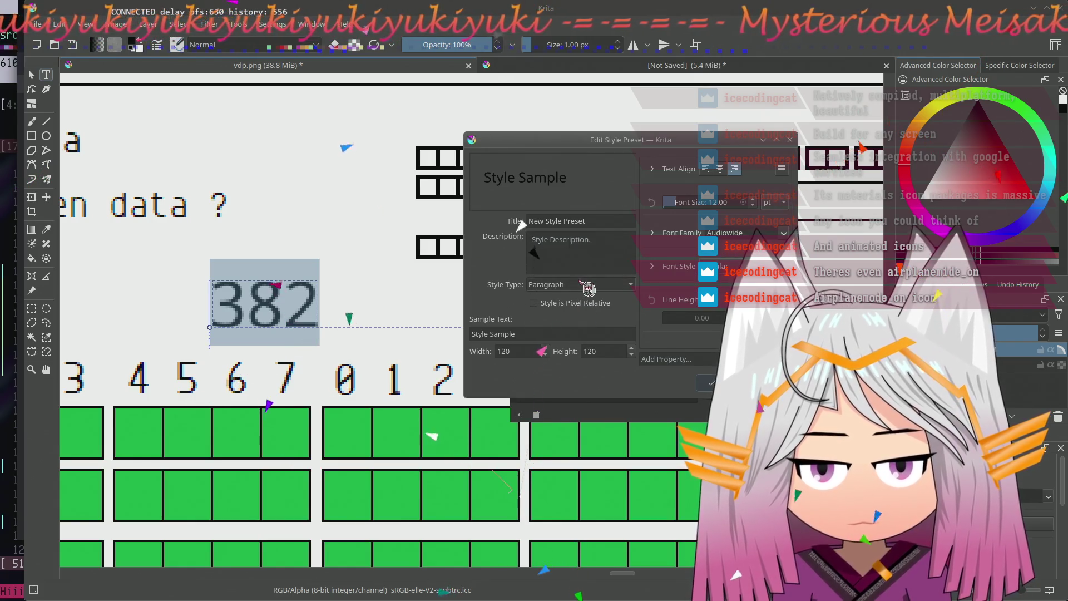
left_click(585, 271)
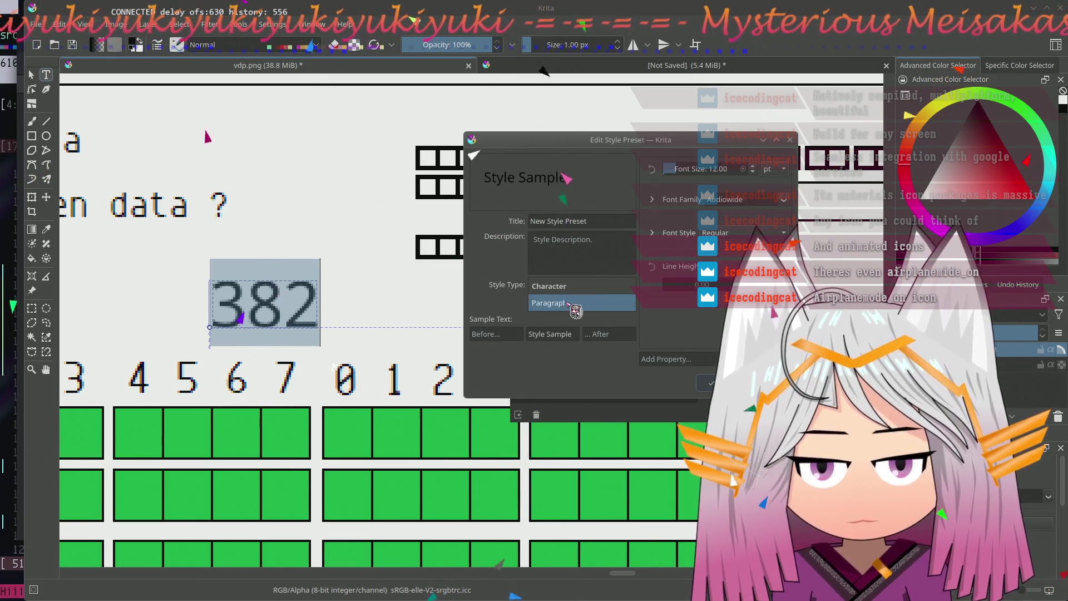
left_click(577, 303)
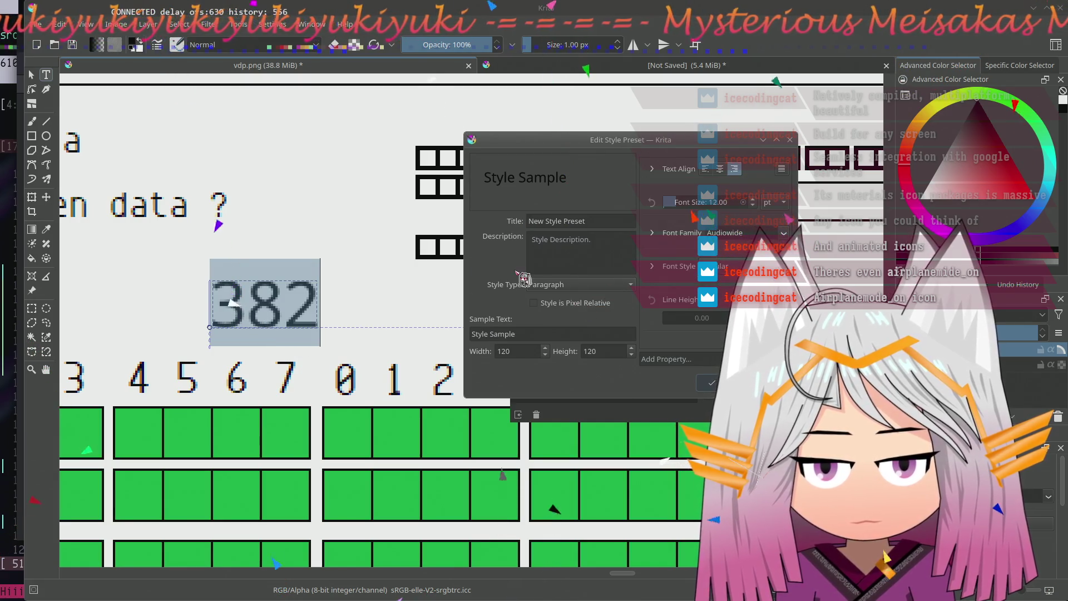
left_click(575, 285)
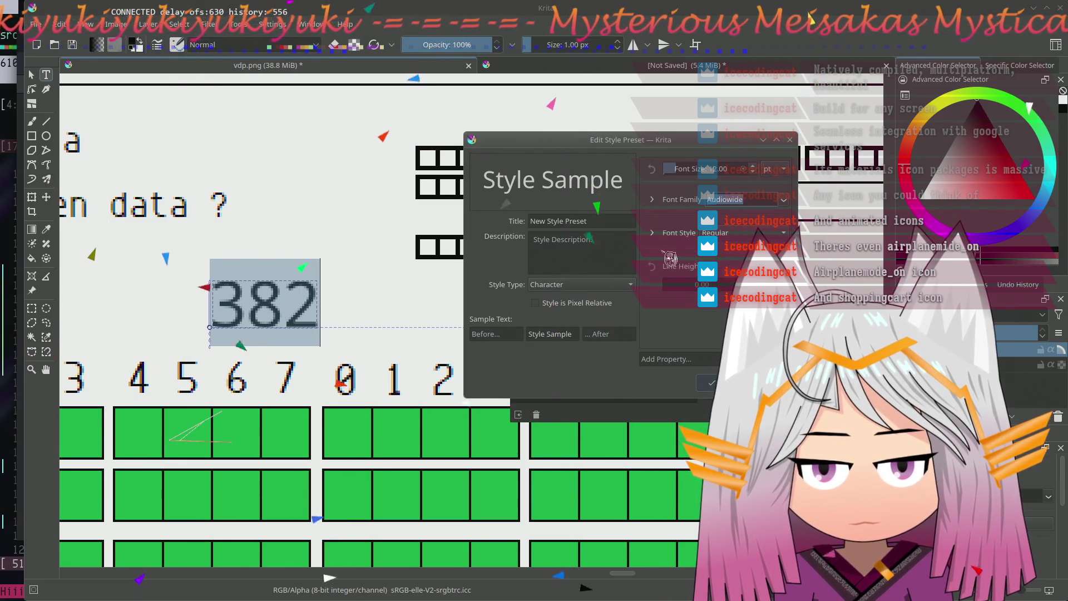
left_click(580, 284)
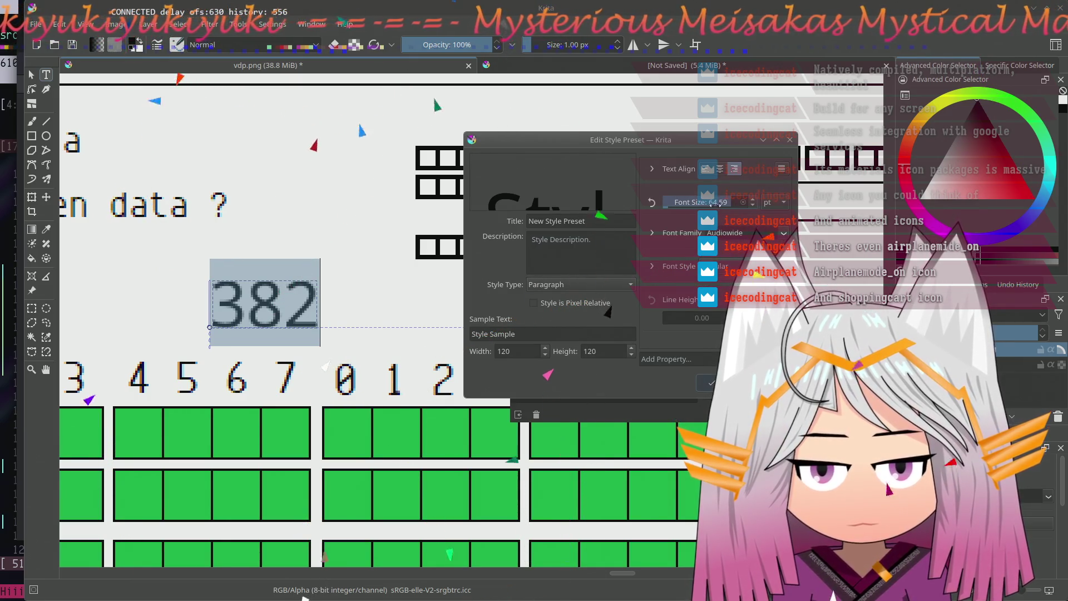
left_click_drag(728, 202, 681, 204)
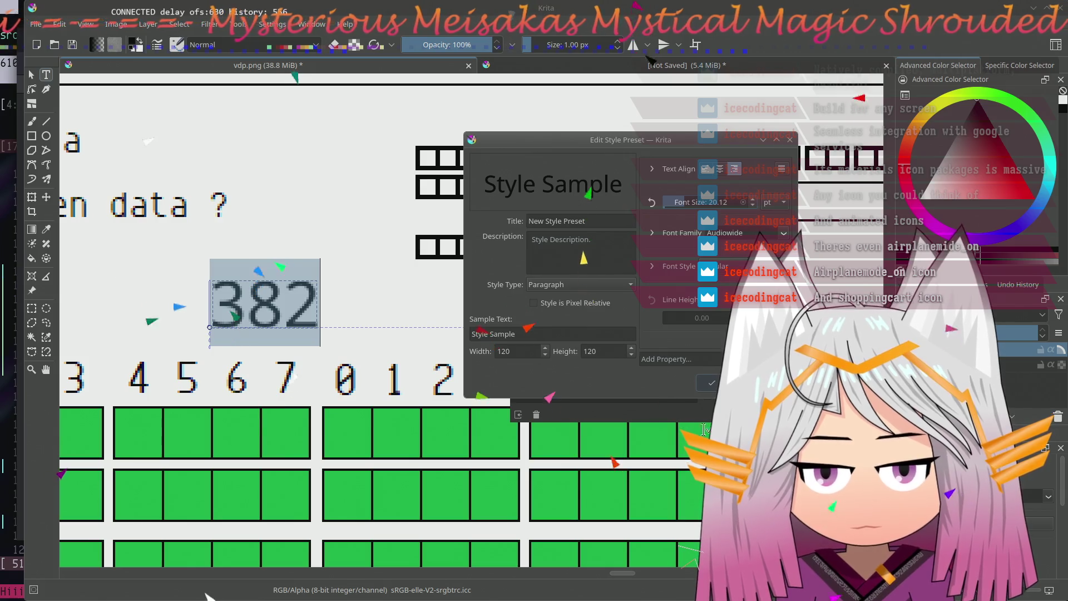
key("Escape")
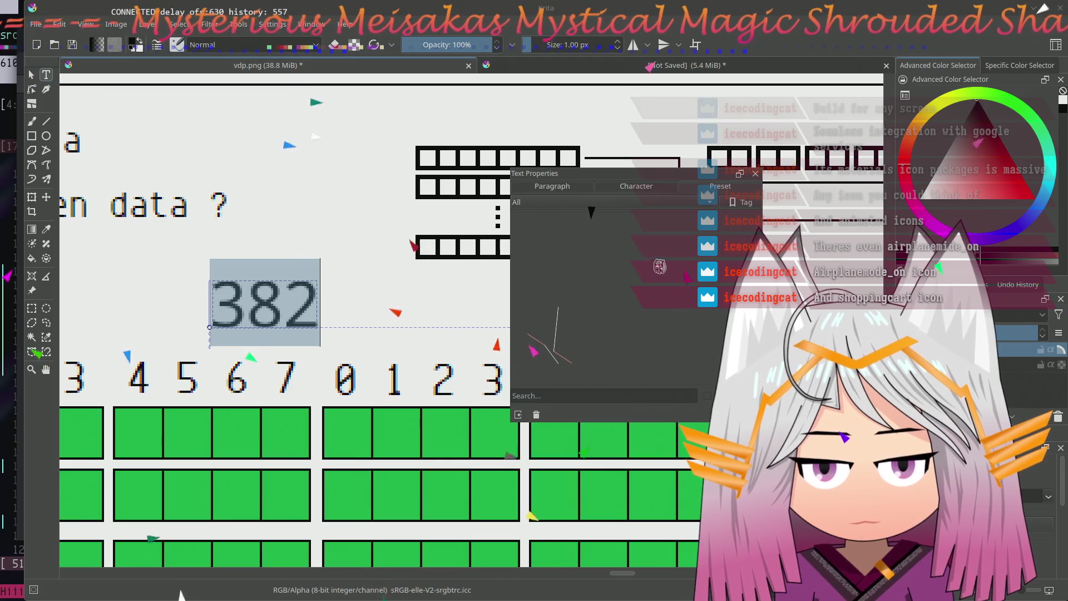
- Close Text Properties and delete the 382 label object from the diagram
left_click(756, 174)
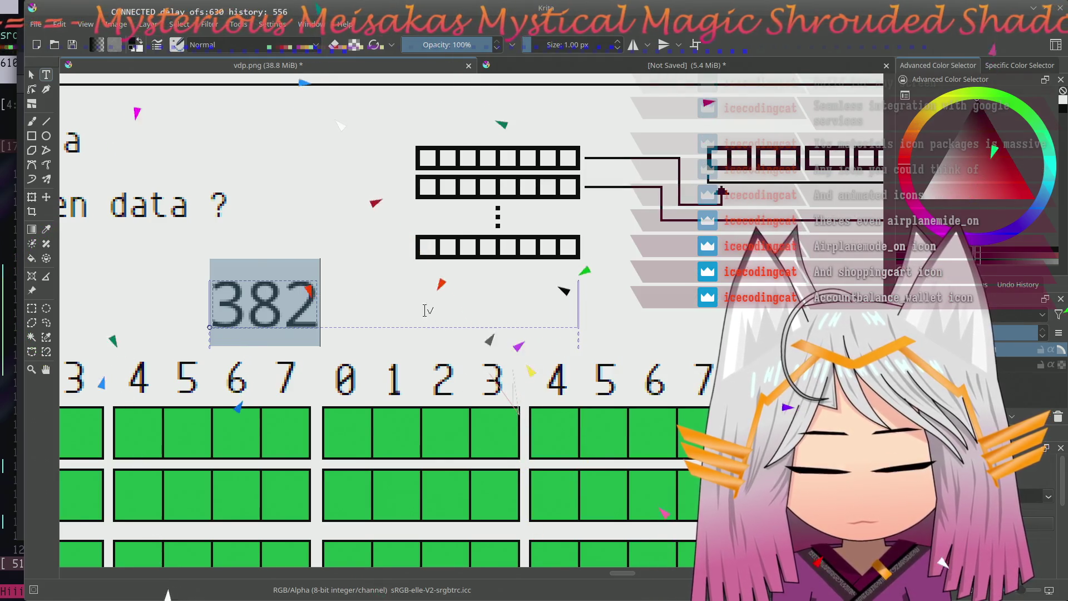
left_click(373, 320)
left_click(203, 311)
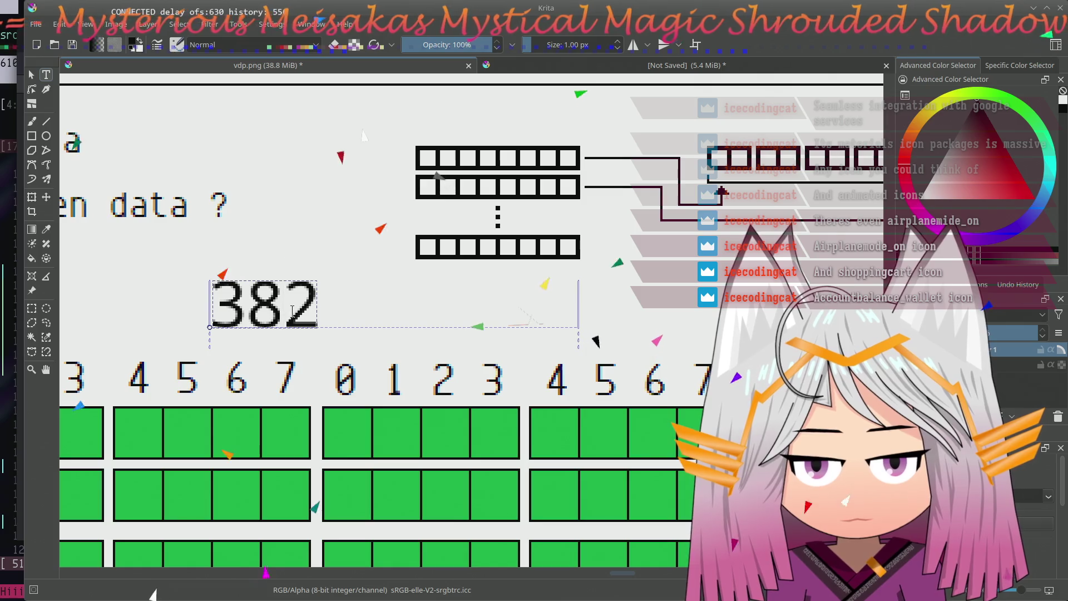
key("ctrl+a")
key("Escape")
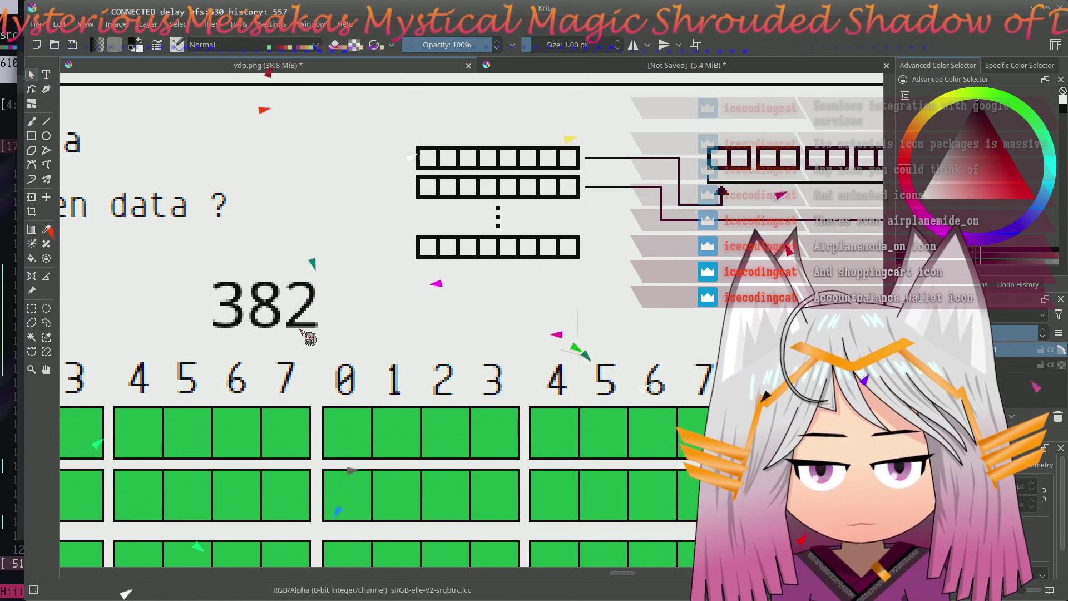
left_click(254, 326)
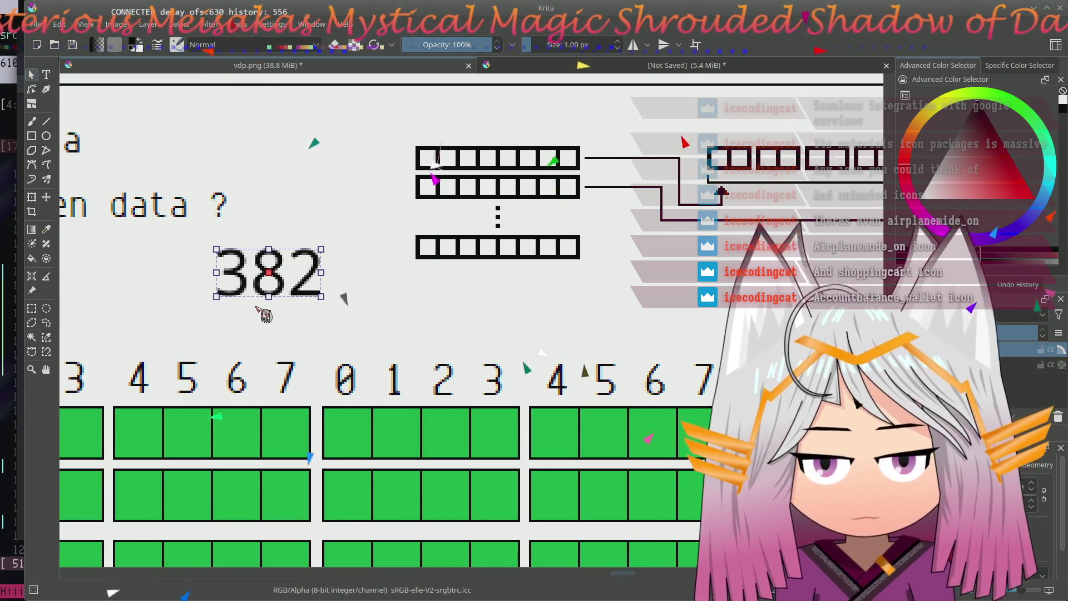
key("Delete")
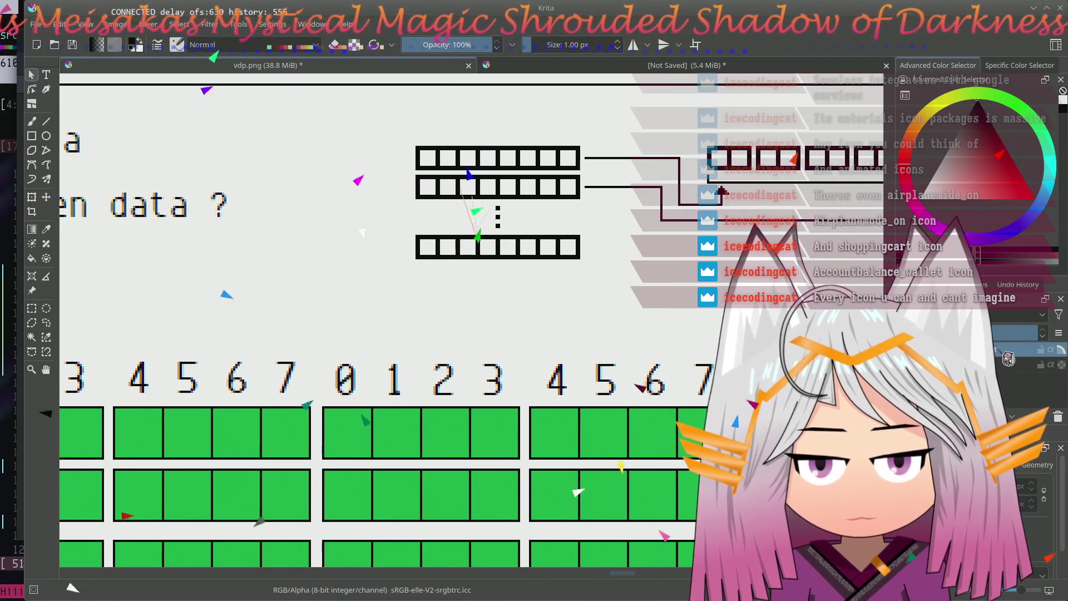
- Pan to bring the right side of the diagram into view
mouse_move(560, 282)
left_mouse_down()
mouse_move(317, 358)
mouse_move(234, 346)
left_mouse_up()
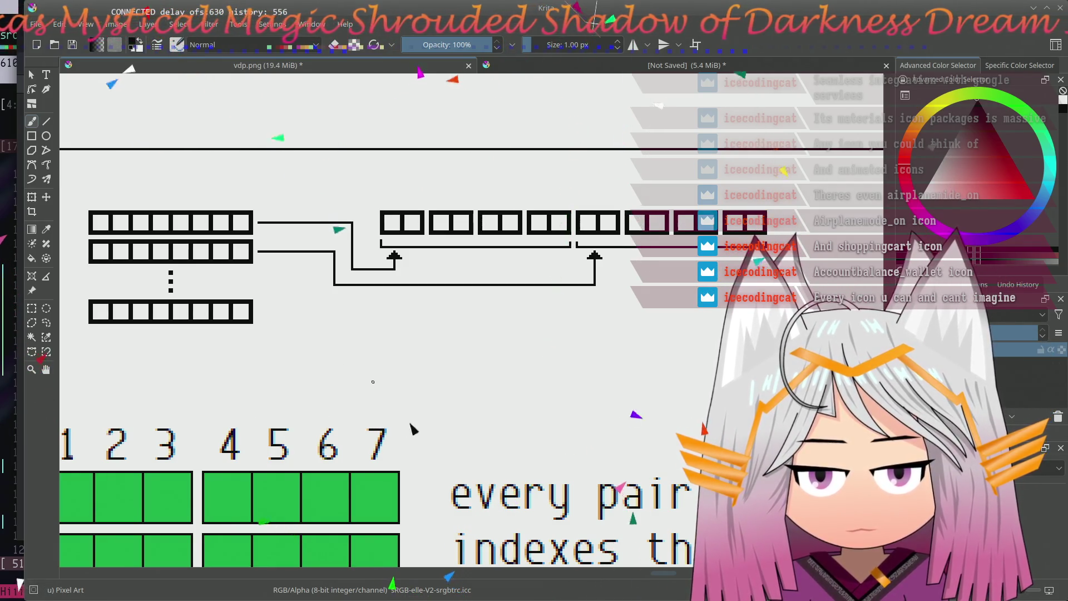
mouse_move(263, 351)
left_mouse_down()
mouse_move(191, 367)
mouse_move(283, 425)
left_mouse_up()
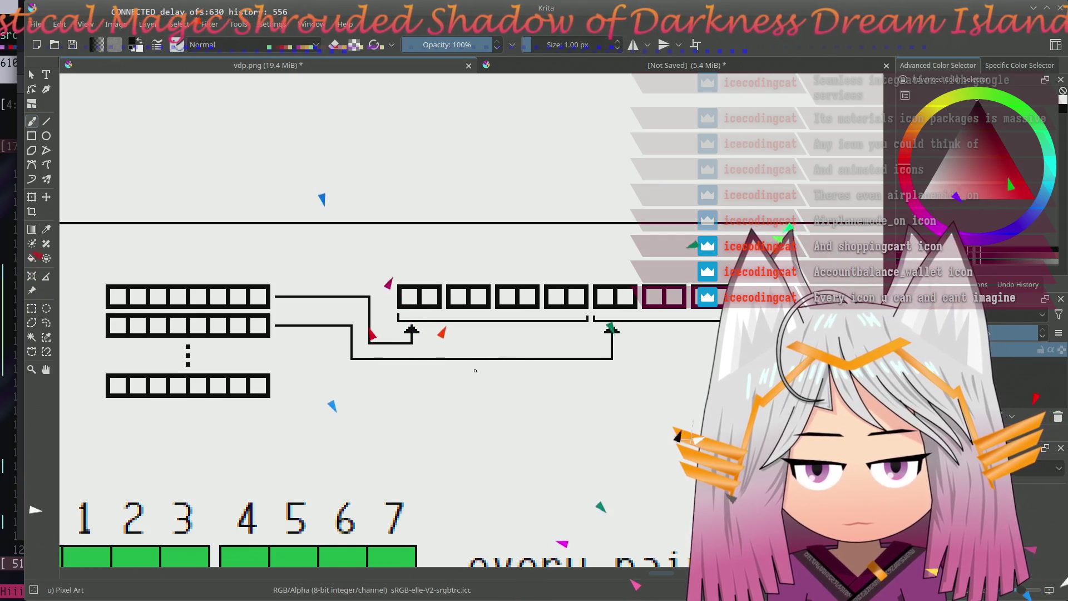
scroll(475, 370, "up", 1)
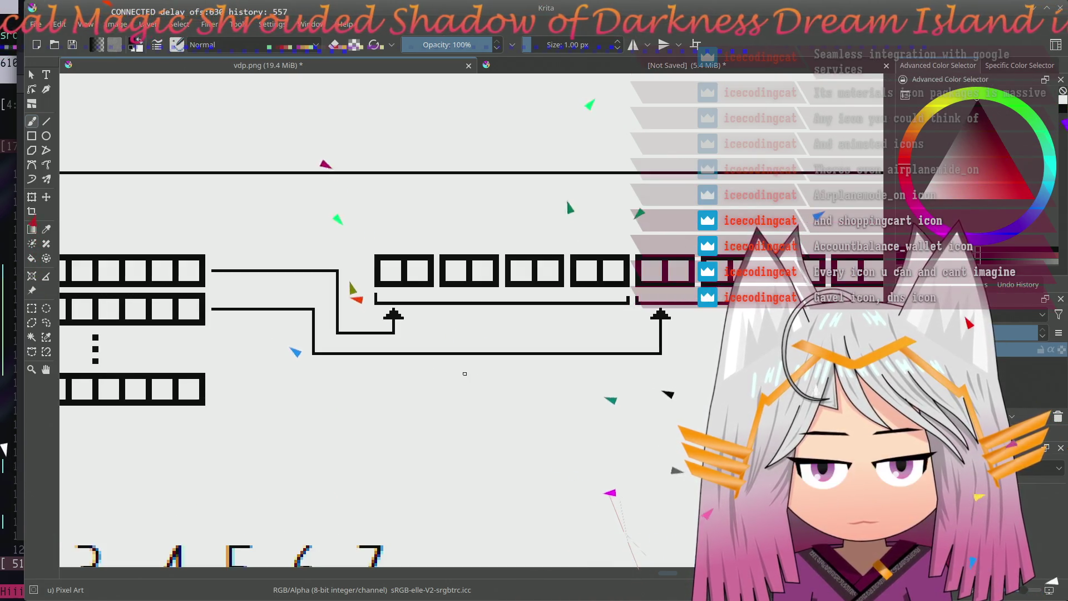
scroll(464, 373, "up", 1)
mouse_move(458, 374)
left_mouse_down()
mouse_move(312, 400)
mouse_move(203, 375)
mouse_move(318, 366)
left_mouse_up()
scroll(318, 366, "down", 1)
scroll(318, 365, "down", 4)
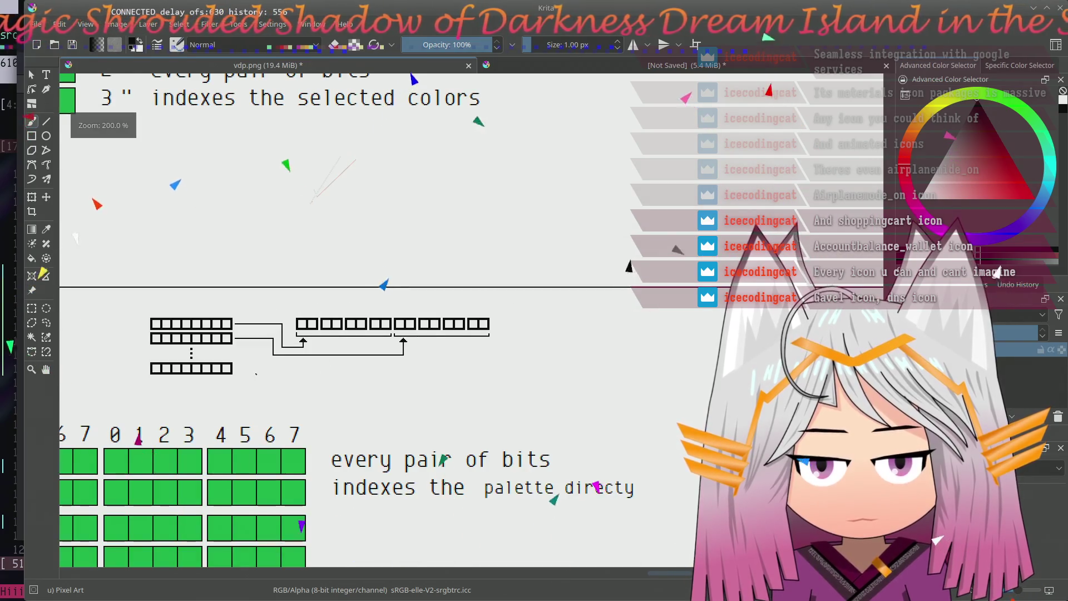
scroll(318, 365, "down", 3)
scroll(255, 374, "up", 5)
scroll(254, 375, "up", 1)
scroll(255, 374, "down", 1)
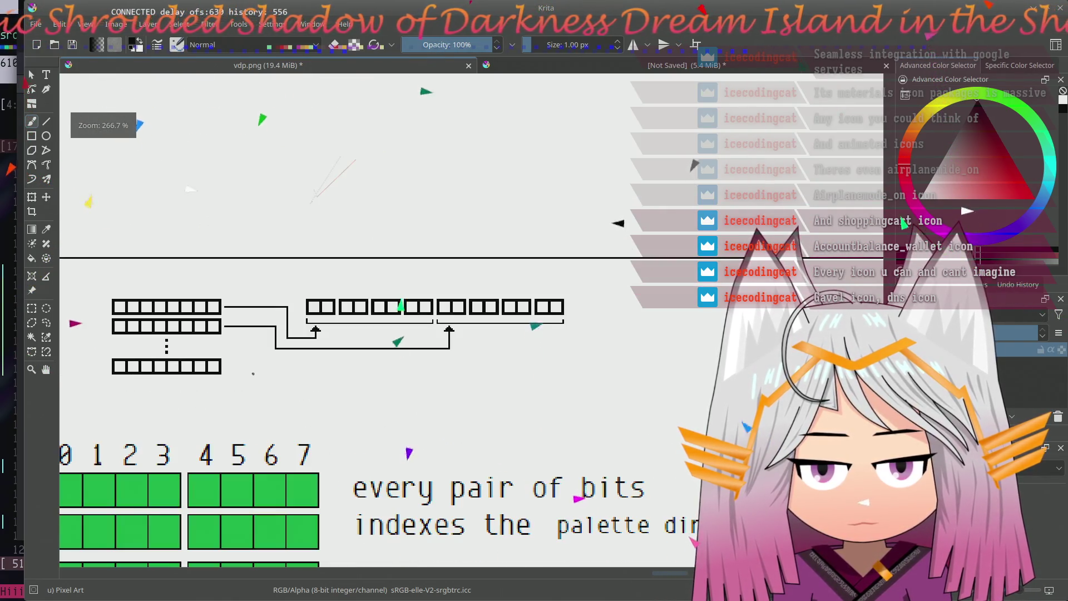
left_click_drag(253, 374, 326, 374)
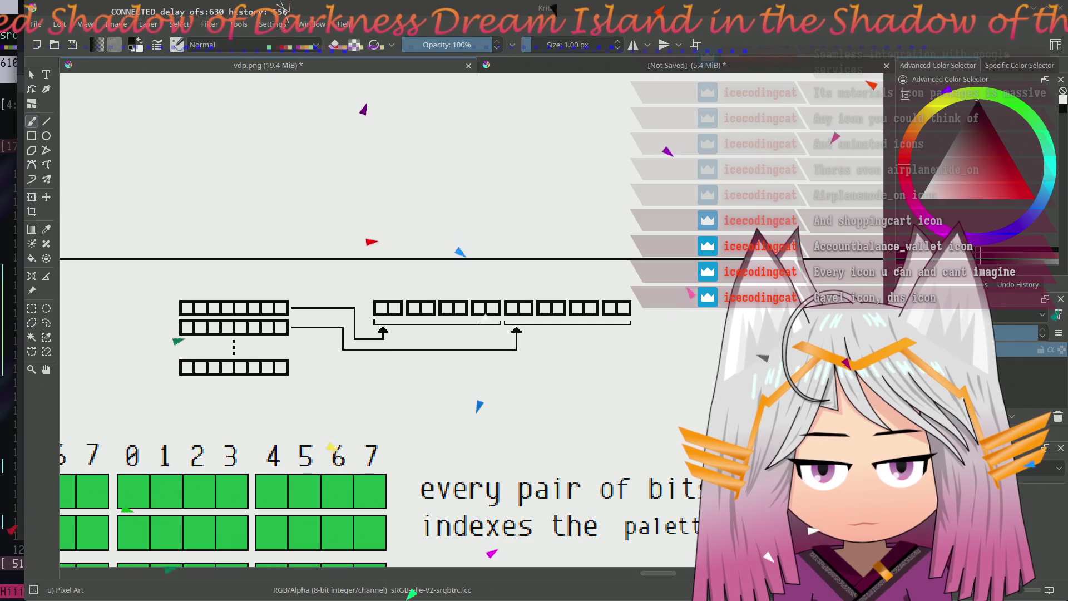
left_click_drag(383, 398, 425, 391)
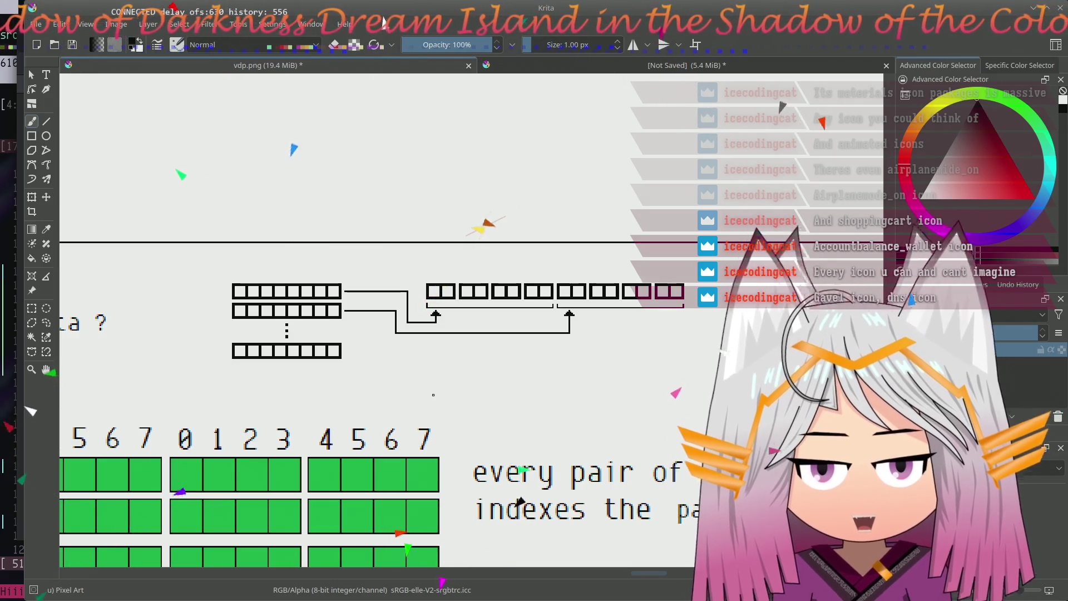
mouse_move(490, 411)
left_mouse_down()
mouse_move(408, 375)
mouse_move(294, 351)
left_mouse_up()
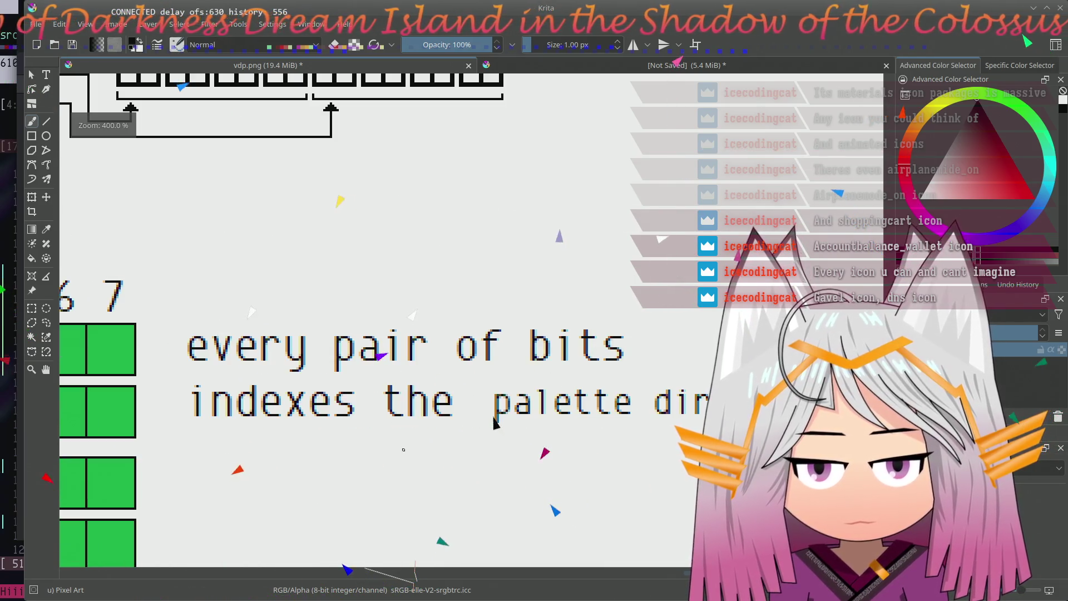
mouse_move(403, 449)
left_mouse_down()
mouse_move(377, 484)
mouse_move(384, 492)
left_mouse_up()
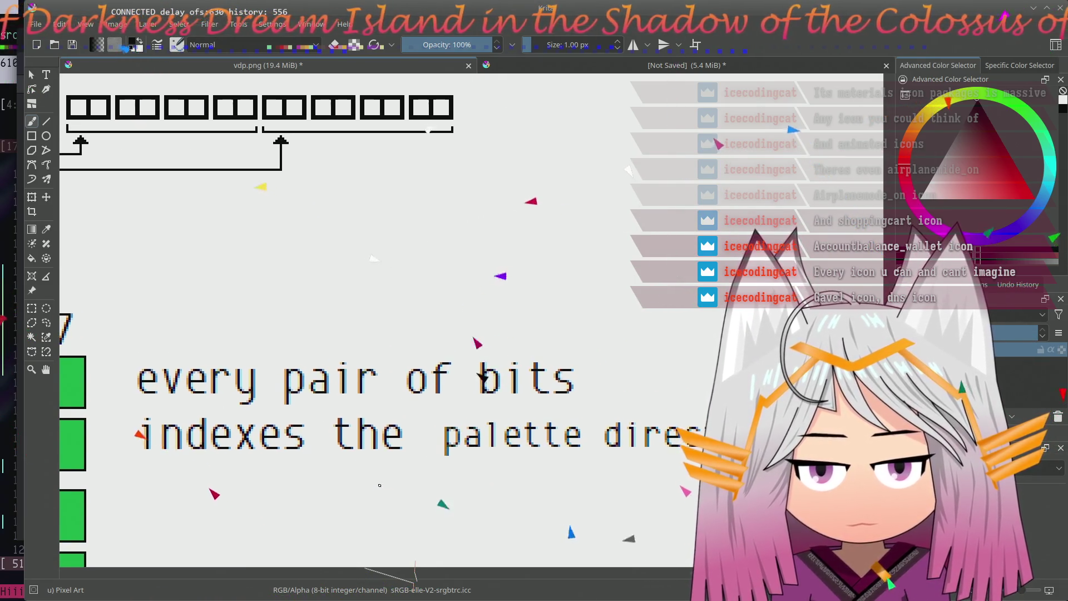
left_click_drag(211, 360, 586, 305)
left_click_drag(274, 310, 600, 359)
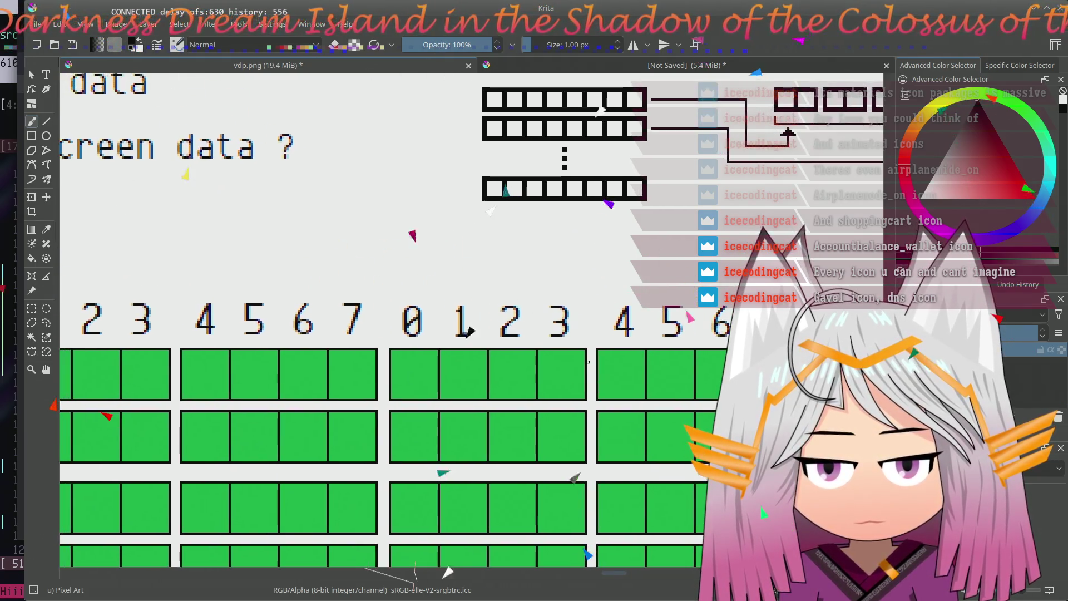
left_click_drag(313, 215, 557, 338)
left_click_drag(686, 363, 304, 353)
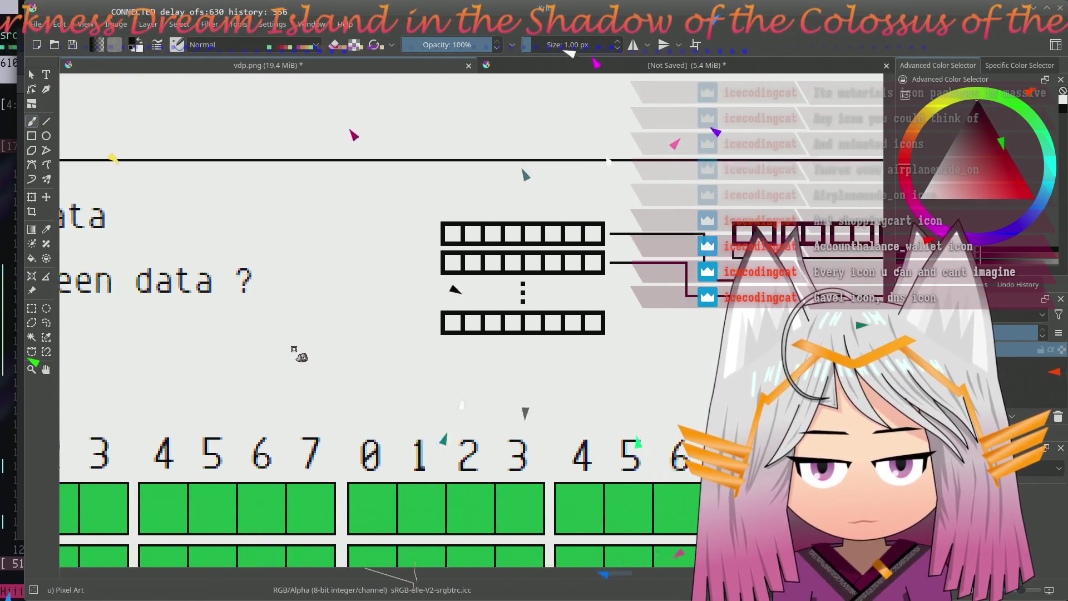
left_click_drag(584, 358, 222, 381)
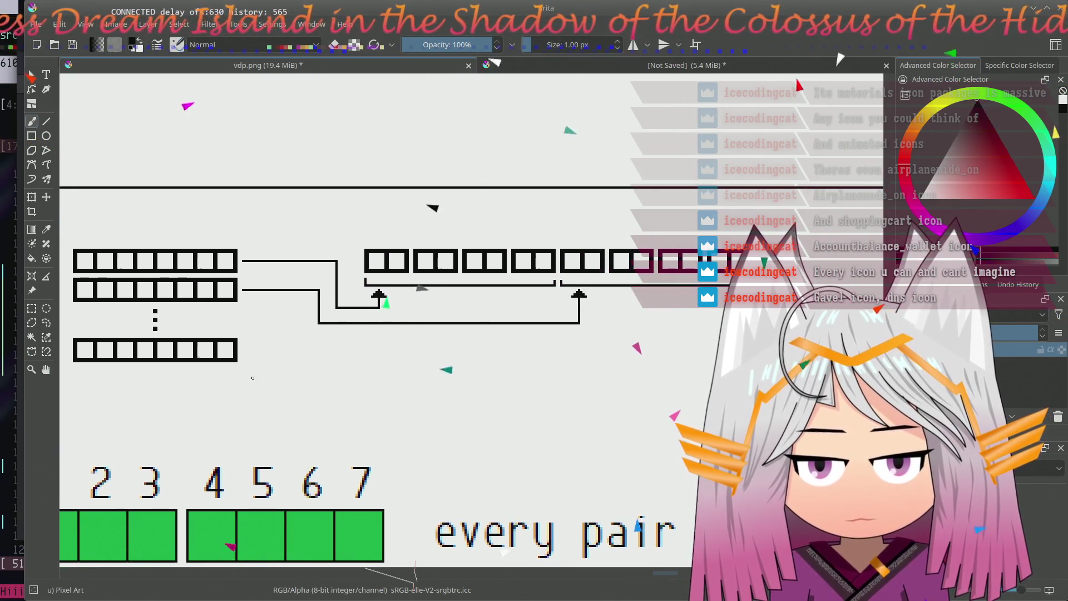
left_click_drag(252, 377, 323, 312)
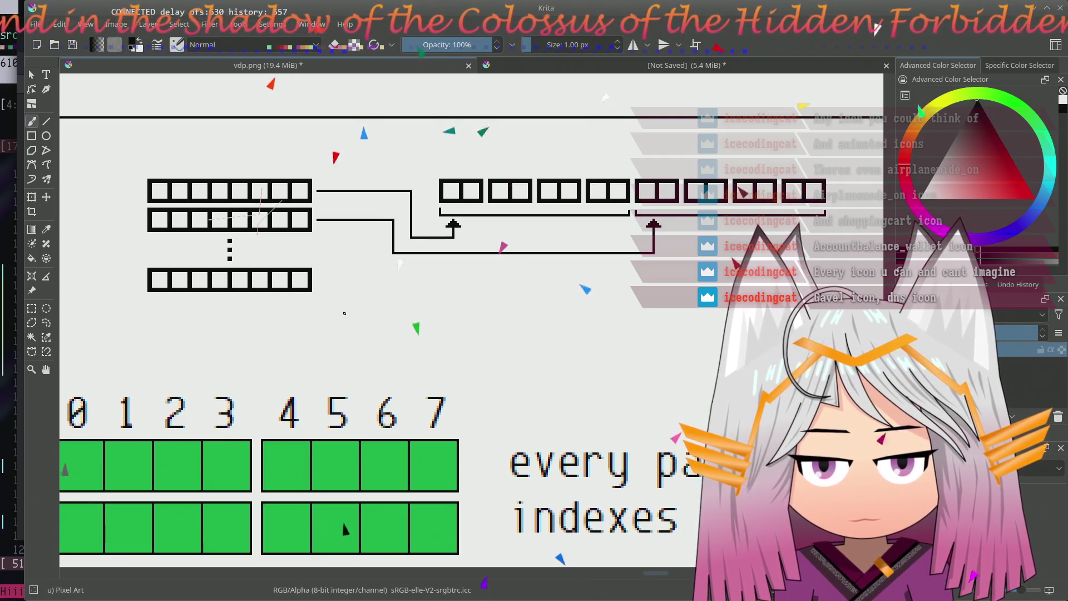
left_click_drag(421, 302, 407, 334)
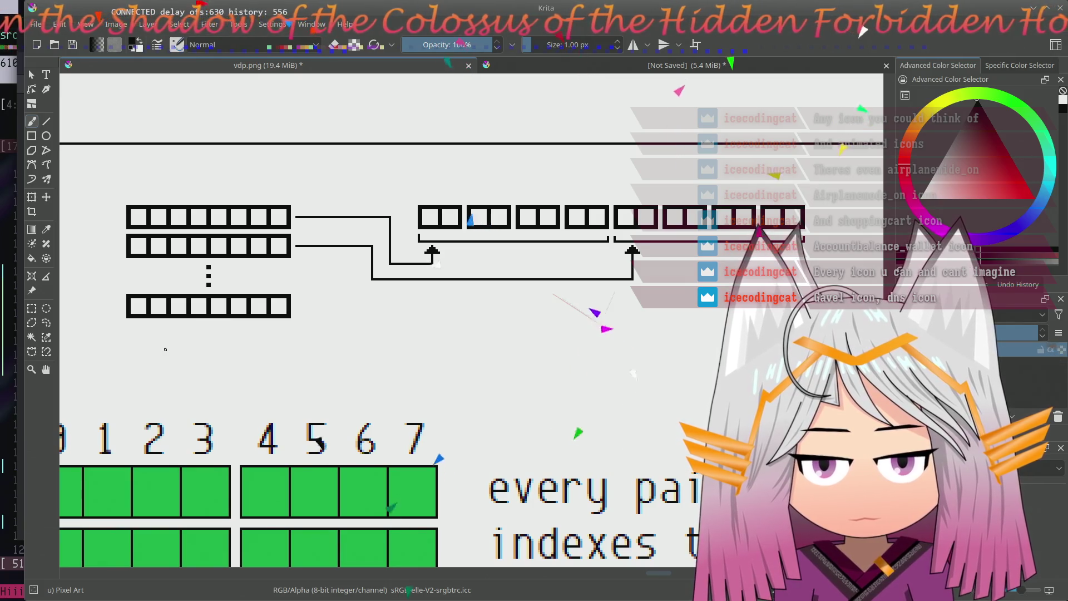
left_click_drag(166, 349, 347, 304)
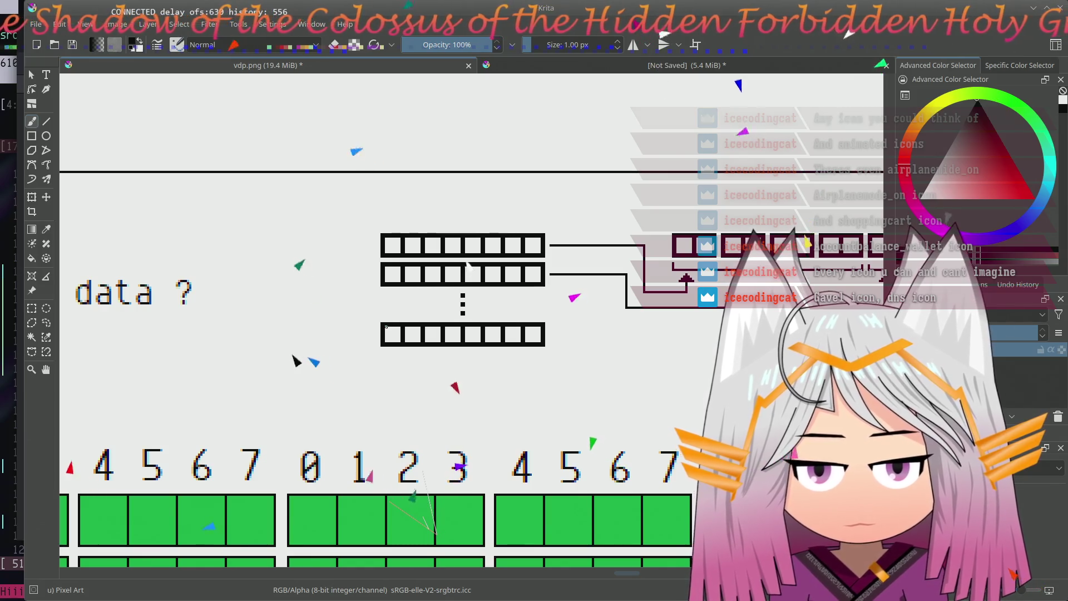
scroll(321, 295, "down", 2)
scroll(320, 294, "down", 2)
scroll(369, 339, "up", 3)
scroll(370, 340, "up", 2)
scroll(370, 340, "down", 1)
- Reposition the byte-row view, then switch to the Firefox Font Awesome window
mouse_move(377, 337)
left_mouse_down()
mouse_move(174, 355)
mouse_move(330, 355)
left_mouse_up()
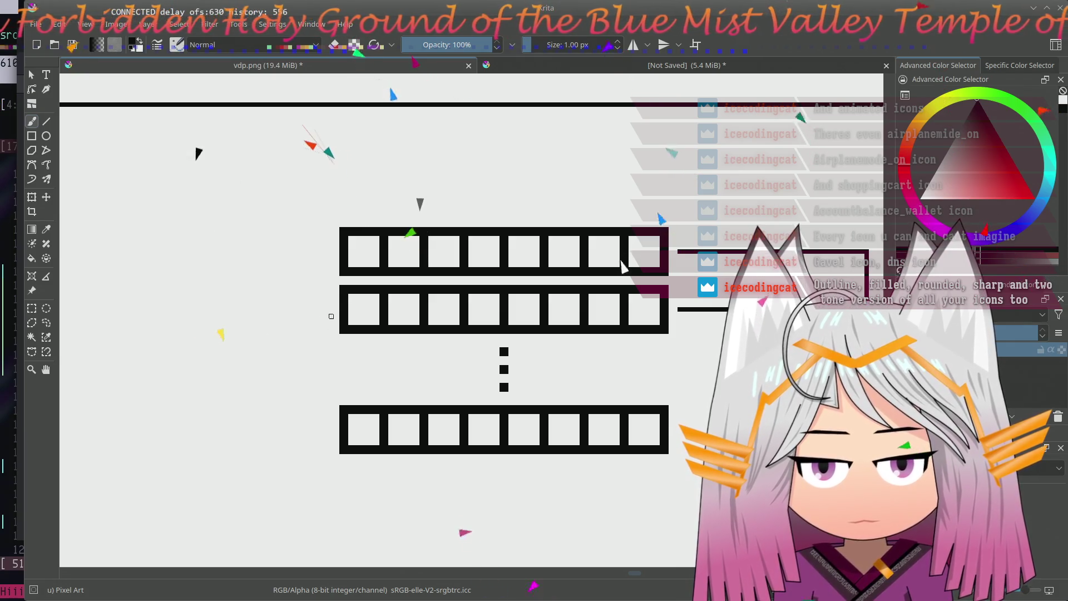
mouse_move(312, 317)
left_mouse_down()
mouse_move(286, 314)
mouse_move(267, 341)
mouse_move(306, 328)
left_mouse_up()
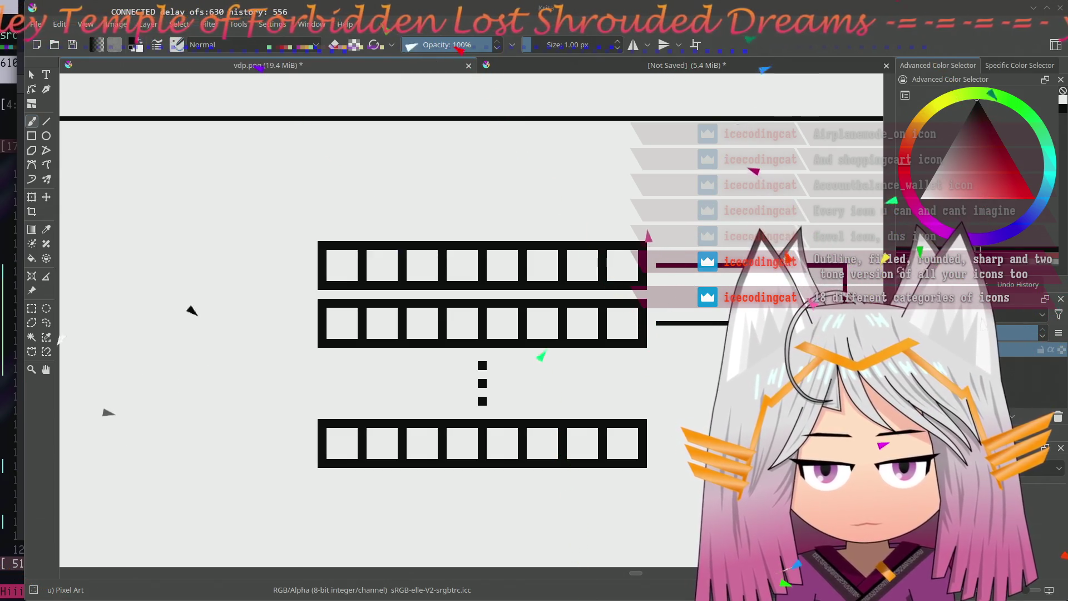
key("alt+Tab")
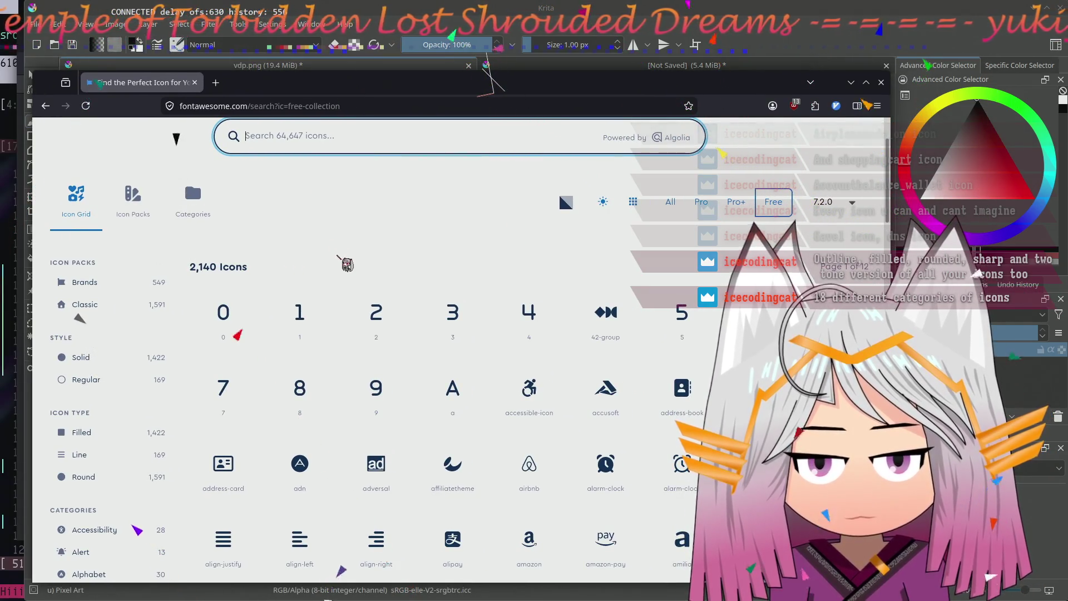
scroll(176, 139, "down", 2)
scroll(176, 139, "down", 4)
scroll(175, 139, "down", 1)
scroll(176, 139, "down", 2)
scroll(183, 319, "down", 2)
scroll(181, 320, "down", 4)
scroll(182, 319, "down", 2)
scroll(181, 319, "down", 4)
scroll(182, 320, "down", 3)
scroll(182, 320, "down", 2)
scroll(182, 320, "down", 3)
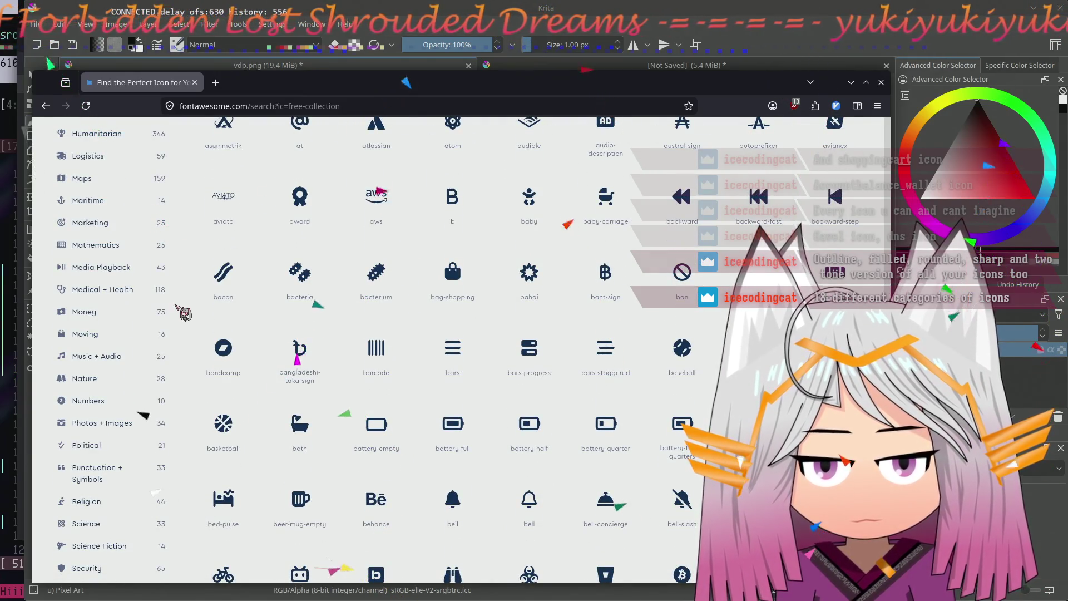
scroll(184, 313, "down", 3)
scroll(184, 313, "down", 4)
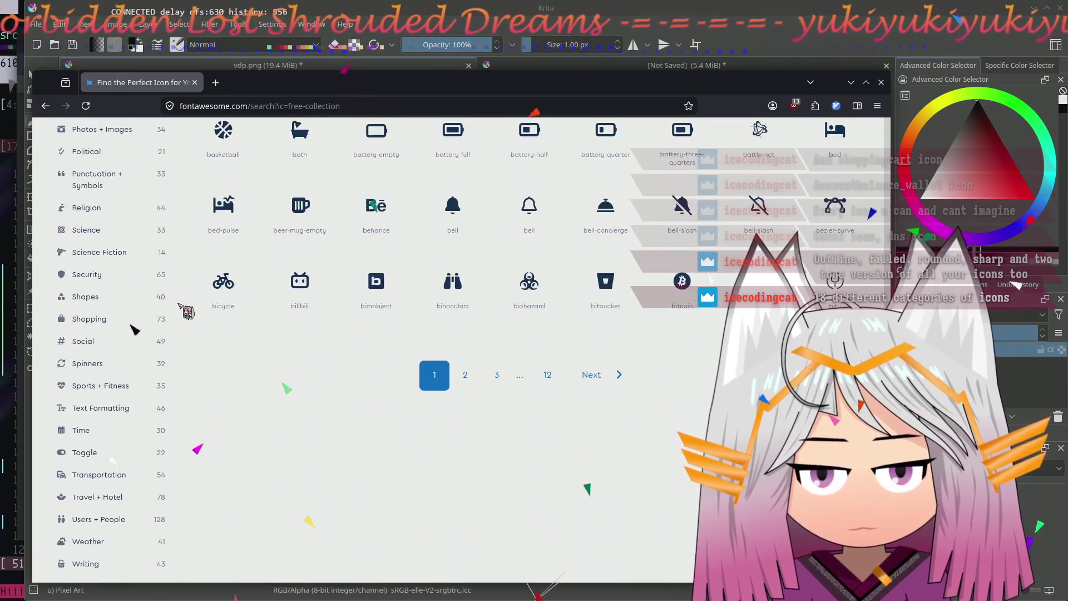
scroll(187, 310, "down", 2)
scroll(187, 312, "down", 2)
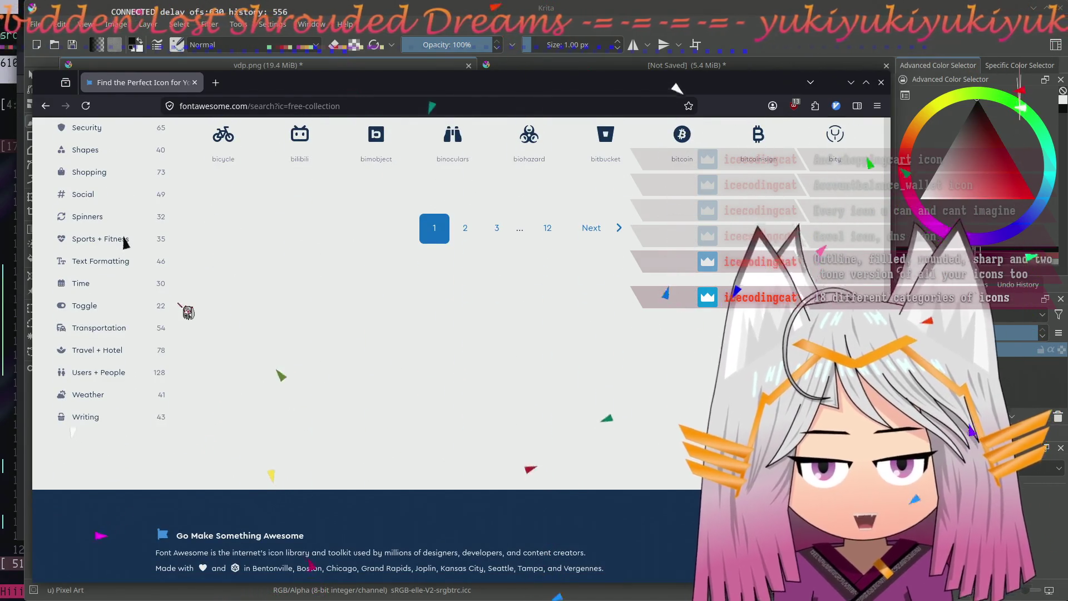
scroll(187, 311, "up", 6)
scroll(187, 311, "up", 10)
scroll(188, 311, "up", 2)
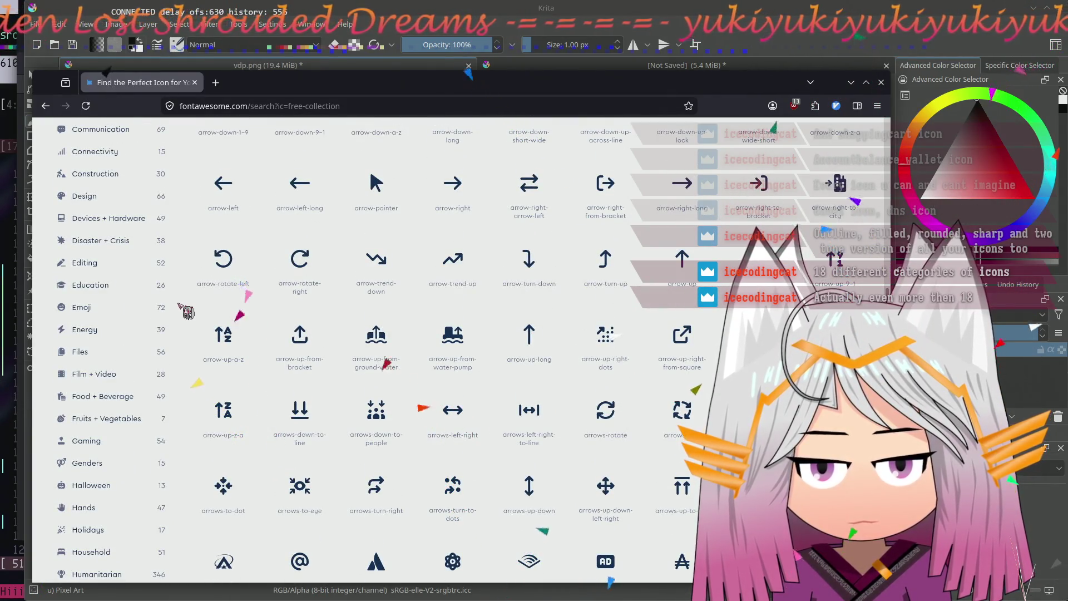
scroll(187, 311, "up", 1)
scroll(187, 312, "up", 5)
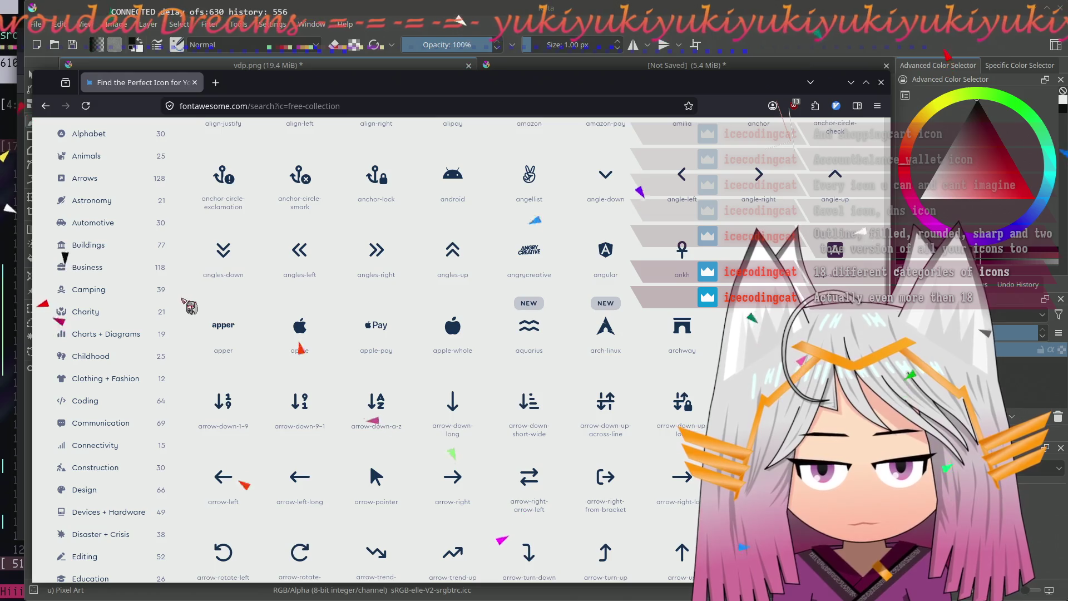
scroll(376, 351, "up", 5)
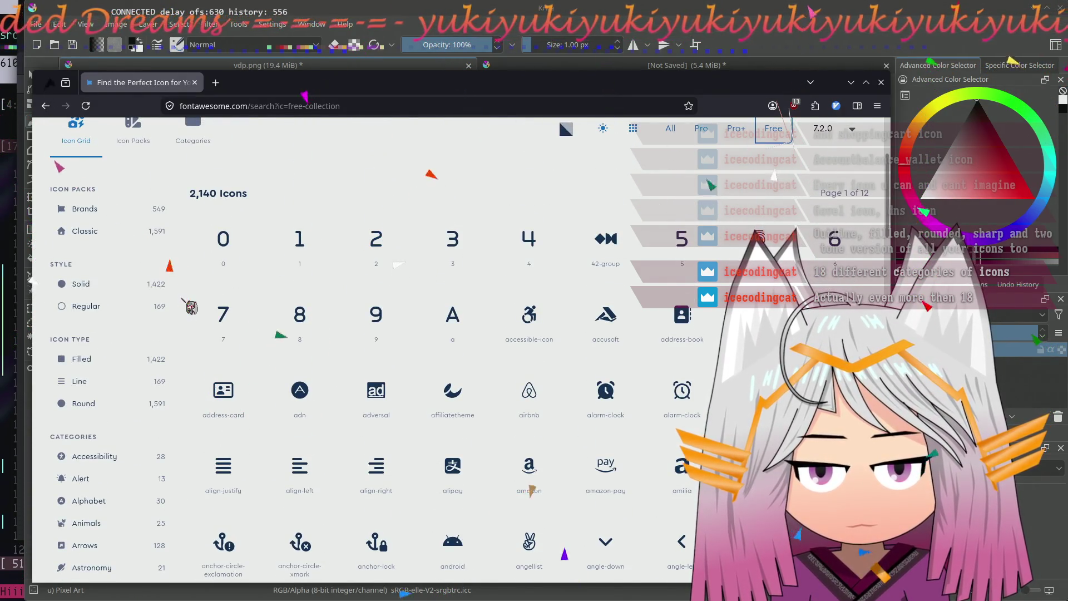
scroll(187, 307, "up", 3)
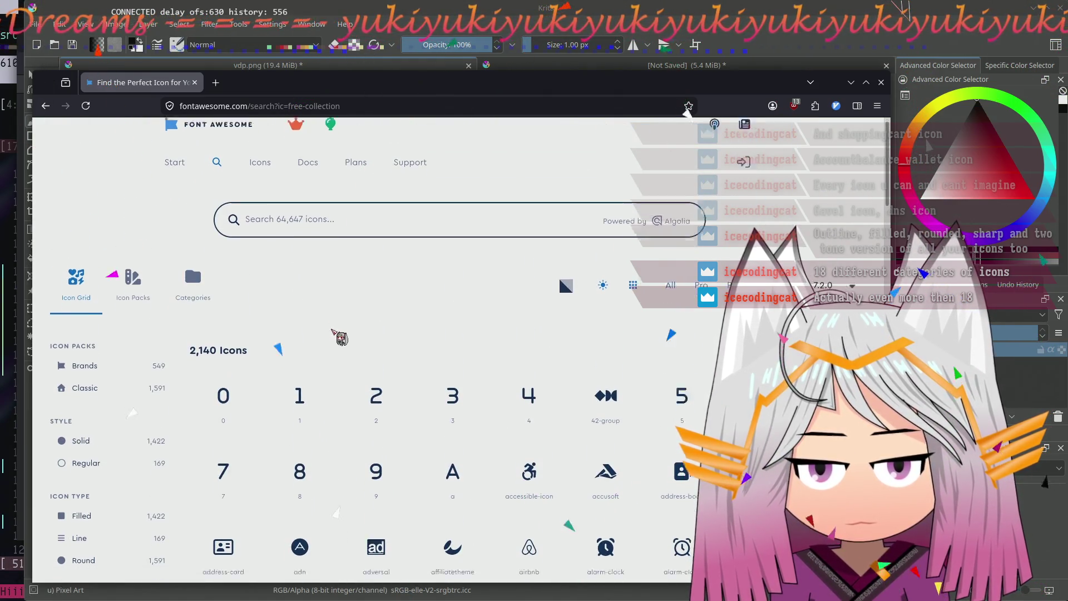
scroll(333, 332, "down", 3)
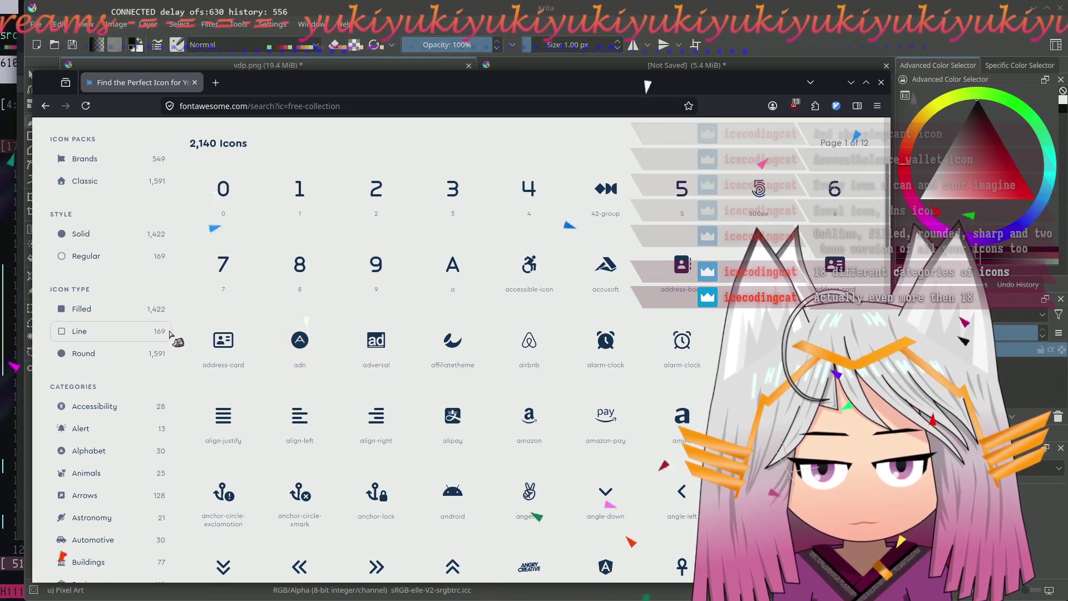
scroll(177, 338, "up", 2)
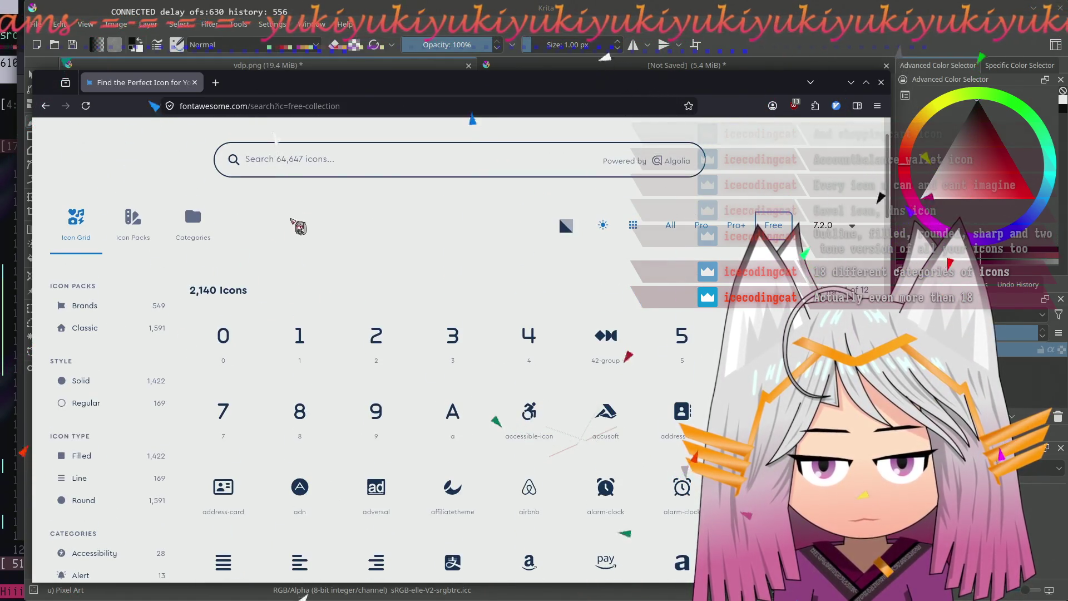
- Search the free icons for 'dns', clear the filter, then close the Font Awesome tab
left_click(394, 158)
type("dns")
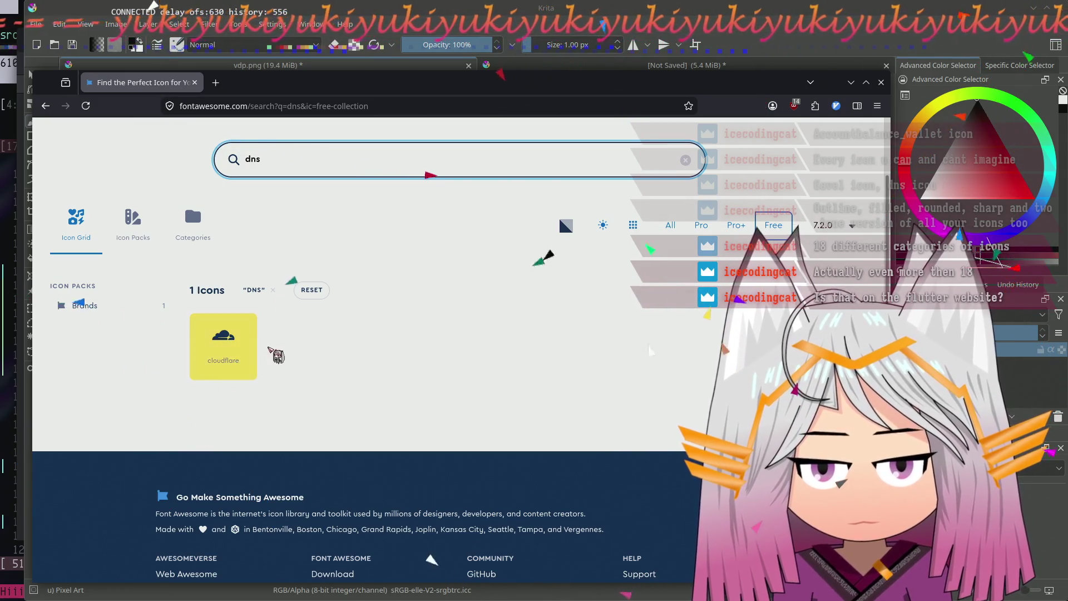
scroll(369, 350, "up", 2)
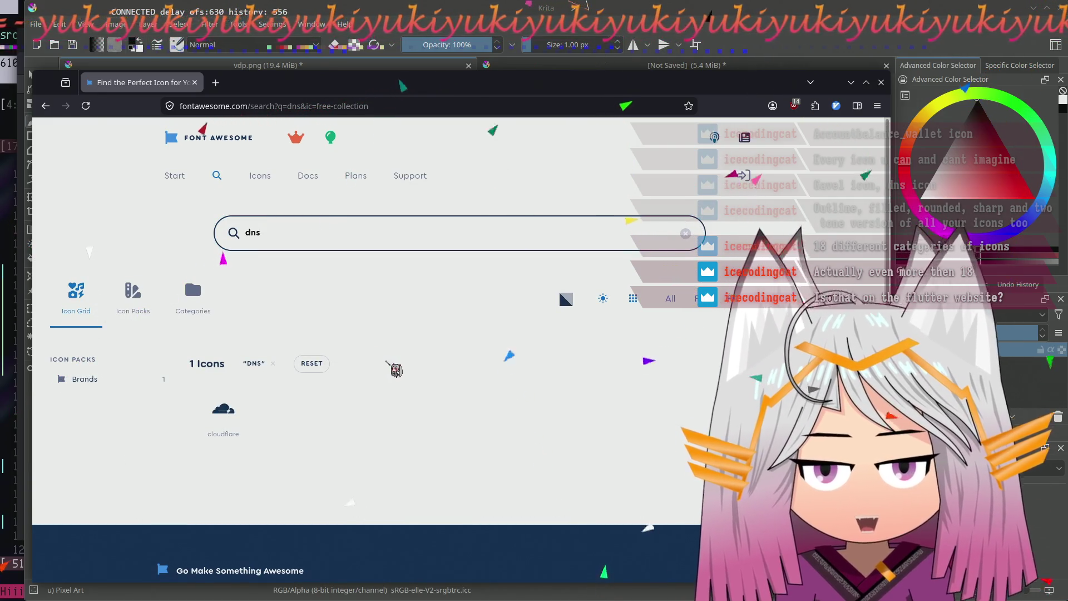
left_click(273, 365)
scroll(376, 350, "down", 5)
scroll(375, 351, "down", 5)
scroll(376, 350, "down", 1)
scroll(376, 351, "down", 5)
scroll(190, 409, "down", 2)
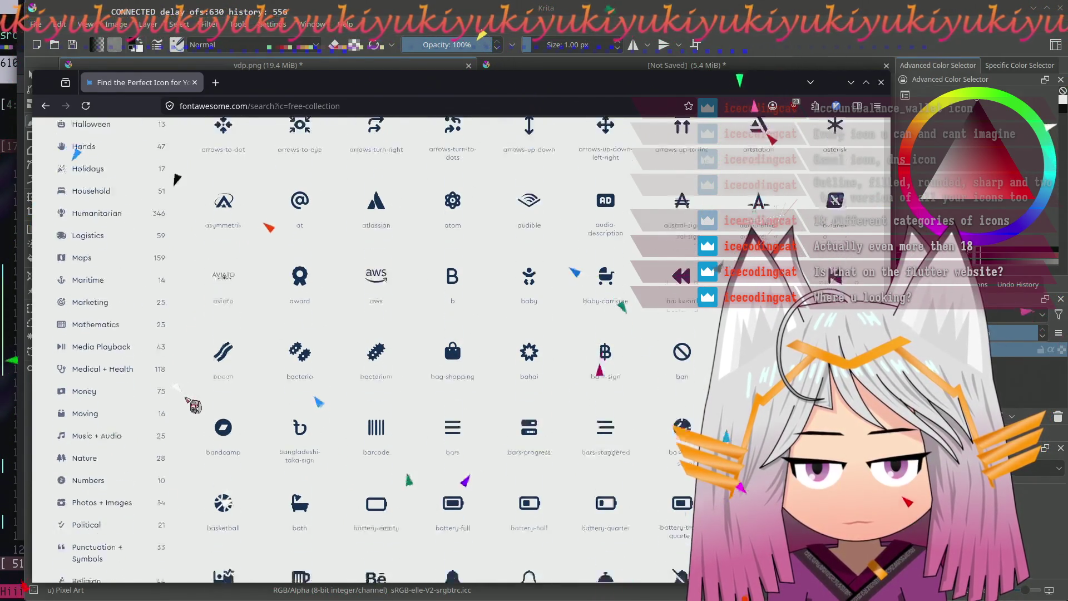
scroll(193, 406, "down", 4)
scroll(194, 403, "up", 2)
scroll(195, 403, "up", 2)
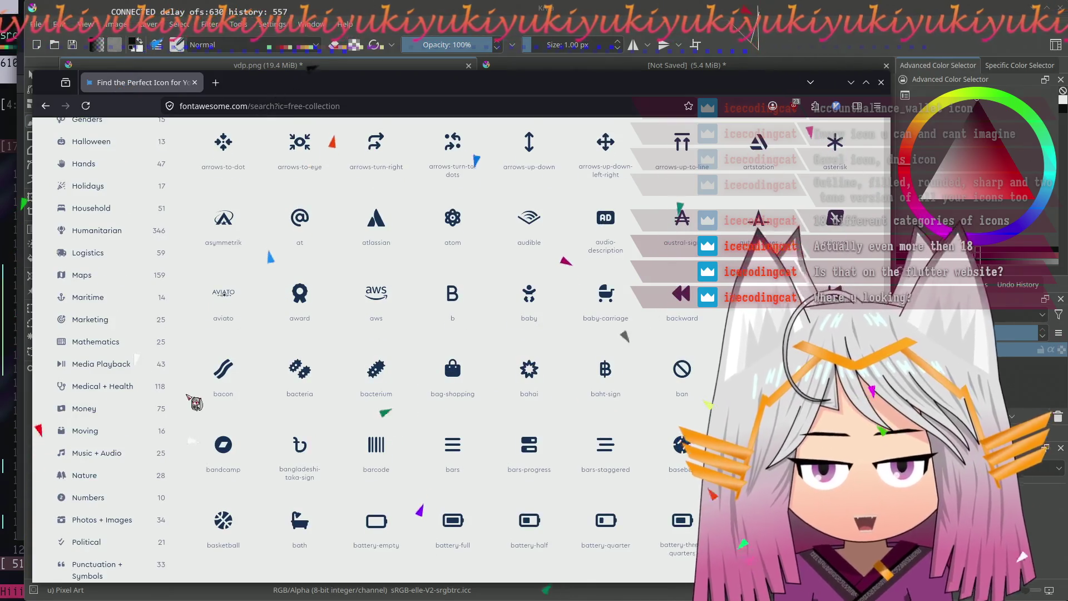
scroll(194, 403, "up", 2)
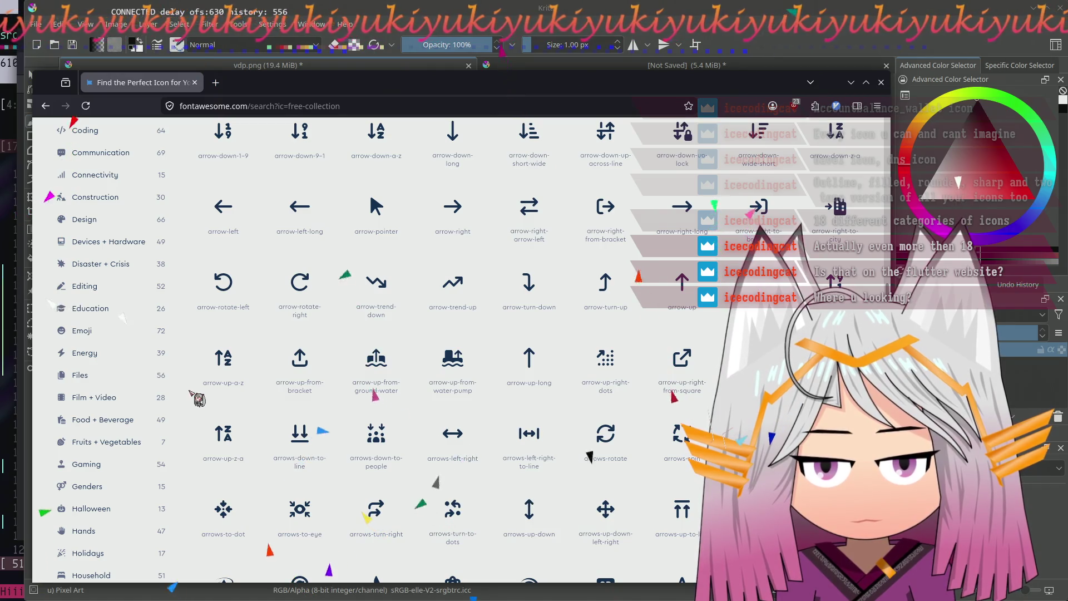
scroll(146, 409, "up", 2)
scroll(146, 409, "up", 3)
scroll(147, 418, "up", 3)
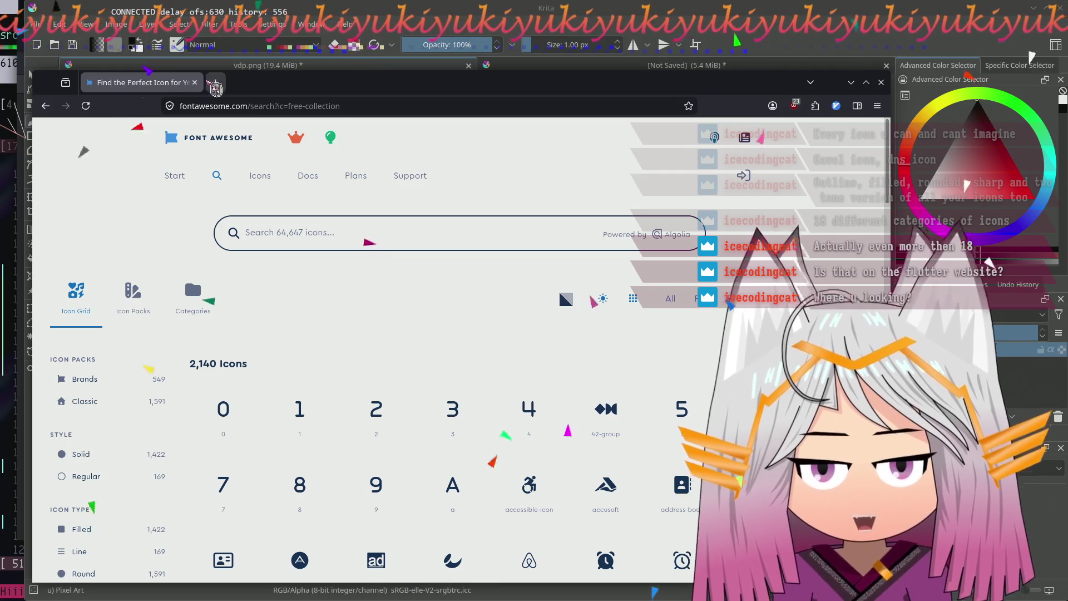
scroll(185, 359, "down", 1)
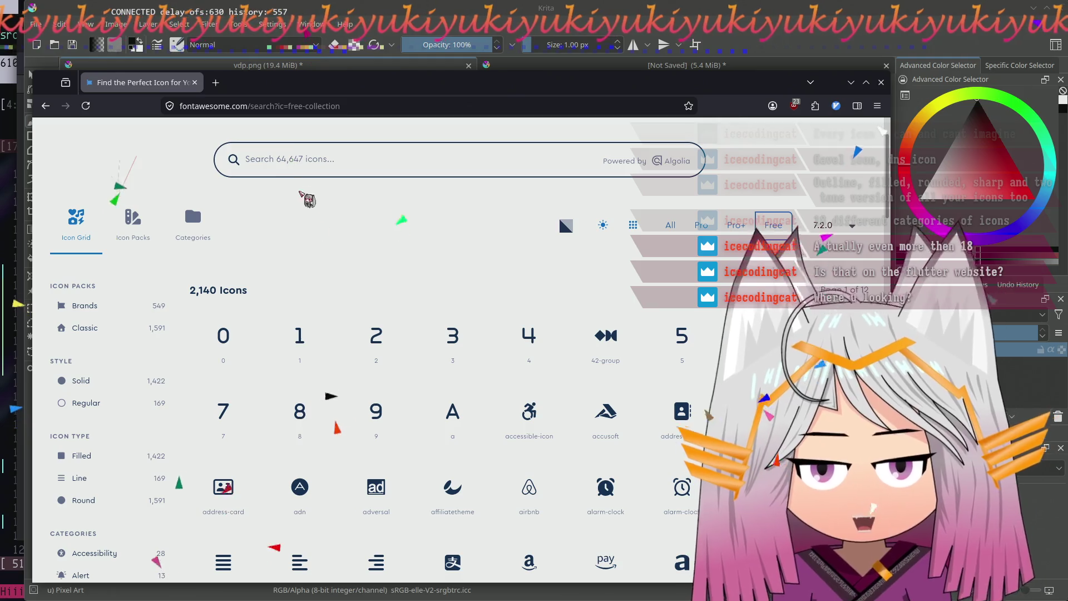
scroll(408, 297, "up", 1)
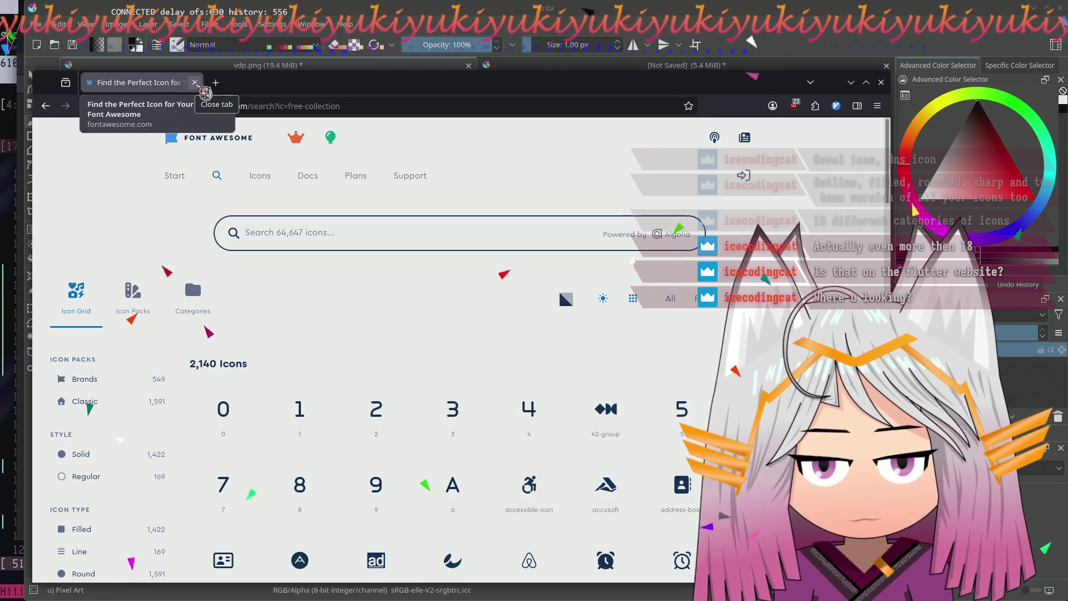
left_click(194, 82)
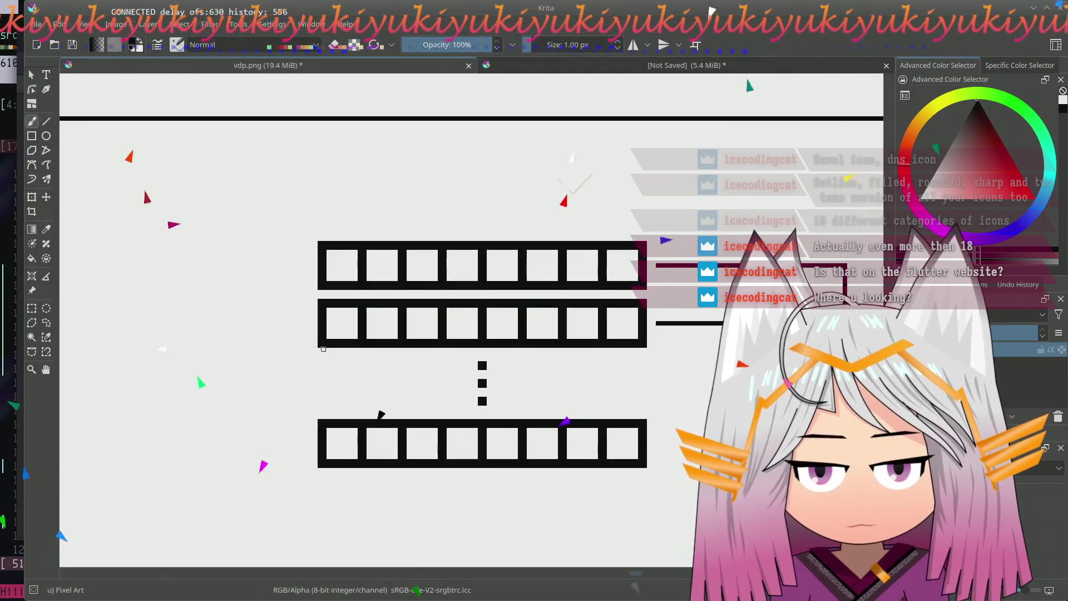
left_click_drag(288, 331, 269, 327)
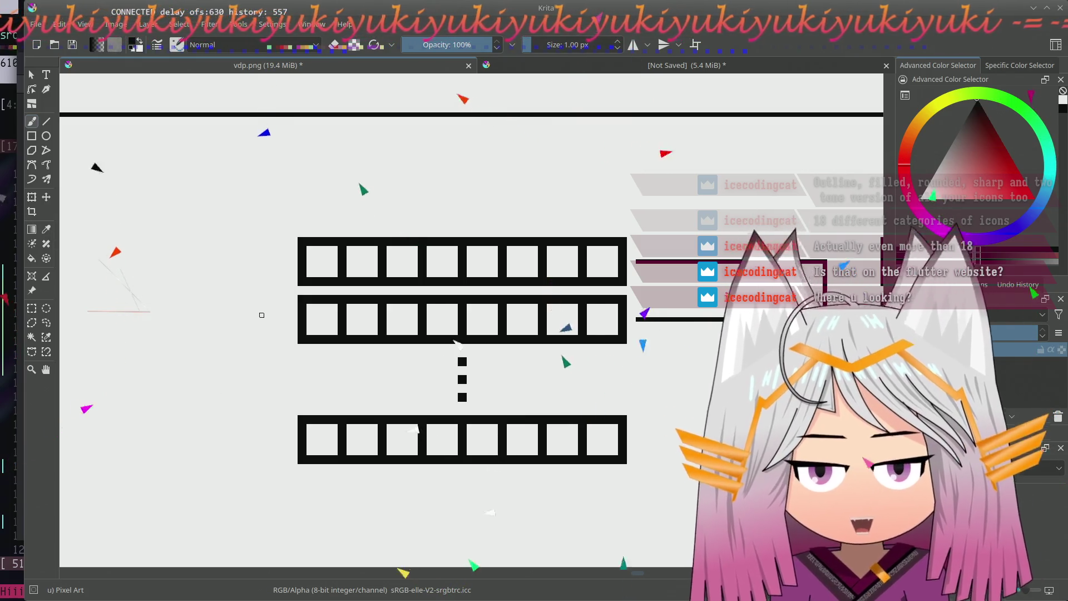
scroll(261, 315, "up", 1)
scroll(296, 276, "up", 2)
scroll(370, 220, "down", 2)
scroll(370, 230, "up", 1)
scroll(350, 305, "up", 1)
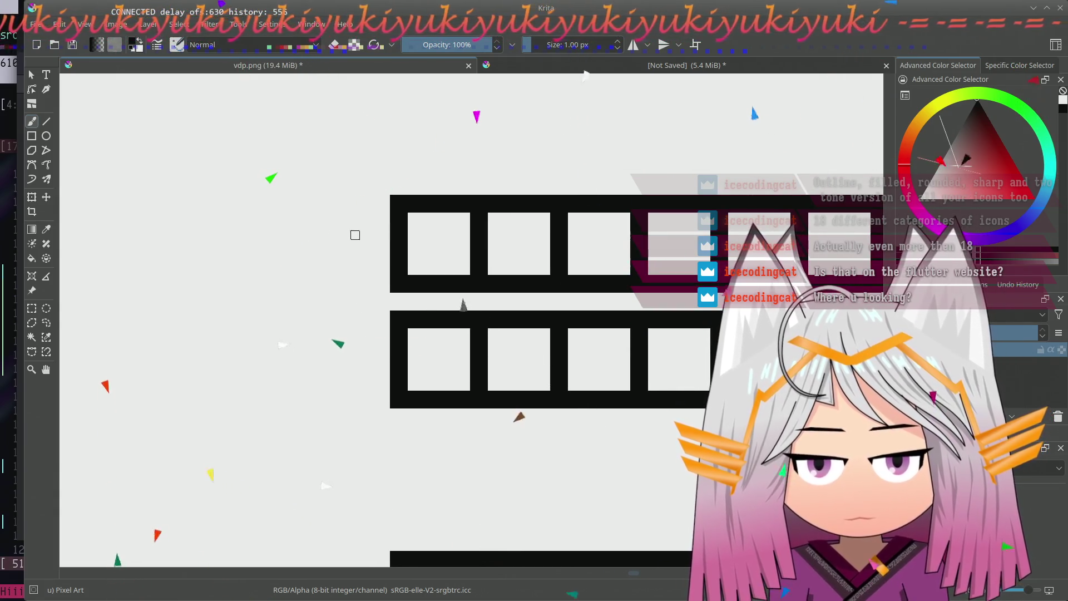
mouse_move(357, 209)
left_mouse_down()
mouse_move(366, 254)
mouse_move(377, 251)
mouse_move(372, 270)
mouse_move(364, 241)
mouse_move(333, 281)
left_mouse_up()
mouse_move(332, 245)
left_mouse_down()
mouse_move(303, 200)
mouse_move(321, 190)
left_mouse_up()
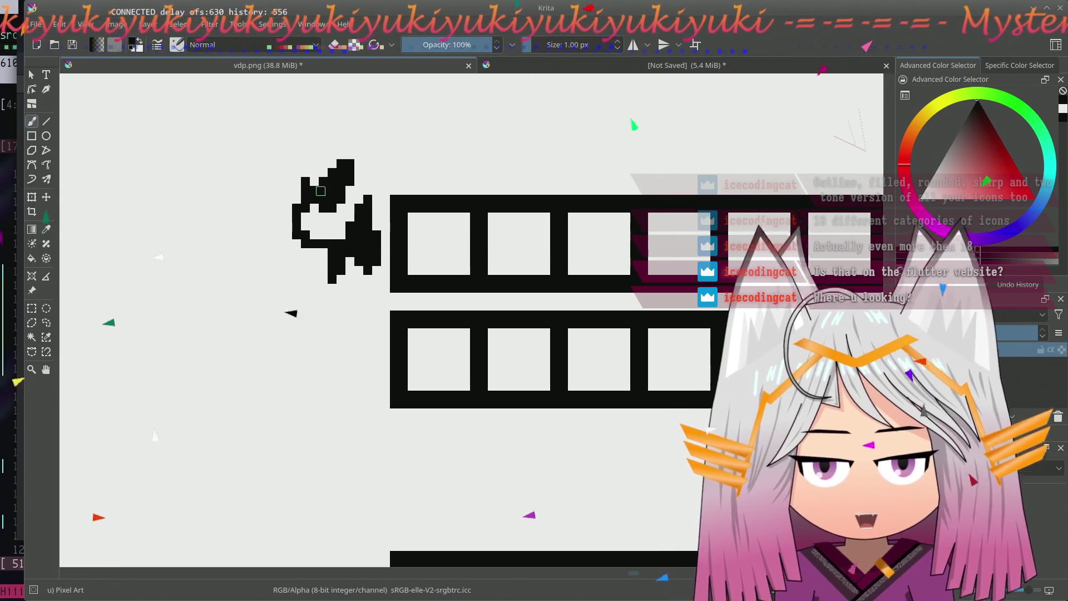
mouse_move(384, 163)
left_mouse_down()
mouse_move(634, 77)
mouse_move(467, 372)
left_mouse_up()
left_click_drag(413, 334, 467, 371)
left_click_drag(367, 167, 258, 192)
left_click_drag(292, 243, 261, 252)
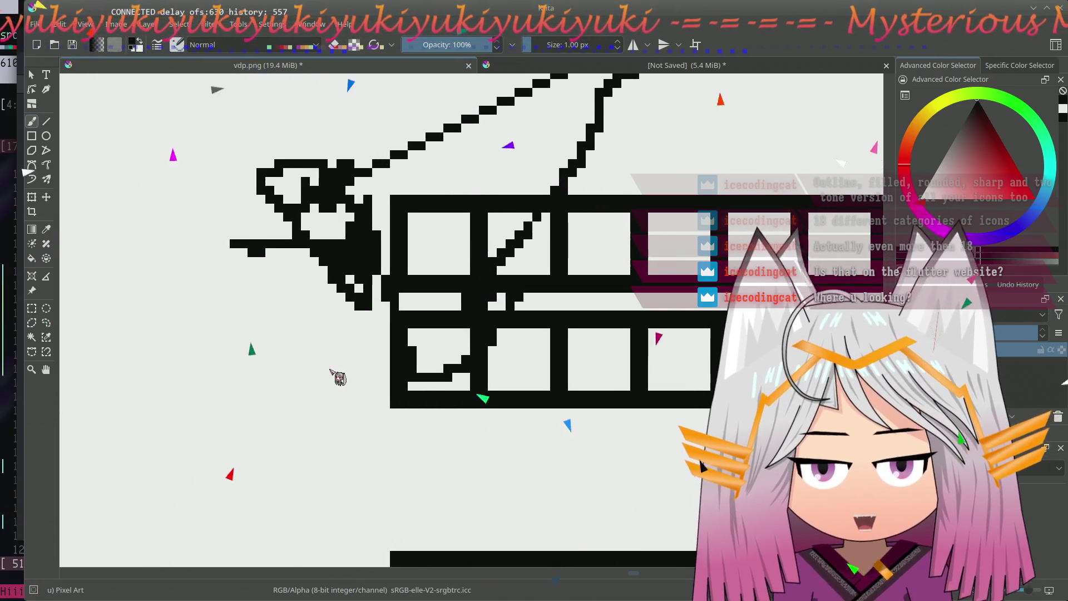
key("ctrl+z")
key("ctrl+z")
key("ctrl+z")
key("ctrl+z")
key("ctrl+z")
key("ctrl+z")
key("ctrl+z")
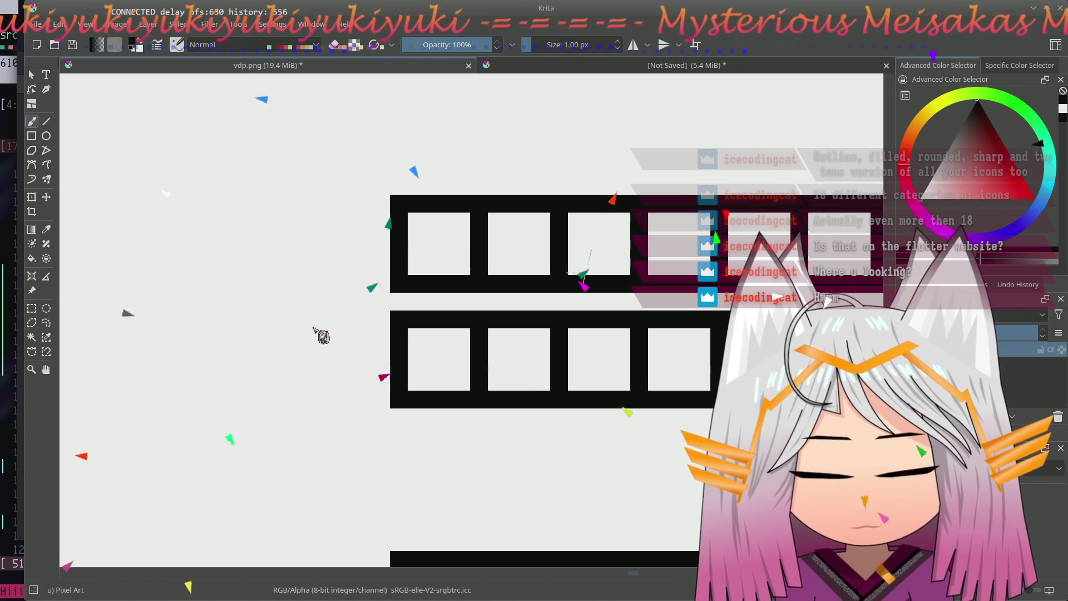
scroll(310, 336, "down", 1)
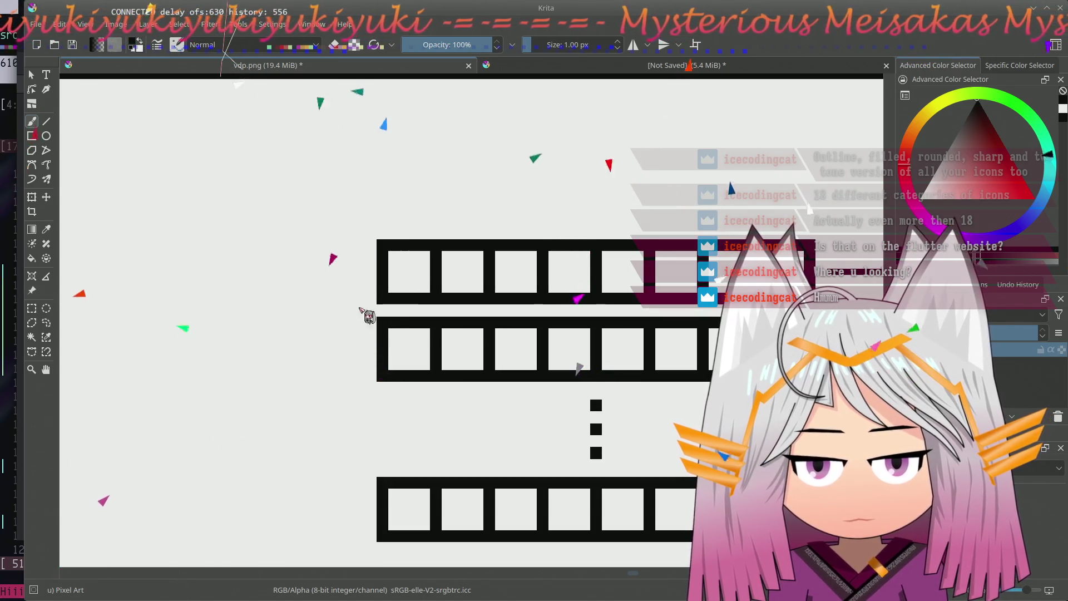
scroll(379, 342, "down", 2)
scroll(370, 326, "up", 3)
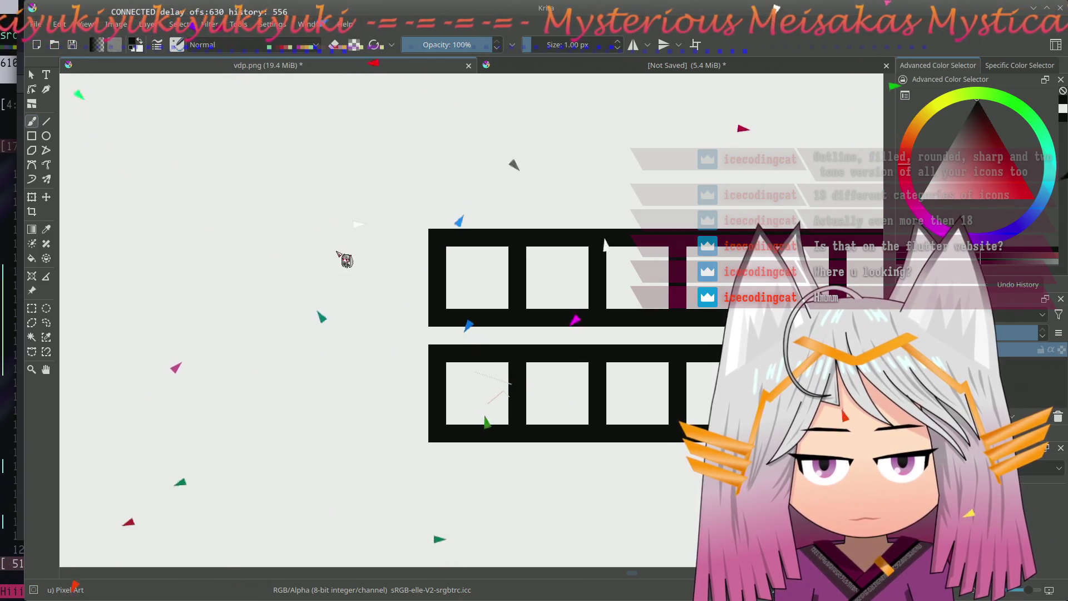
- Sketch a pixel digit 1 and further pixel strokes beside the top byte rows
mouse_move(334, 289)
left_mouse_down()
mouse_move(399, 248)
mouse_move(369, 295)
left_mouse_up()
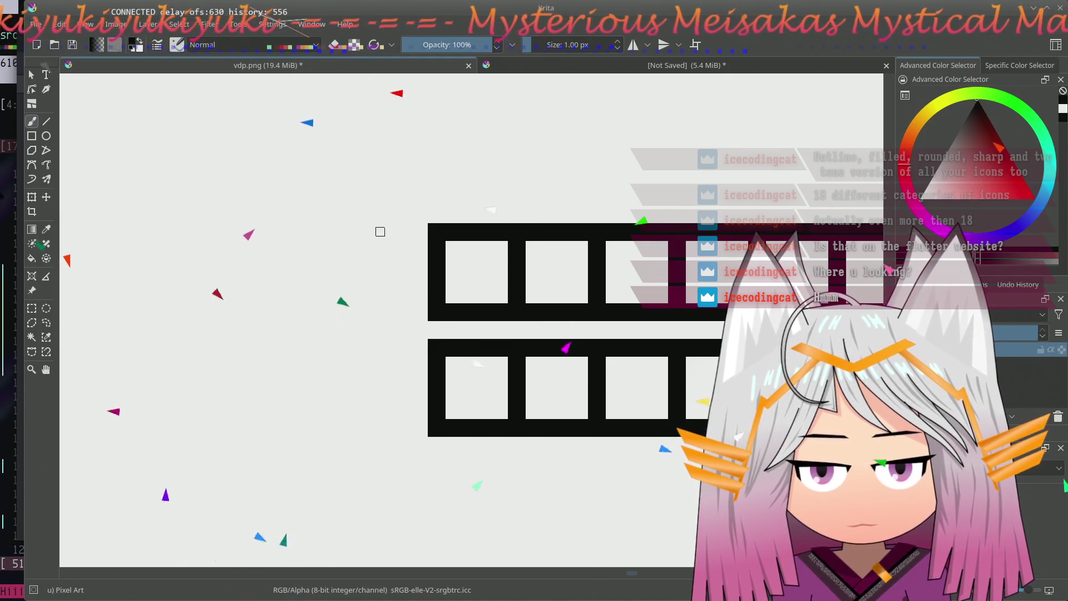
left_click(372, 266)
mouse_move(373, 271)
left_mouse_down()
mouse_move(374, 315)
mouse_move(360, 266)
mouse_move(370, 234)
mouse_move(389, 244)
left_mouse_up()
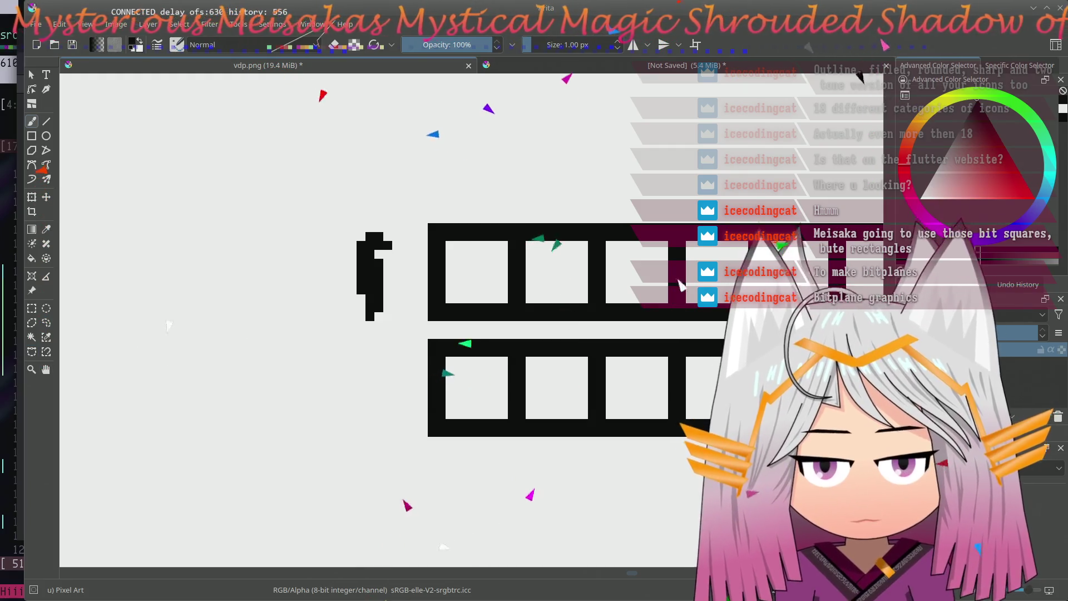
left_click(317, 289)
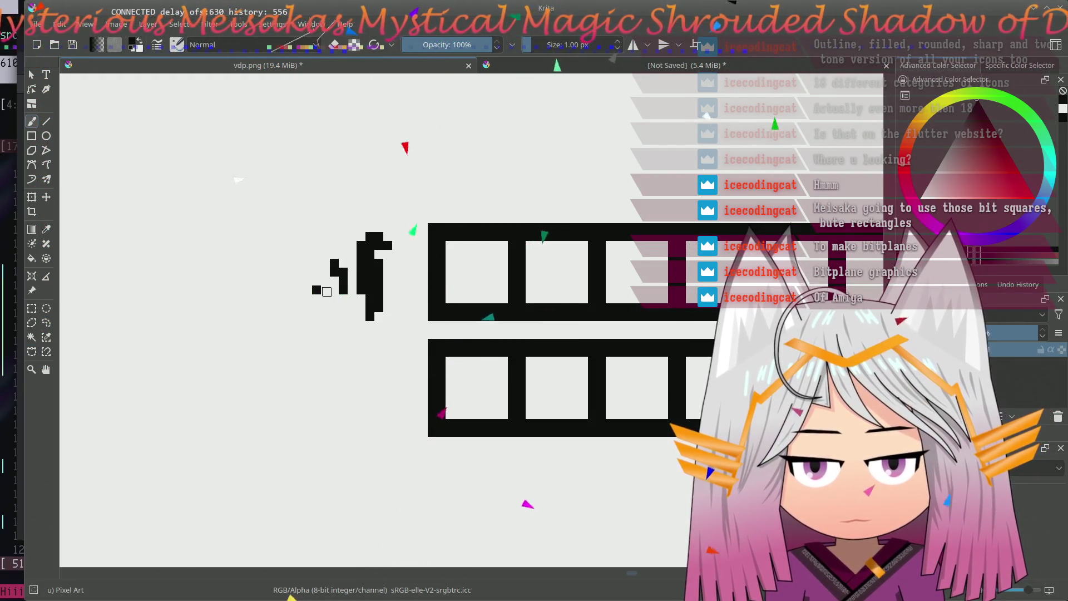
left_click_drag(321, 290, 251, 285)
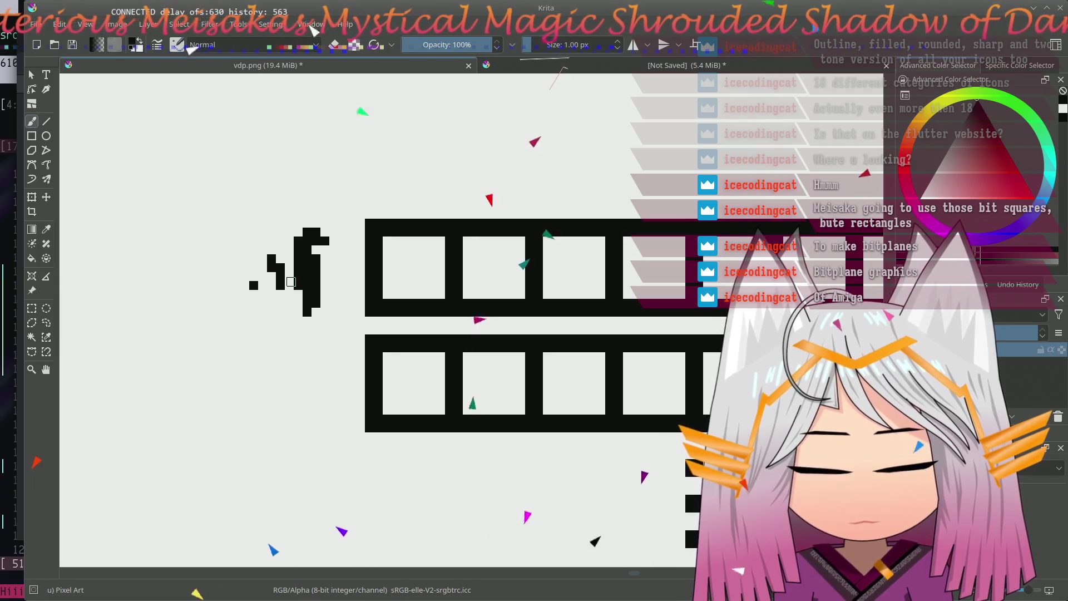
mouse_move(254, 242)
left_mouse_down()
mouse_move(243, 222)
mouse_move(263, 172)
left_mouse_up()
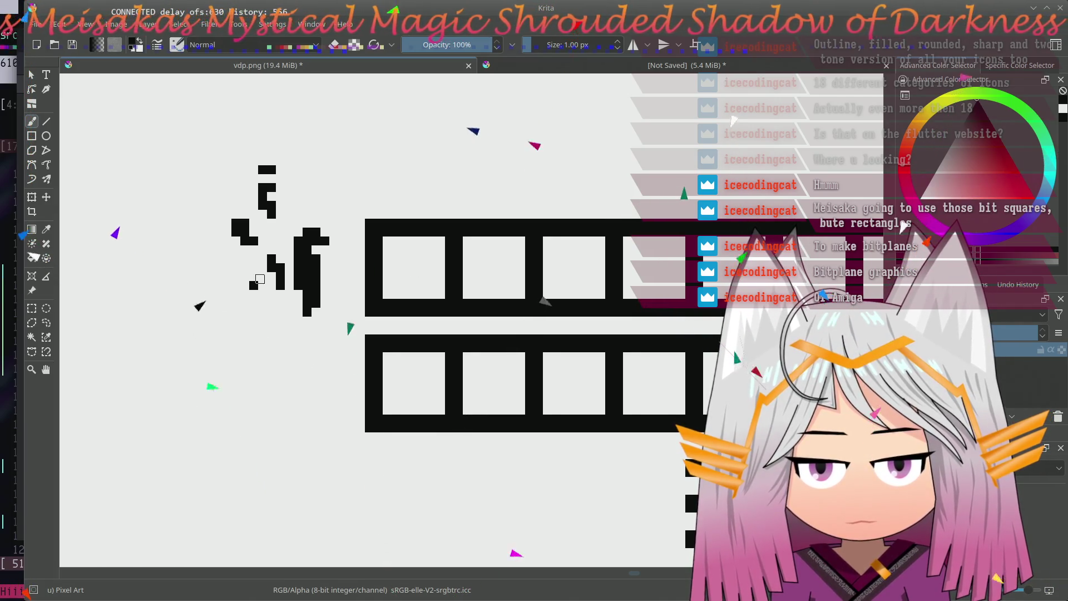
mouse_move(238, 250)
left_mouse_down()
mouse_move(276, 312)
mouse_move(275, 360)
mouse_move(250, 348)
left_mouse_up()
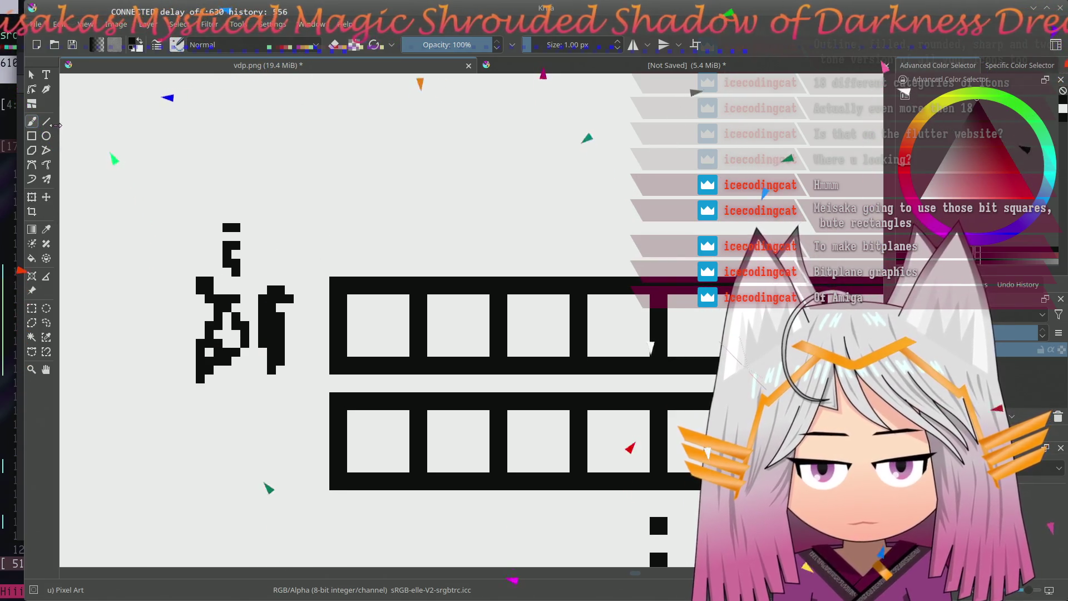
- Glance at the unsaved diagram document, return to vdp.png and bring up the File menu
left_click_drag(556, 393, 526, 335)
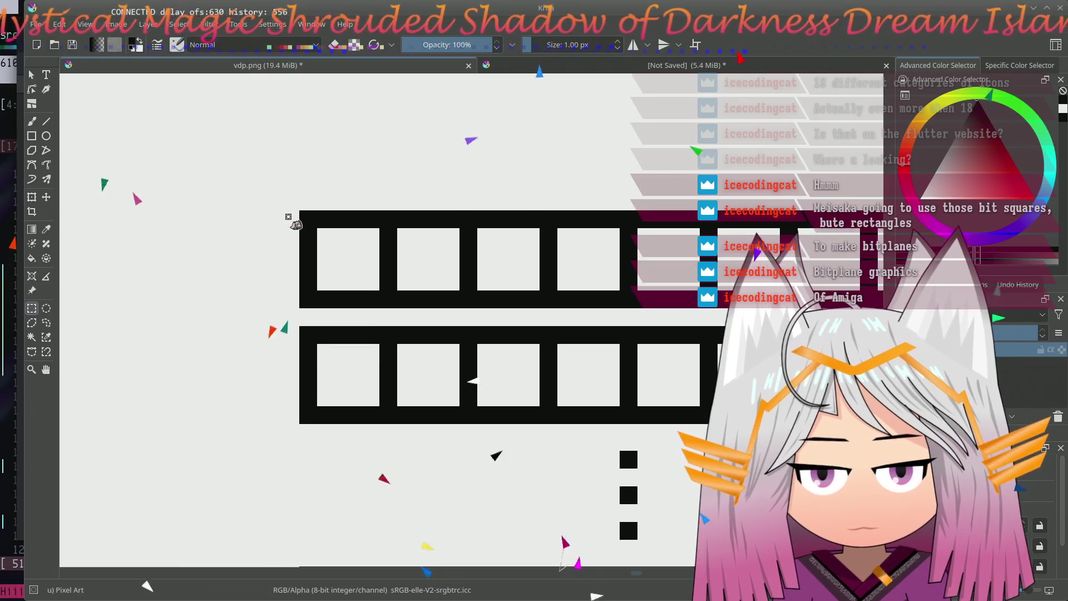
key("ctrl+Tab")
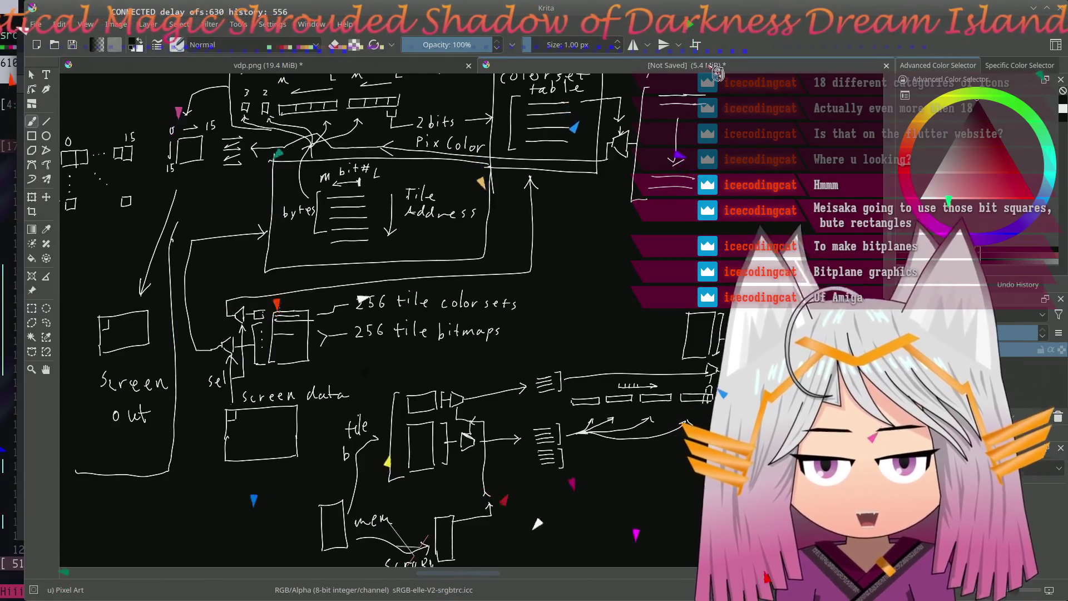
left_click(389, 66)
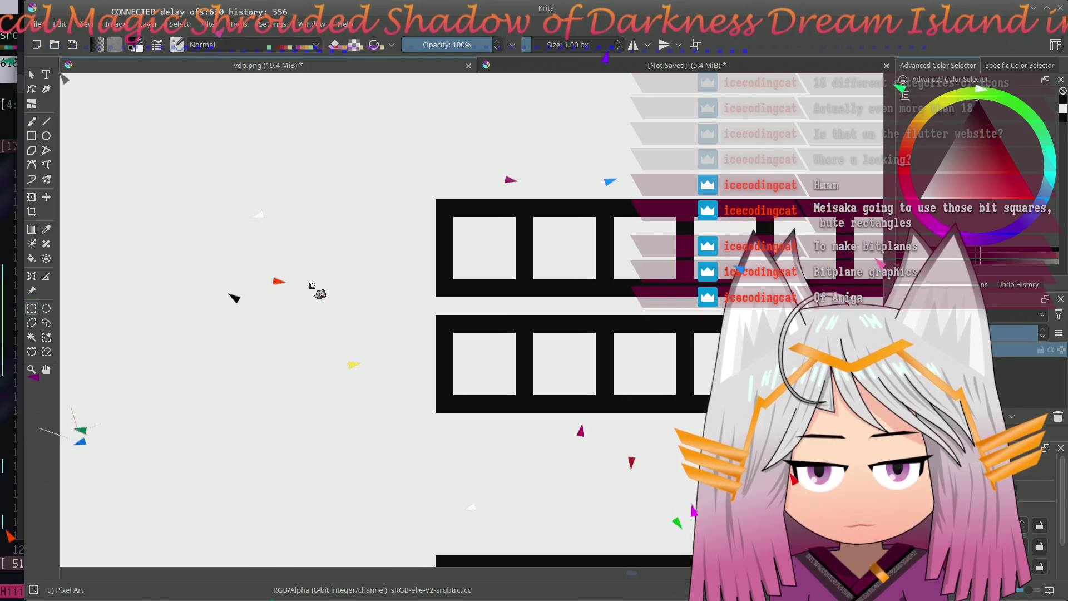
scroll(317, 291, "down", 2)
scroll(245, 224, "left", 2)
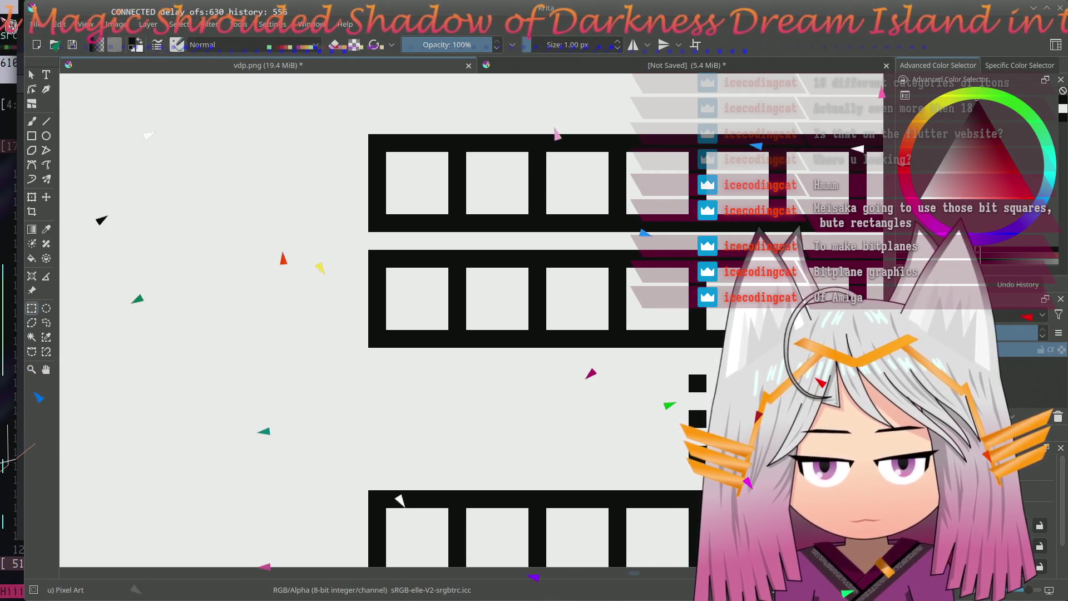
left_click(35, 24)
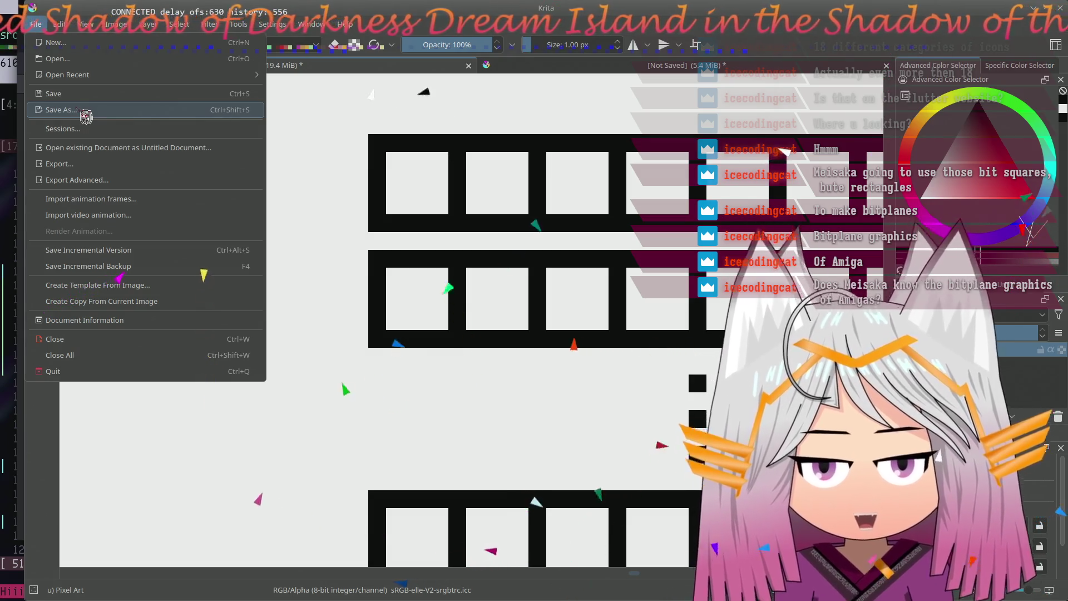
- Save the drawing as vdp2.png, accepting the PNG export options
left_click(85, 115)
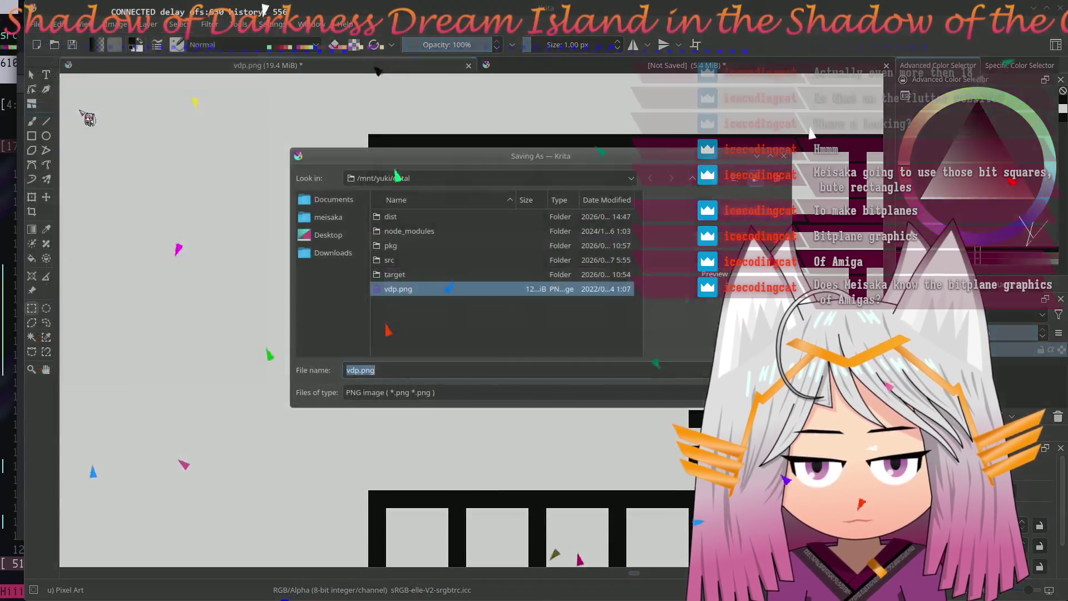
left_click(505, 369)
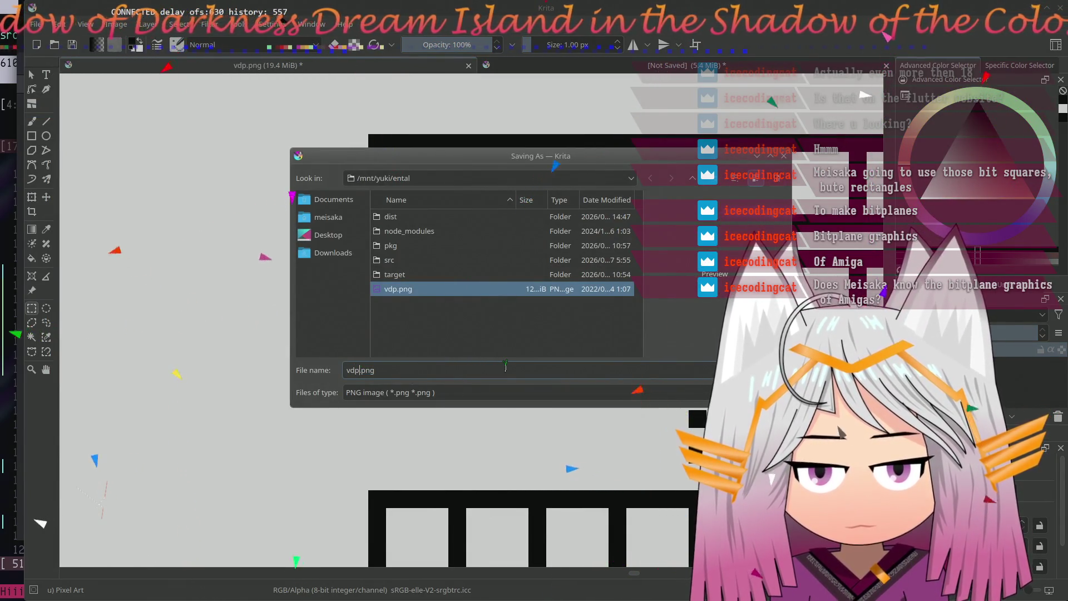
key("Left")
key("Left")
key("Left")
type("2")
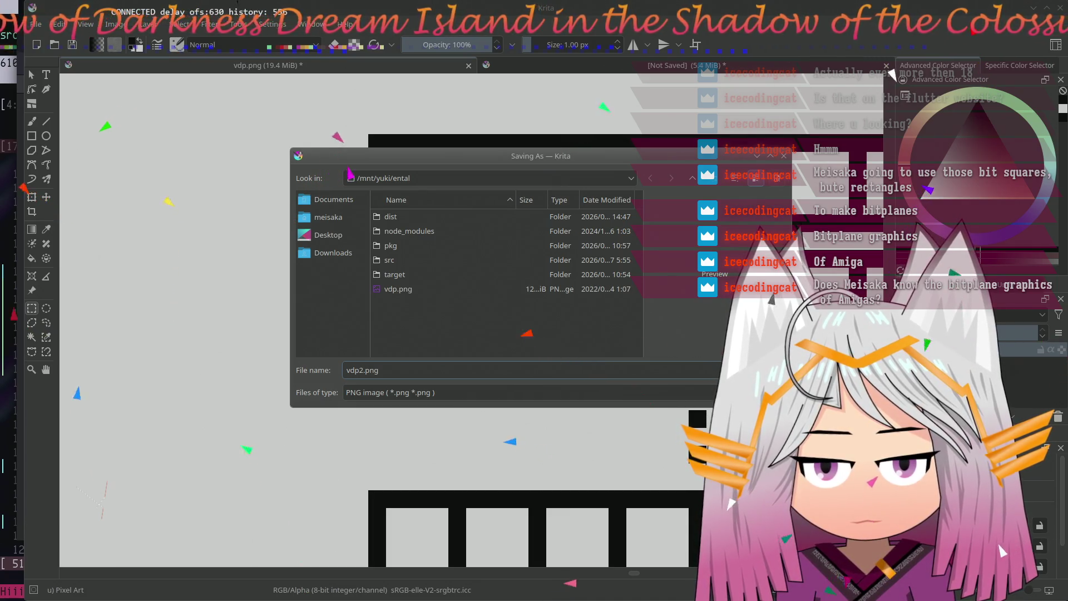
key("Return")
left_click(603, 401)
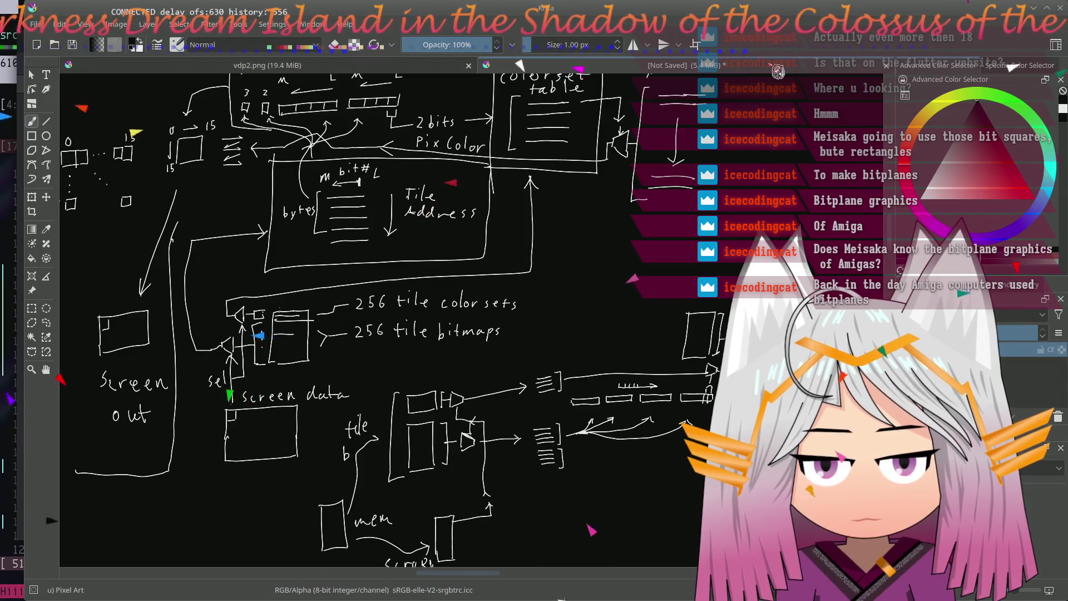
- Close the unsaved diagram document without saving and switch to the running demo
key("ctrl+w")
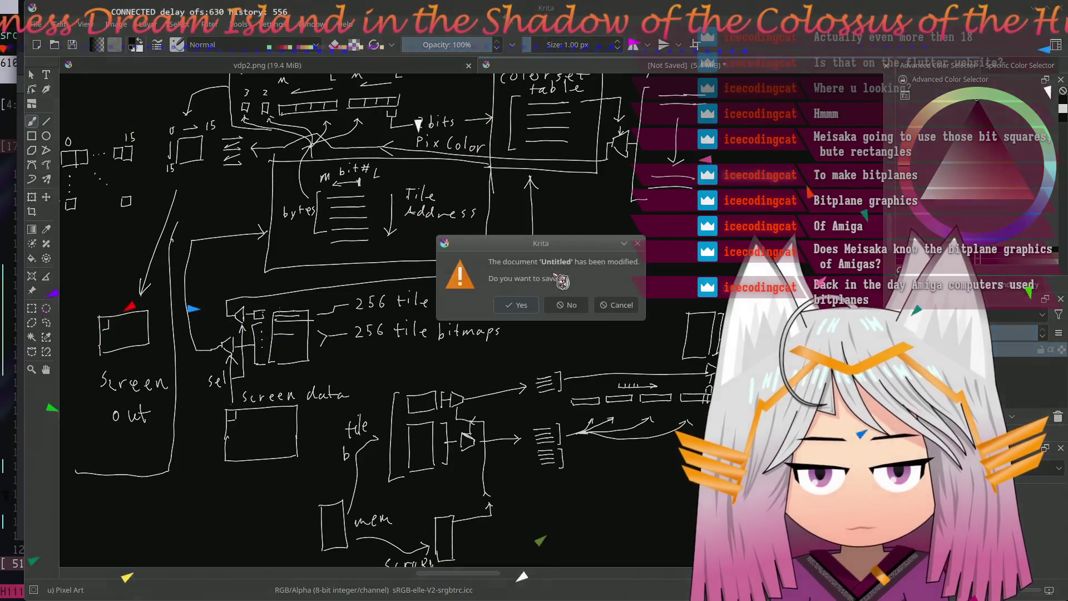
left_click(542, 304)
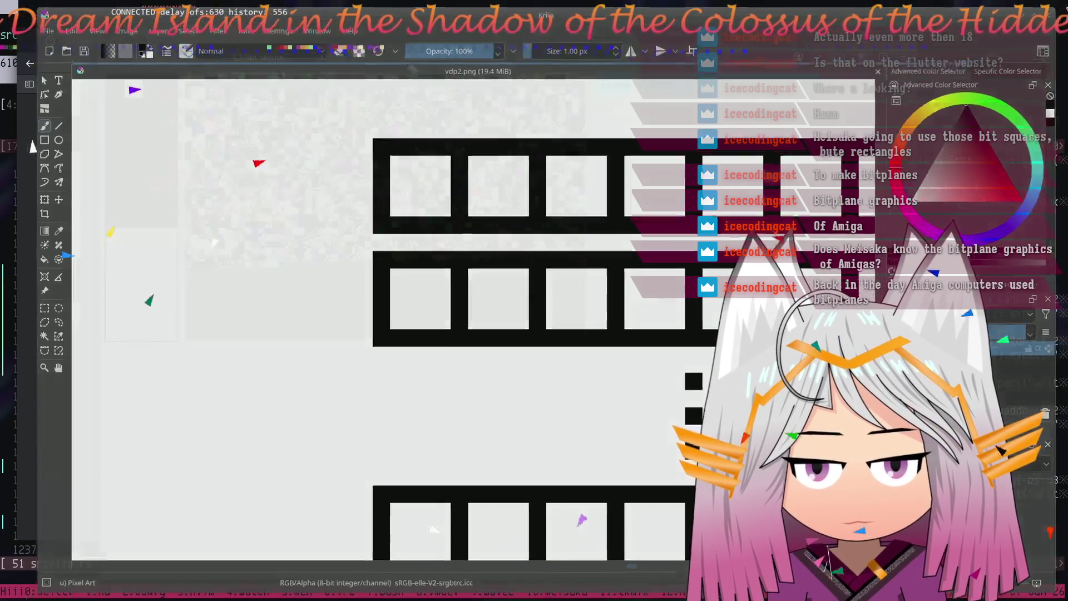
key("alt+Tab")
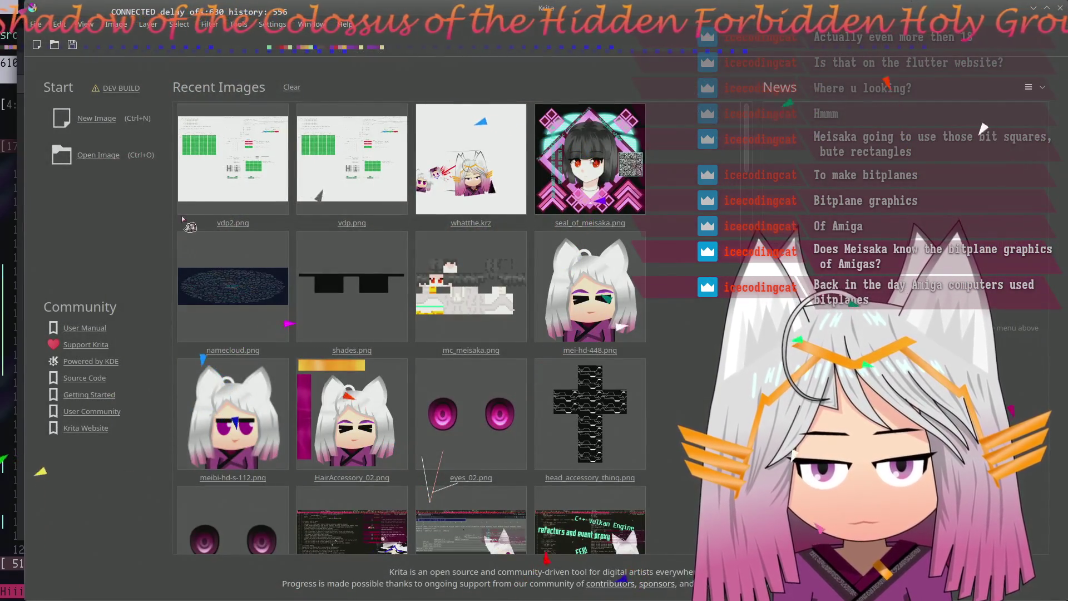
- Reopen vdp2.png from the welcome screen's Recent Images
left_click(222, 144)
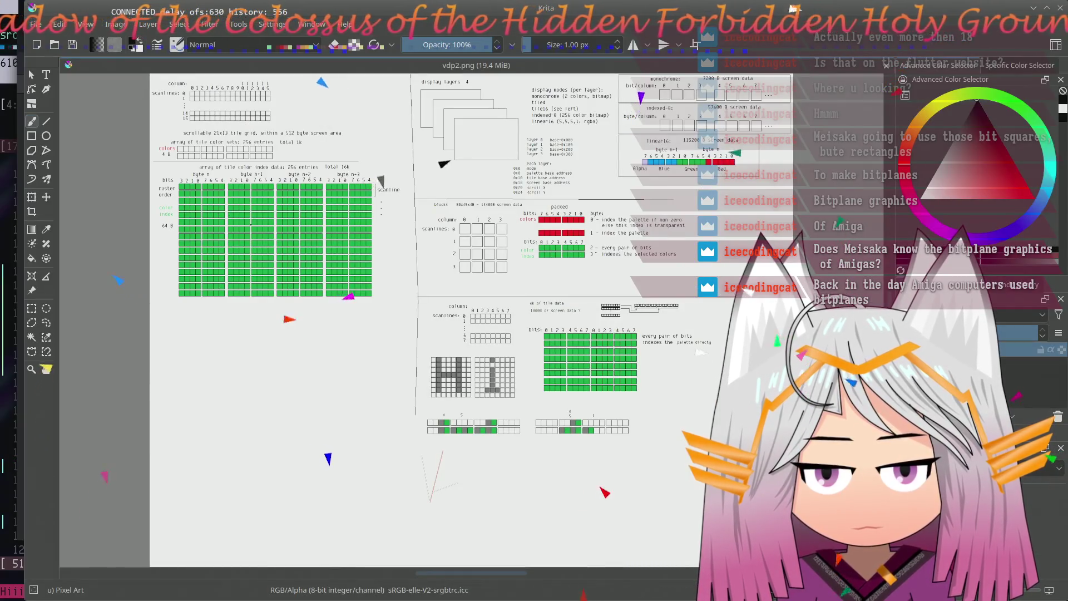
scroll(660, 340, "up", 5)
scroll(431, 359, "up", 1)
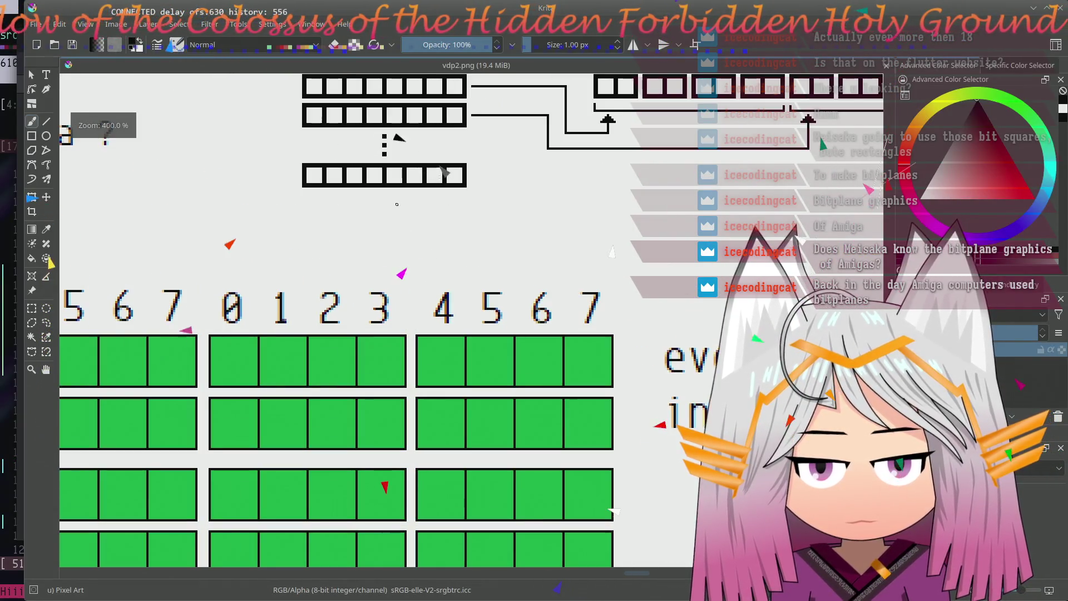
scroll(431, 359, "up", 2)
scroll(432, 359, "up", 3)
scroll(265, 298, "down", 1)
scroll(265, 298, "up", 3)
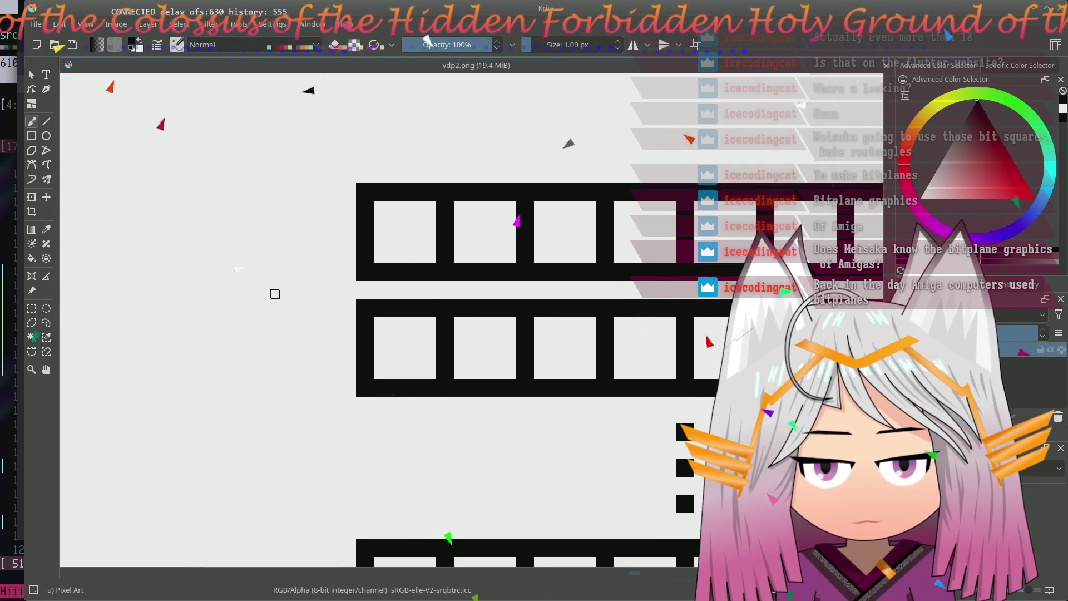
- Paint test pixel strokes left of the top row, then erase them back to a clean area
mouse_move(280, 217)
left_mouse_down()
mouse_move(268, 232)
mouse_move(284, 265)
left_mouse_up()
left_click_drag(262, 200, 252, 255)
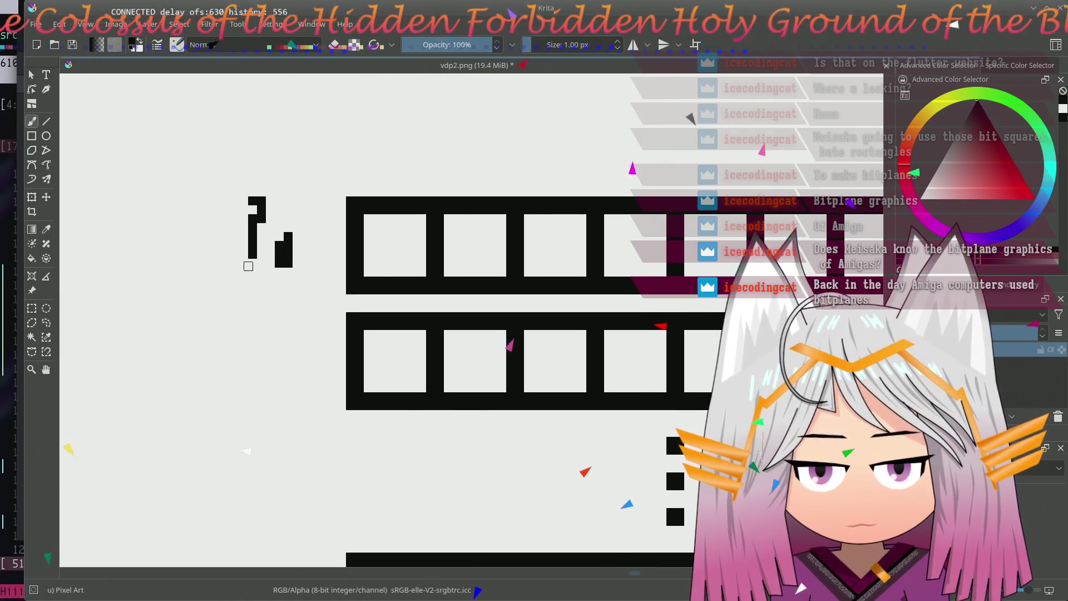
left_click_drag(230, 203, 235, 182)
mouse_move(317, 191)
left_mouse_down()
mouse_move(292, 193)
mouse_move(271, 238)
left_mouse_up()
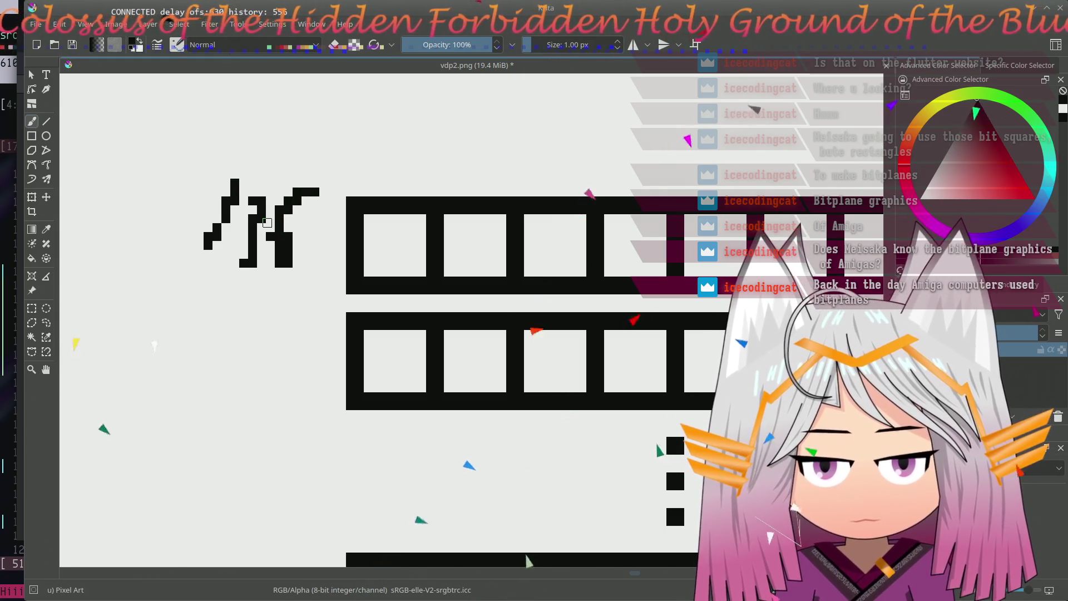
left_click_drag(277, 195, 265, 184)
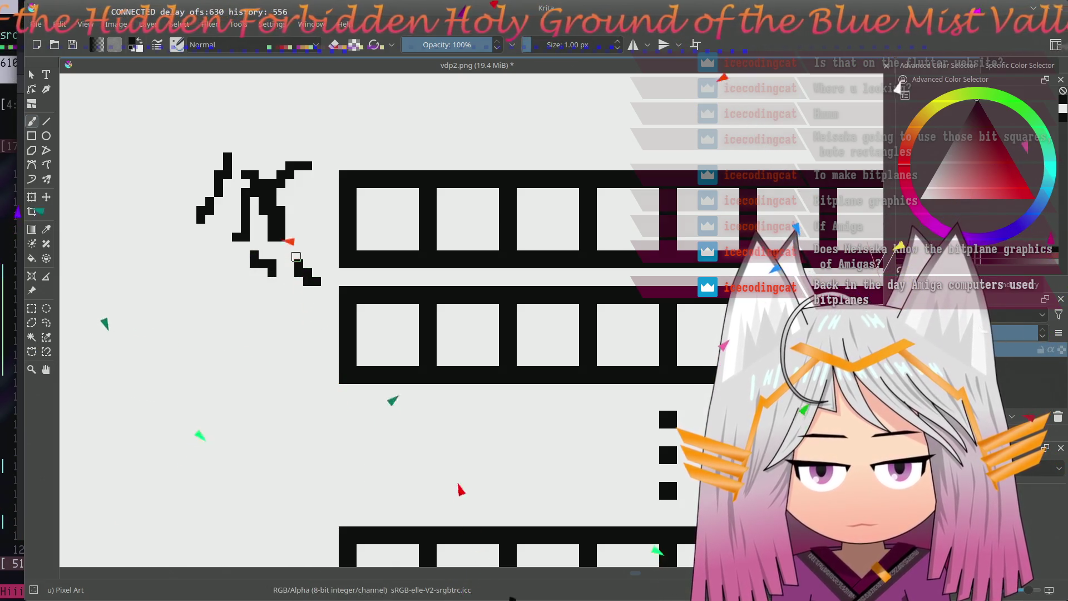
left_click_drag(266, 273, 254, 285)
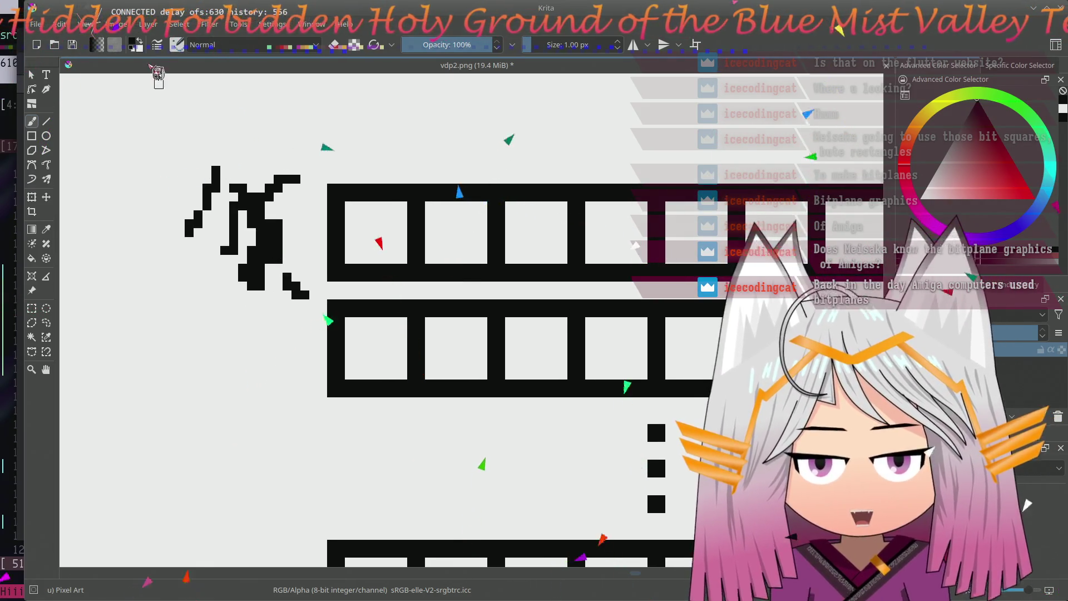
mouse_move(214, 172)
left_mouse_down()
mouse_move(204, 213)
mouse_move(286, 202)
mouse_move(300, 291)
left_mouse_up()
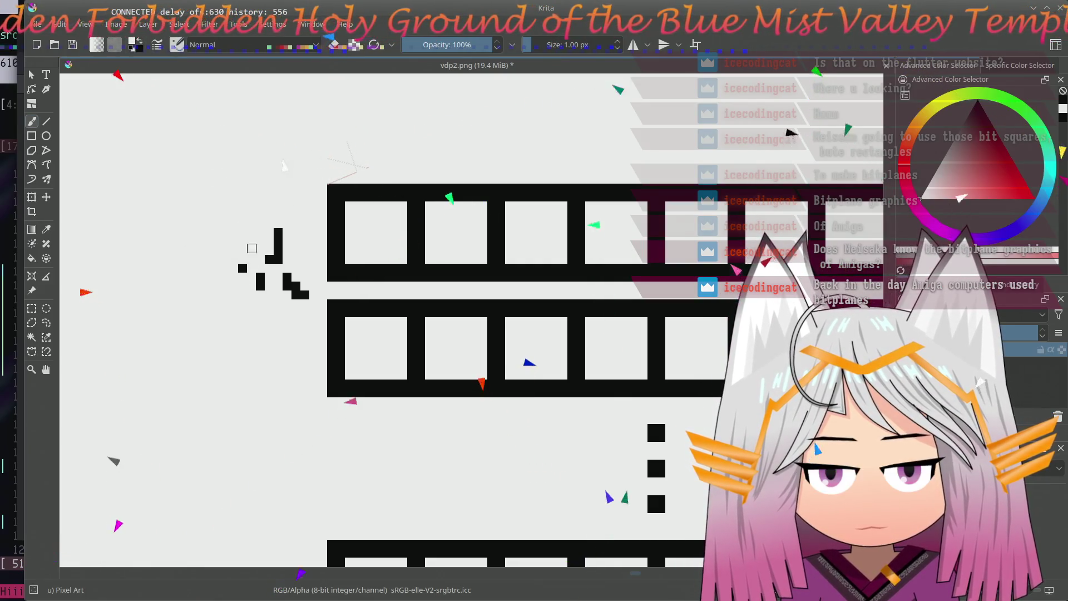
left_click(286, 277)
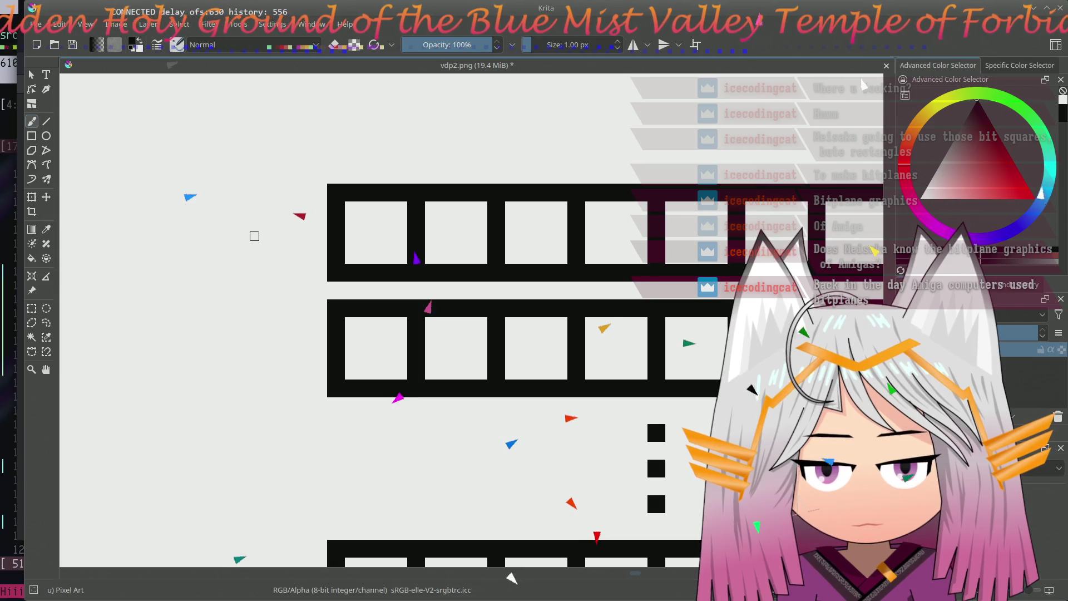
- Draw the slashed zero: two vertical bars, a diagonal staircase, top and bottom bars
left_click_drag(295, 195, 296, 262)
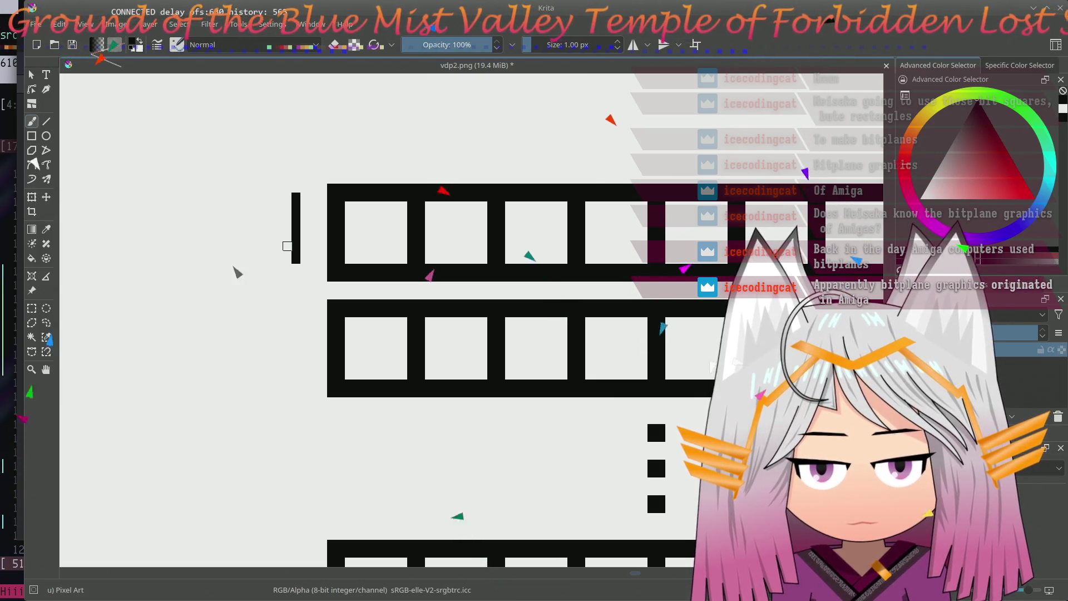
left_click(287, 242)
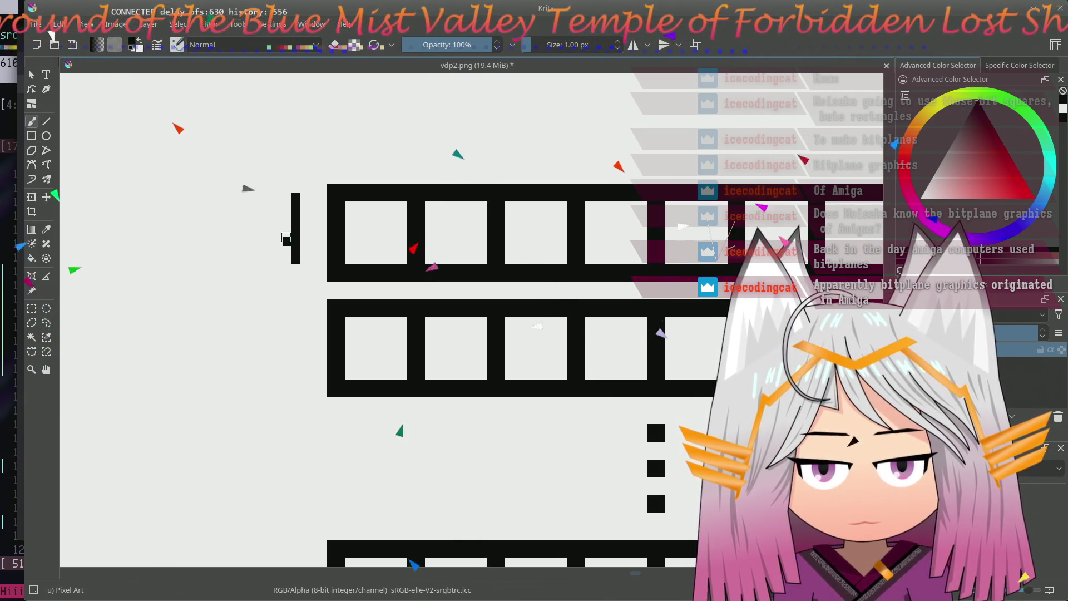
left_click(278, 232)
left_click(269, 223)
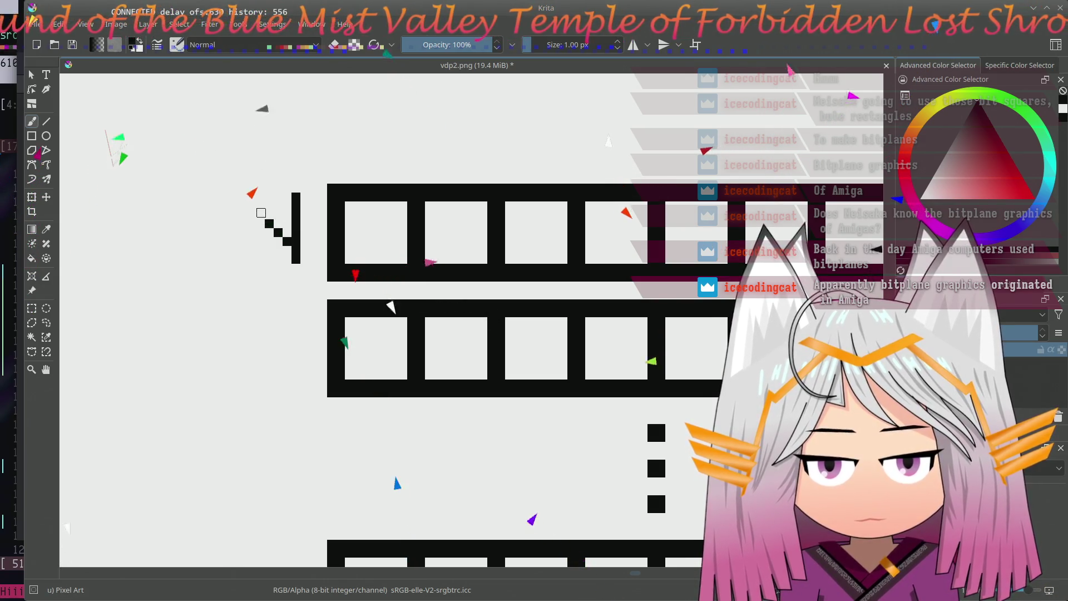
left_click_drag(241, 198, 241, 243)
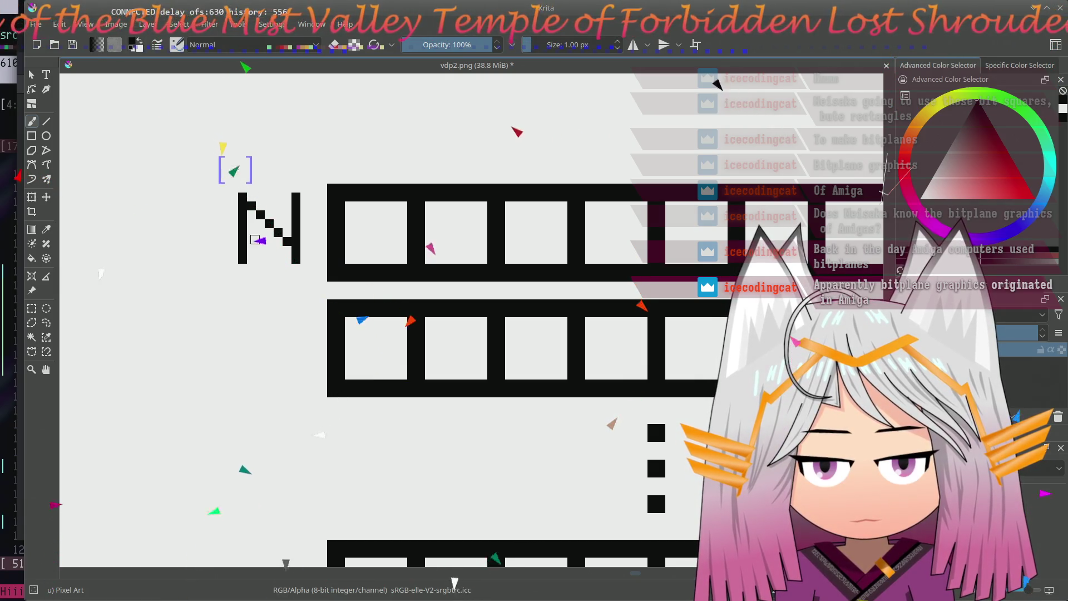
left_click_drag(251, 186, 293, 187)
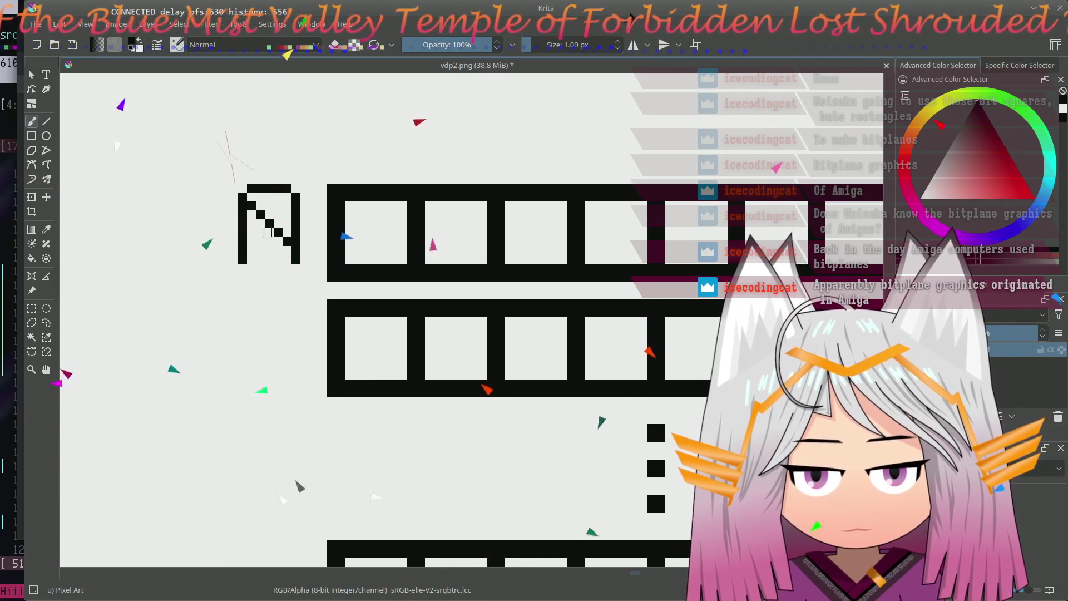
left_click_drag(248, 267, 292, 266)
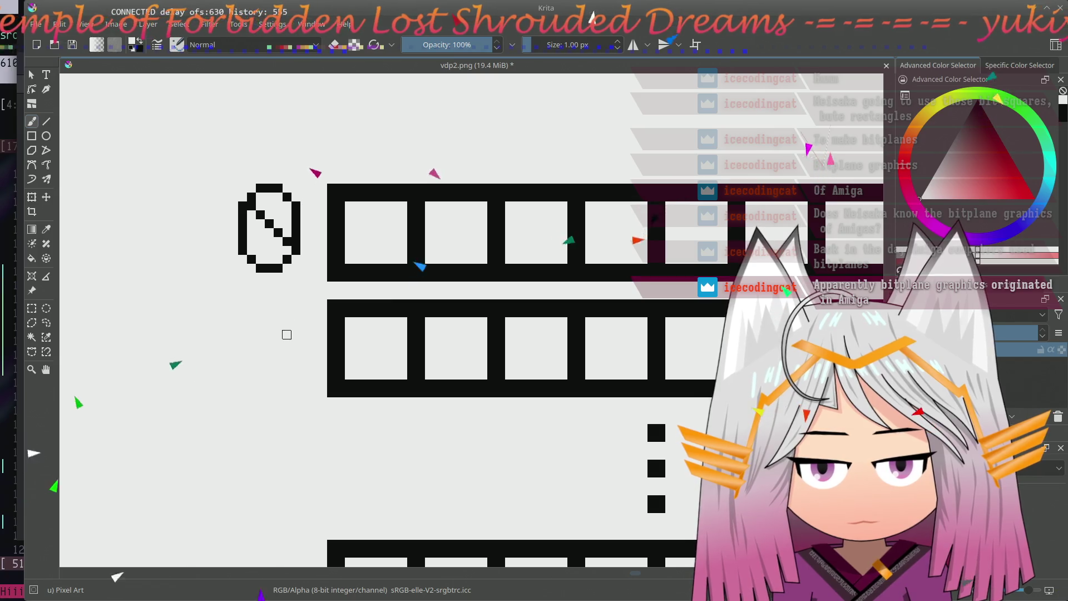
- Undo the zero's diagonal slash, fill its top and repaint a narrower left column
key("ctrl+z")
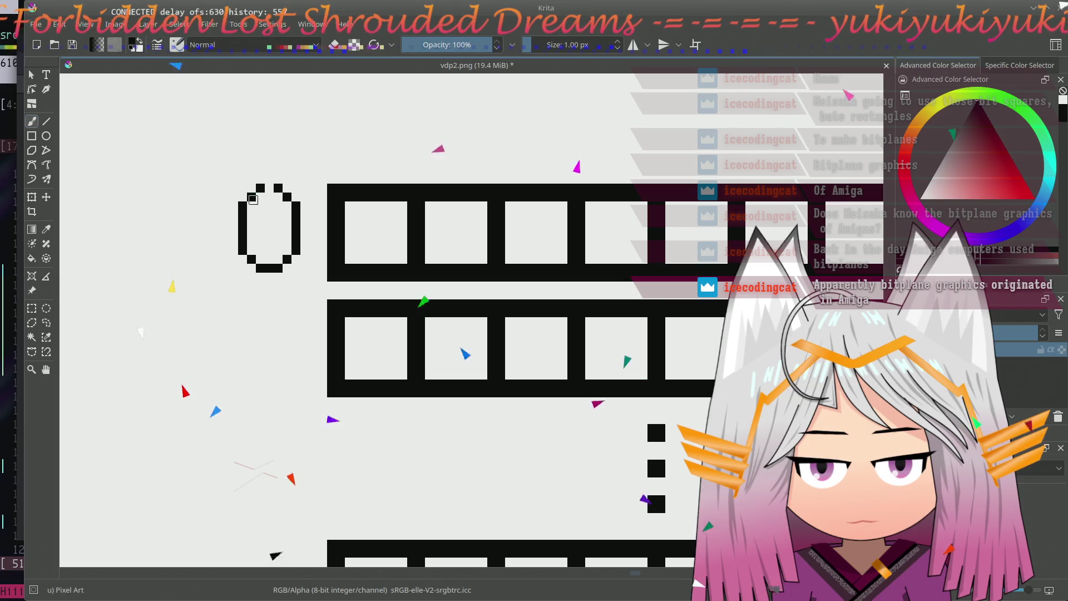
left_click_drag(251, 197, 284, 185)
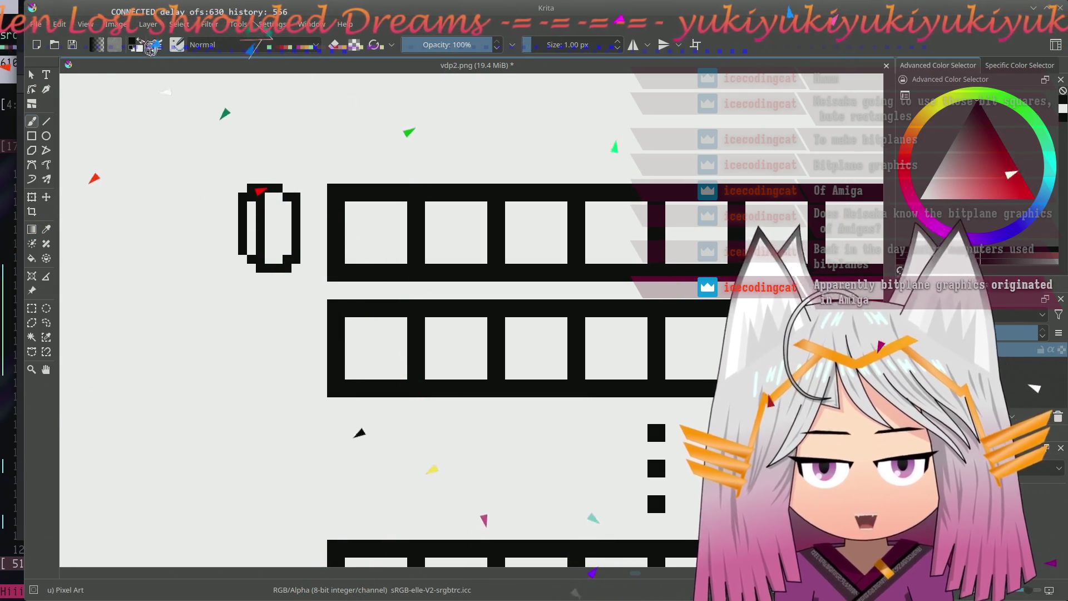
left_click_drag(260, 267, 260, 188)
key("e")
mouse_move(242, 259)
left_mouse_down()
mouse_move(240, 189)
mouse_move(298, 189)
left_mouse_up()
- Erase the zero's old top and bottom bars and the leftover corner pixel
left_click_drag(299, 267, 260, 260)
left_click(297, 195)
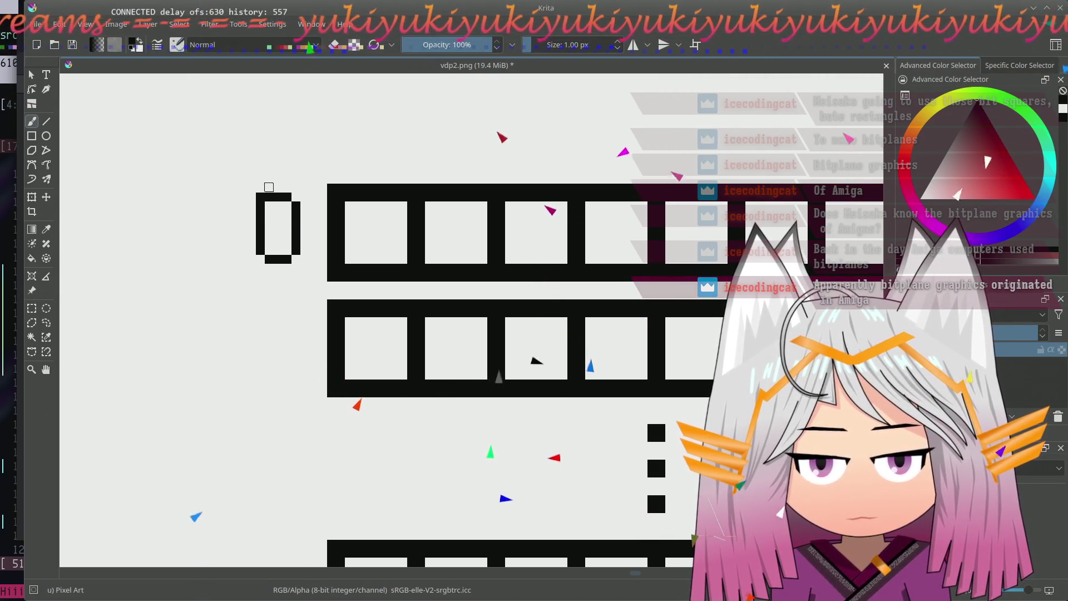
left_click_drag(412, 451, 346, 180)
scroll(548, 167, "down", 5)
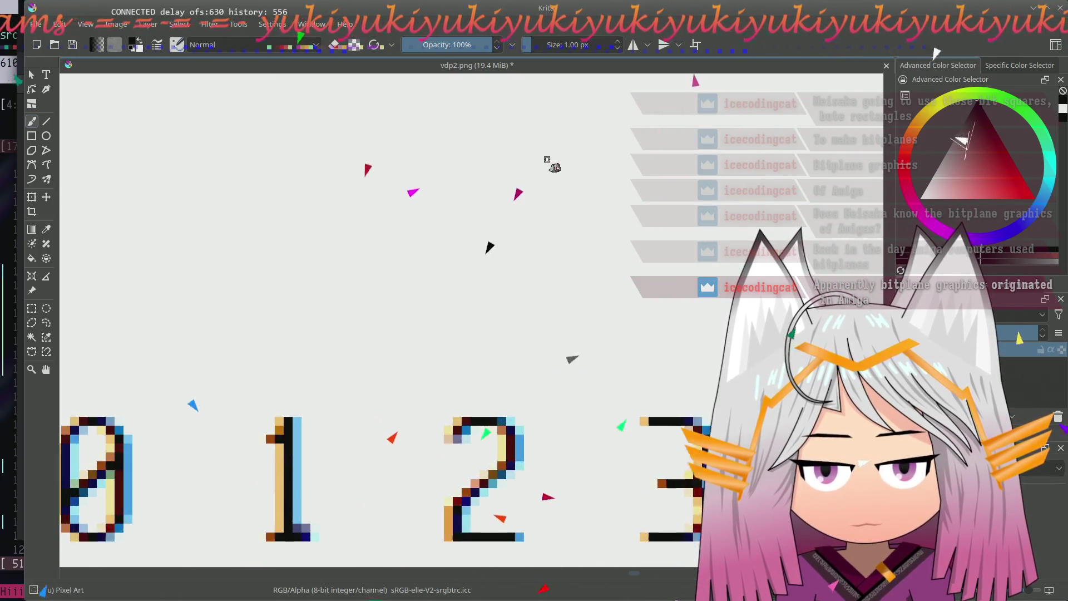
scroll(431, 210, "up", 3)
scroll(310, 445, "up", 2)
scroll(334, 246, "up", 2)
- Restore a pixel of the 0's slash and paint the first stroke of a 1 to its left
left_click(345, 184)
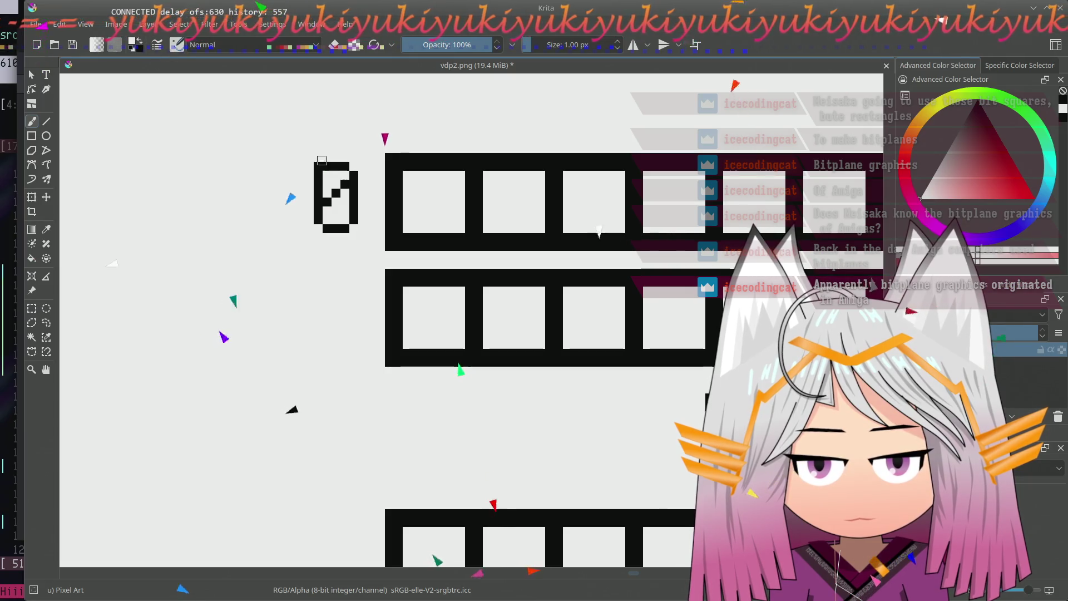
mouse_move(400, 261)
left_mouse_down()
mouse_move(349, 315)
mouse_move(305, 303)
mouse_move(327, 246)
left_mouse_up()
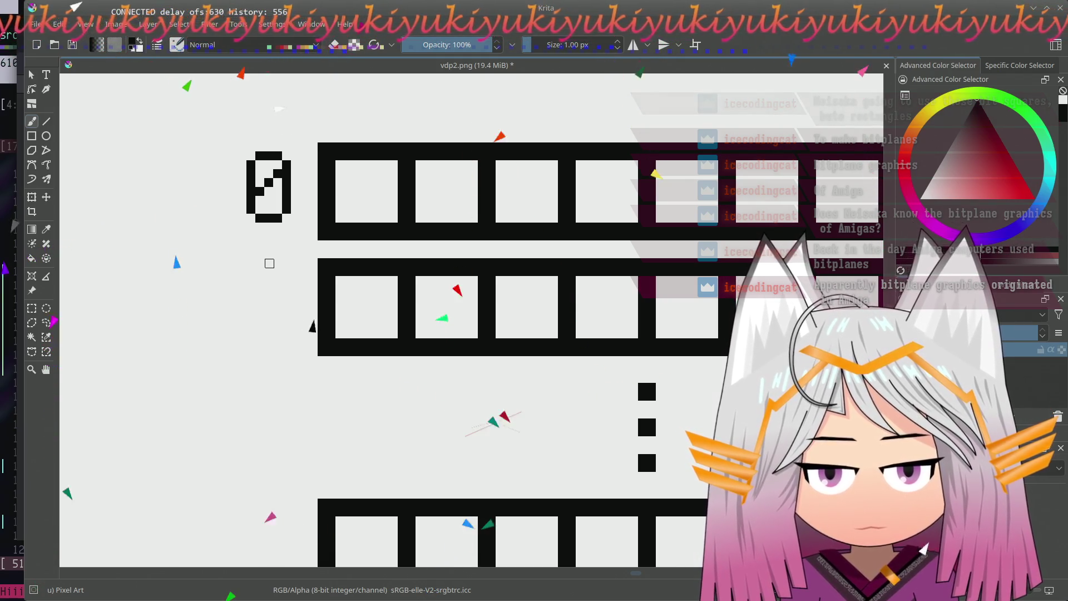
mouse_move(219, 216)
left_mouse_down()
mouse_move(175, 217)
mouse_move(197, 154)
mouse_move(185, 166)
left_mouse_up()
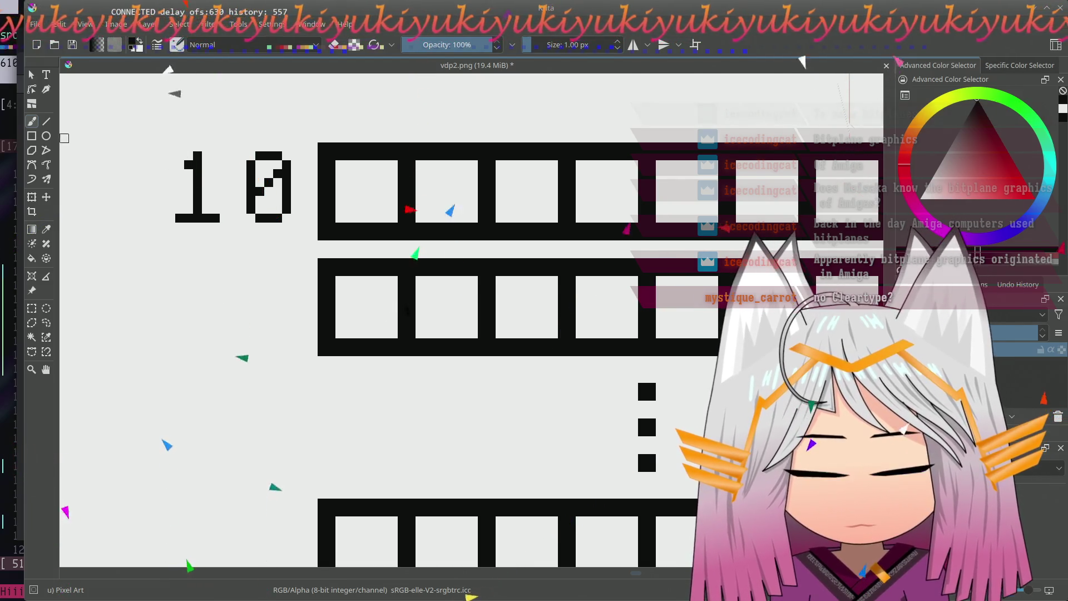
- Rectangle-select the pixel 1, move it down beside the second row, and line its base
left_click(31, 308)
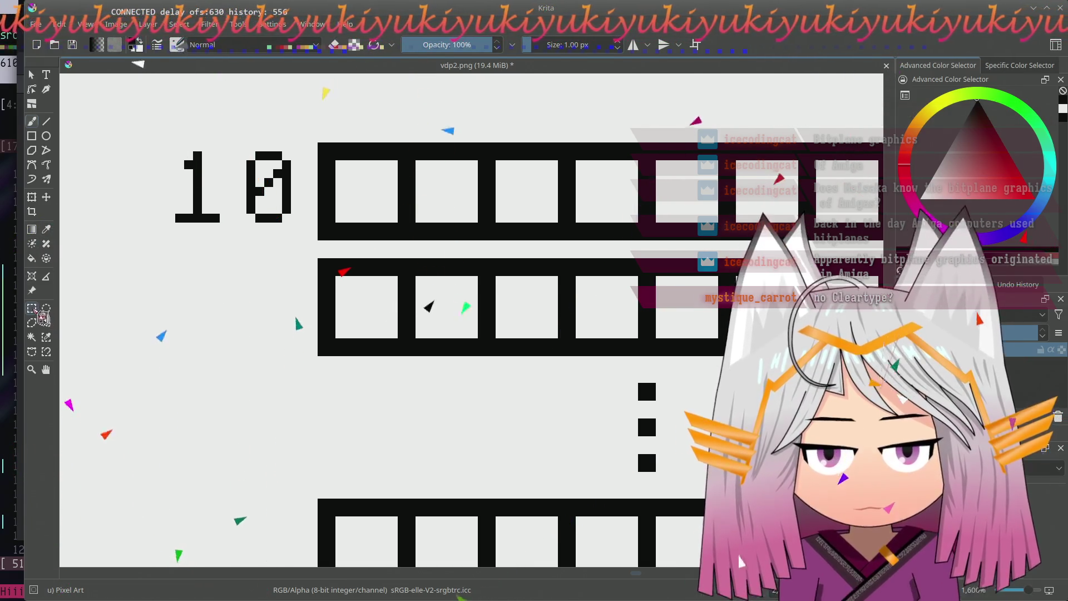
mouse_move(155, 138)
left_mouse_down()
mouse_move(278, 293)
mouse_move(268, 284)
left_mouse_up()
key("t")
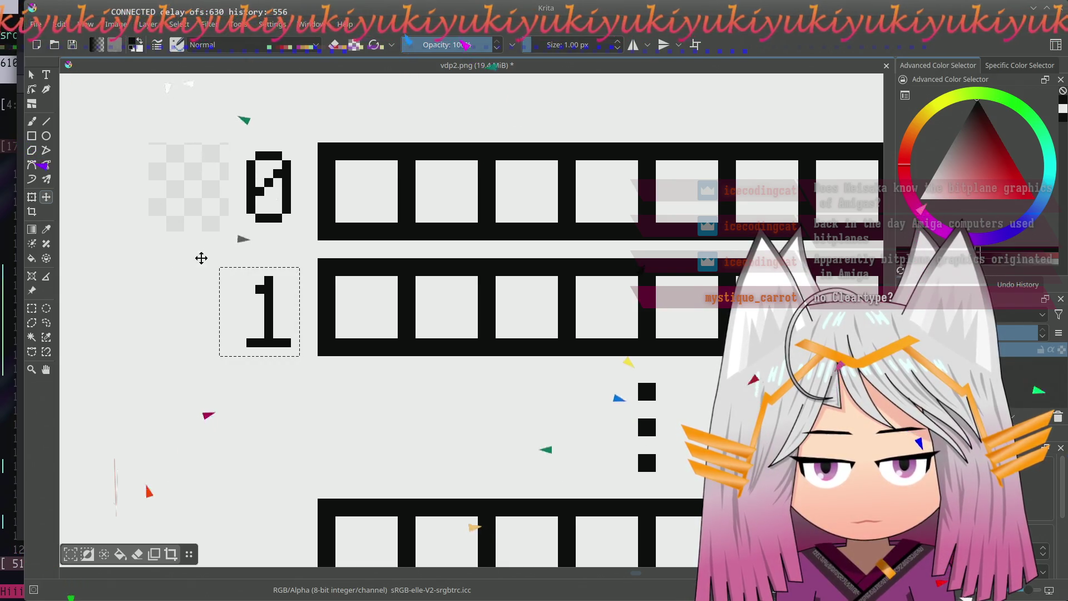
left_click(47, 121)
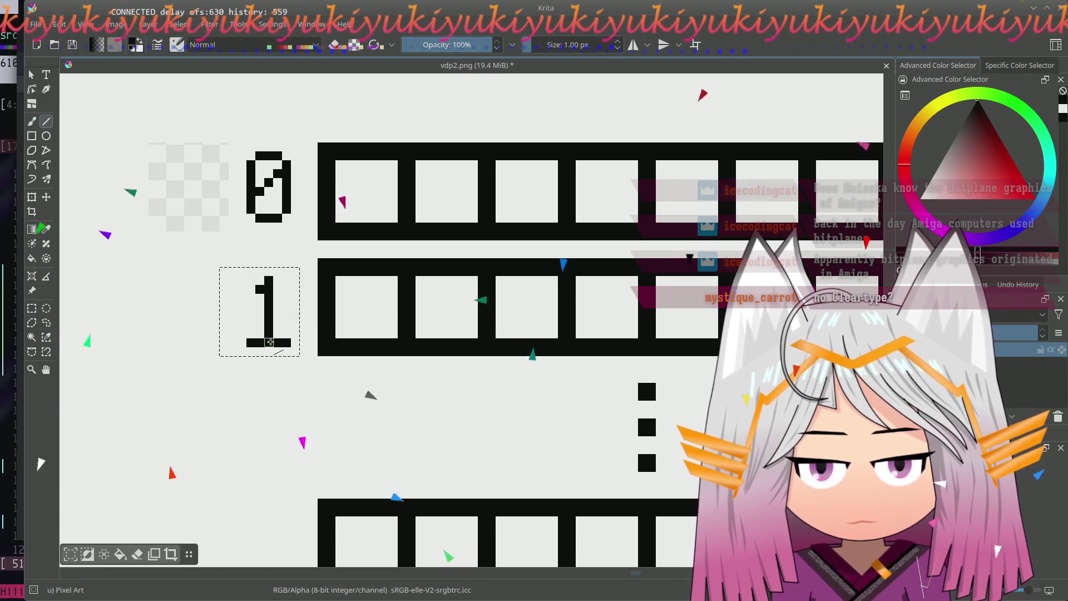
mouse_move(261, 344)
left_mouse_down()
mouse_move(268, 334)
mouse_move(251, 335)
mouse_move(292, 340)
left_mouse_up()
- Undo the thick base, then redraw the 0's bottom line and the 1's footed base pixel by pixel
key("ctrl+z")
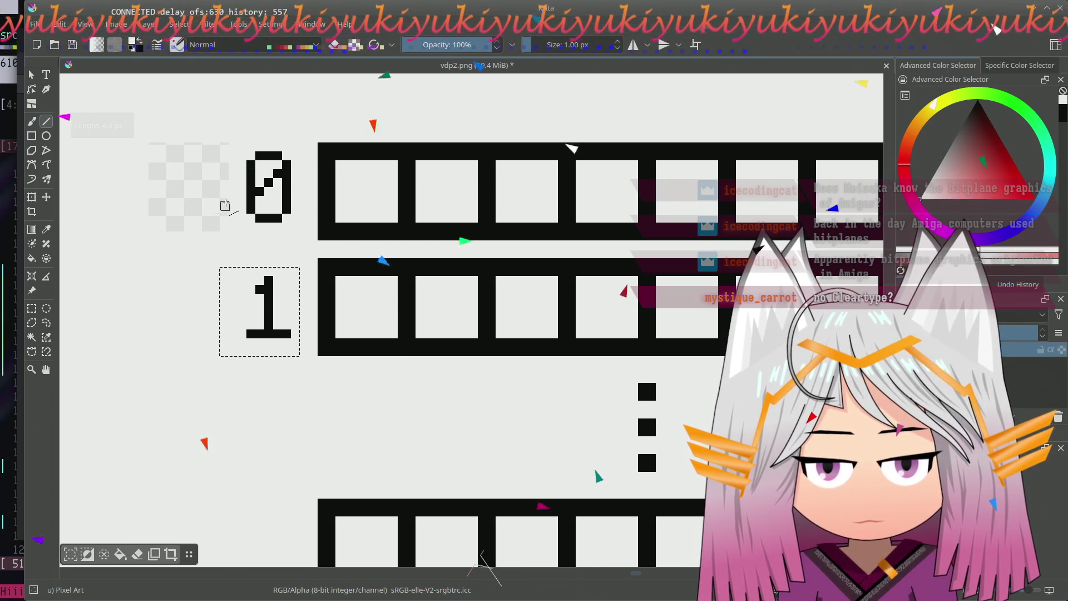
key("ctrl+shift+a")
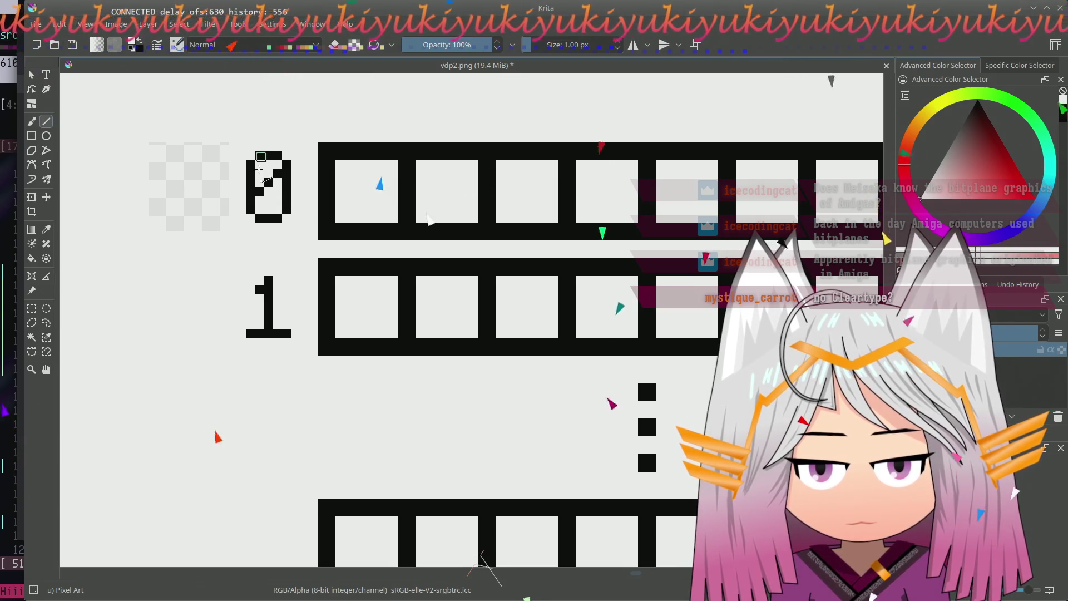
left_click_drag(265, 216, 284, 216)
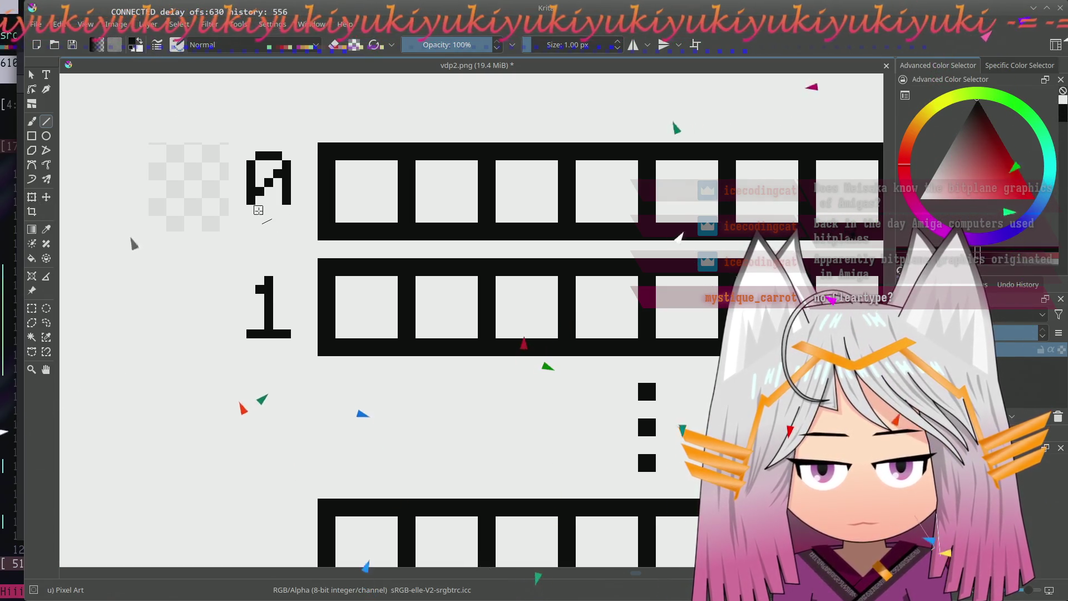
left_click_drag(258, 209, 275, 210)
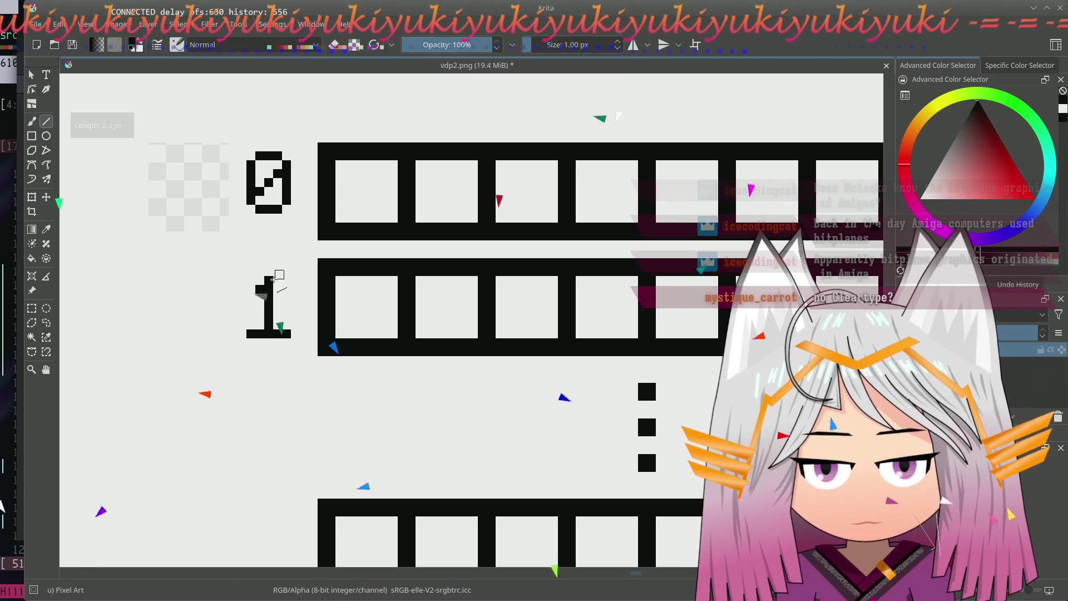
left_click_drag(281, 350, 256, 350)
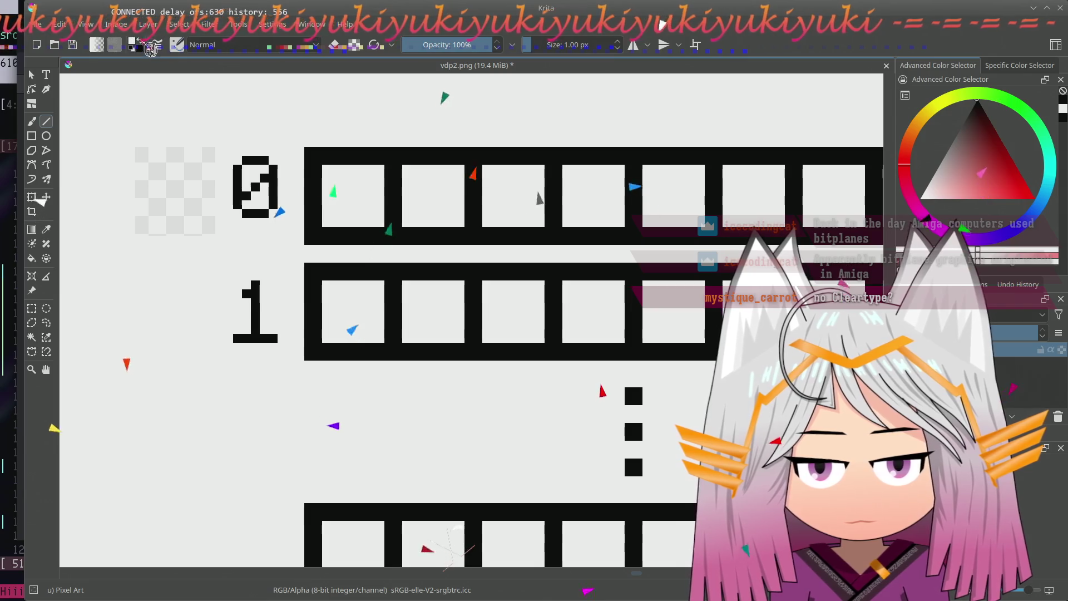
left_click_drag(250, 354, 250, 366)
left_click(272, 335)
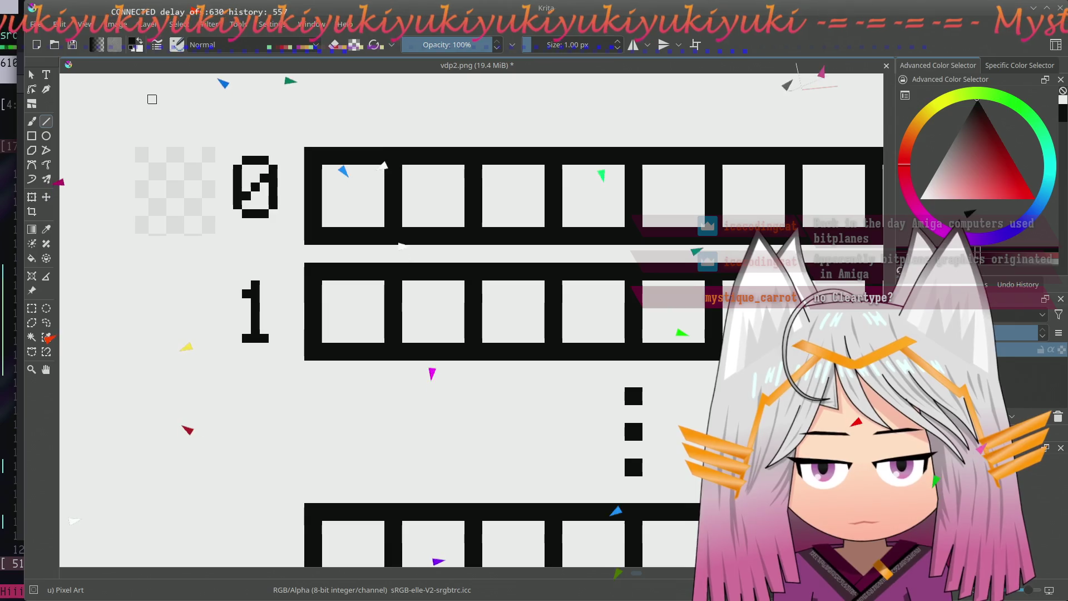
left_click_drag(210, 376, 207, 374)
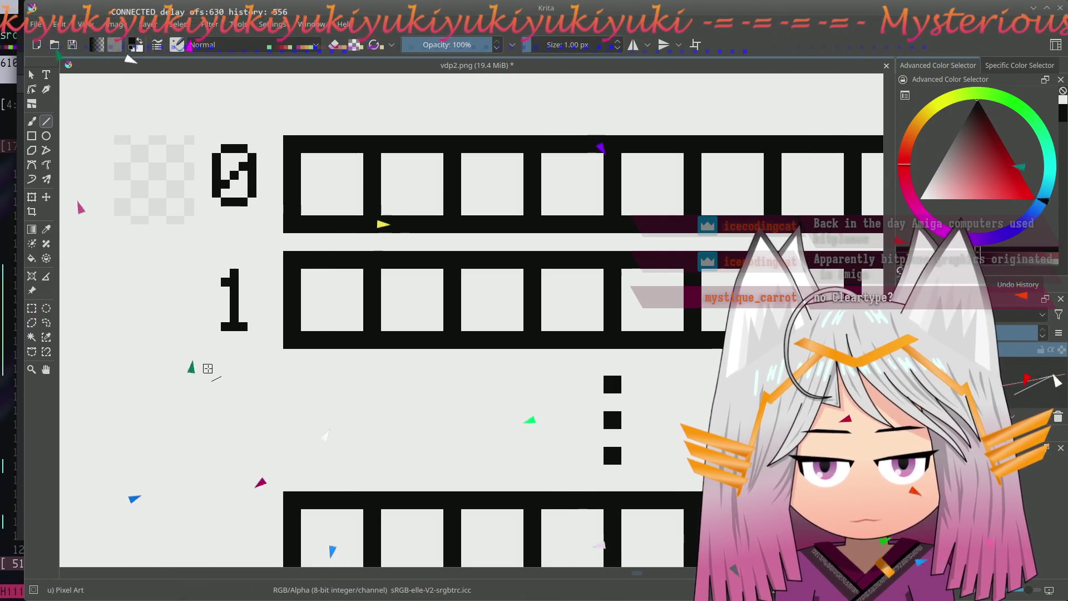
scroll(210, 378, "left", 5)
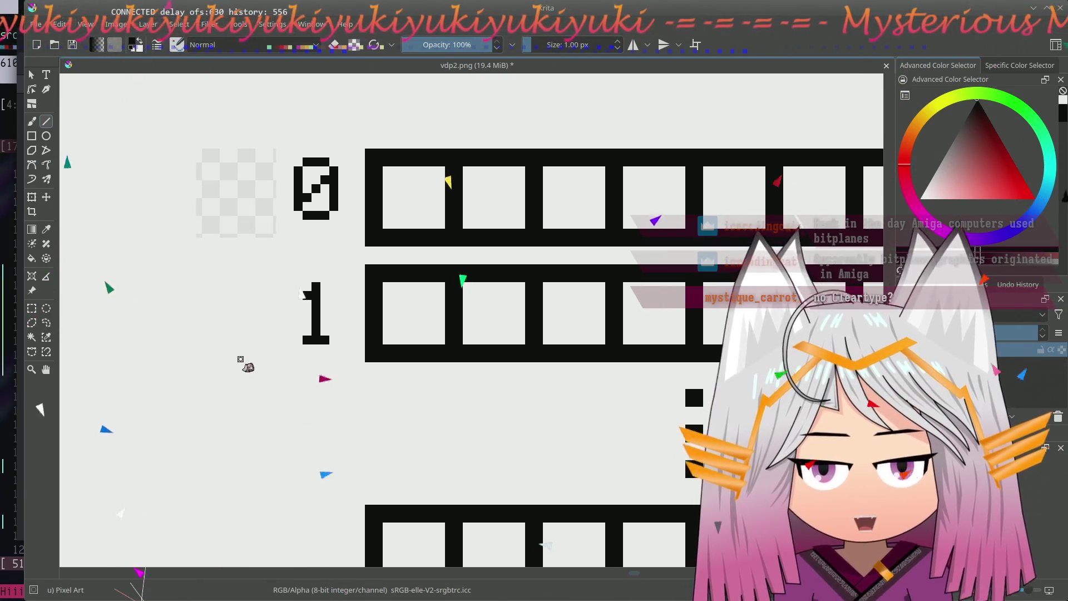
- Select the transparent patch beside the 0 and fill it with white background
left_click(31, 308)
left_click_drag(169, 122, 284, 261)
key("BackSpace")
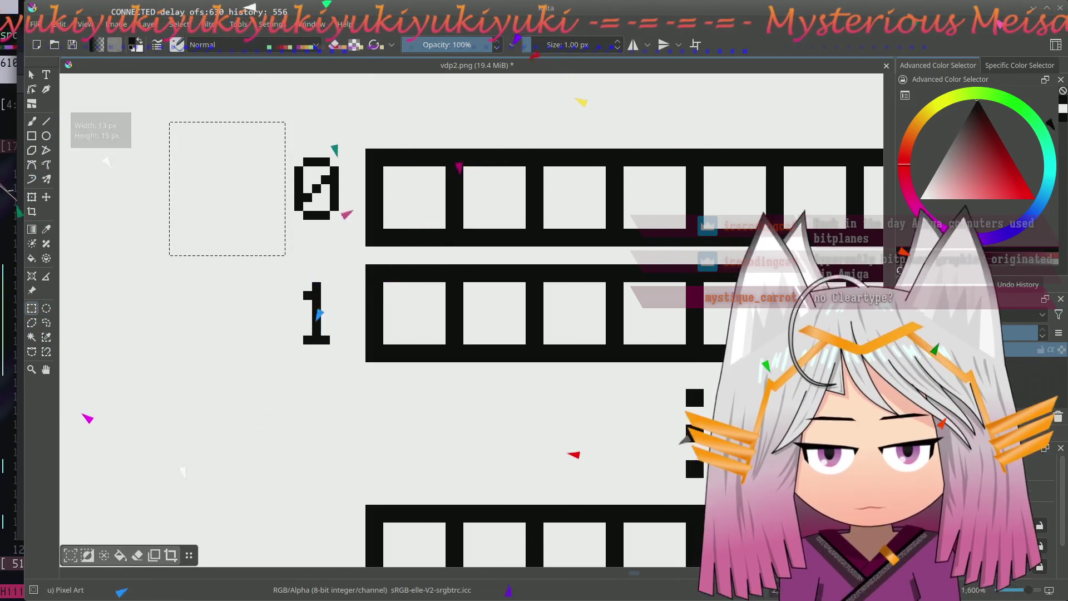
key("ctrl+shift+a")
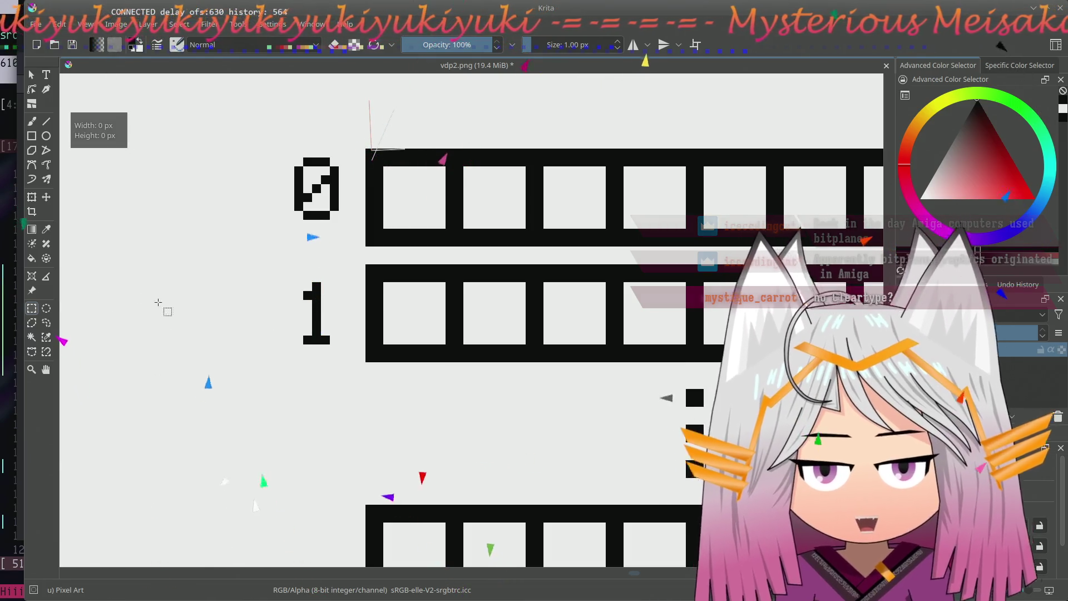
scroll(242, 301, "down", 3)
left_click_drag(262, 275, 256, 305)
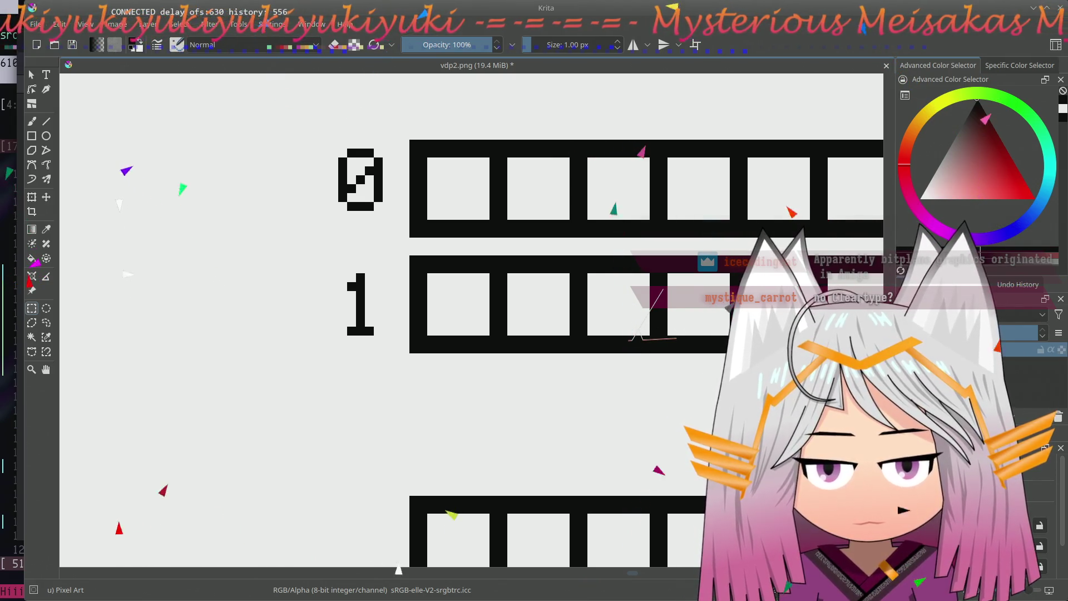
left_click_drag(242, 244, 242, 281)
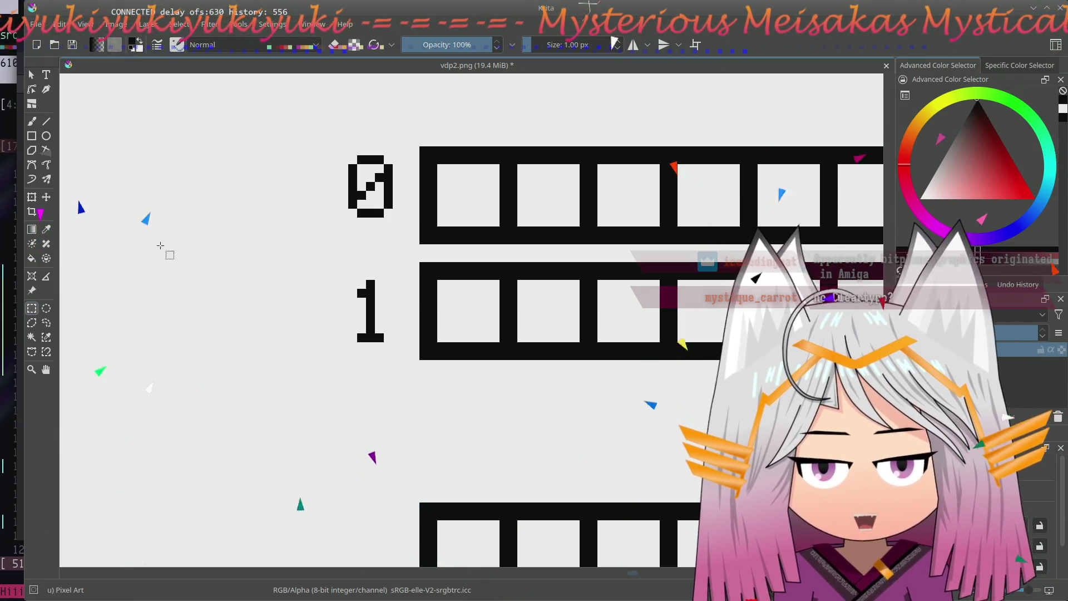
- Create a text box, replace its placeholder with 123, and widen it to the left
left_click(47, 74)
left_click_drag(288, 309, 288, 310)
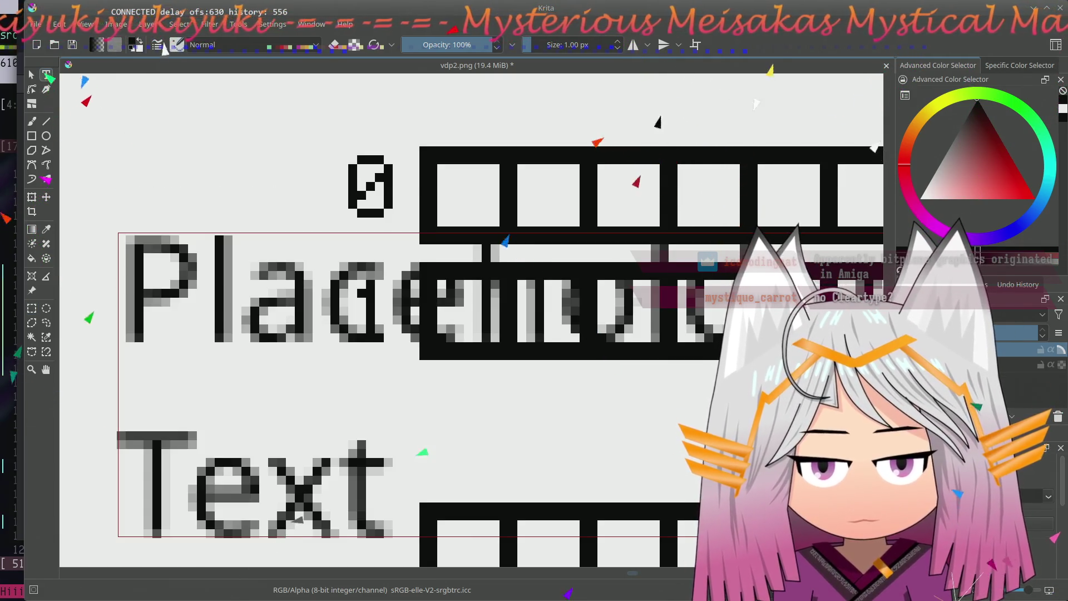
left_click_drag(409, 487, 121, 133)
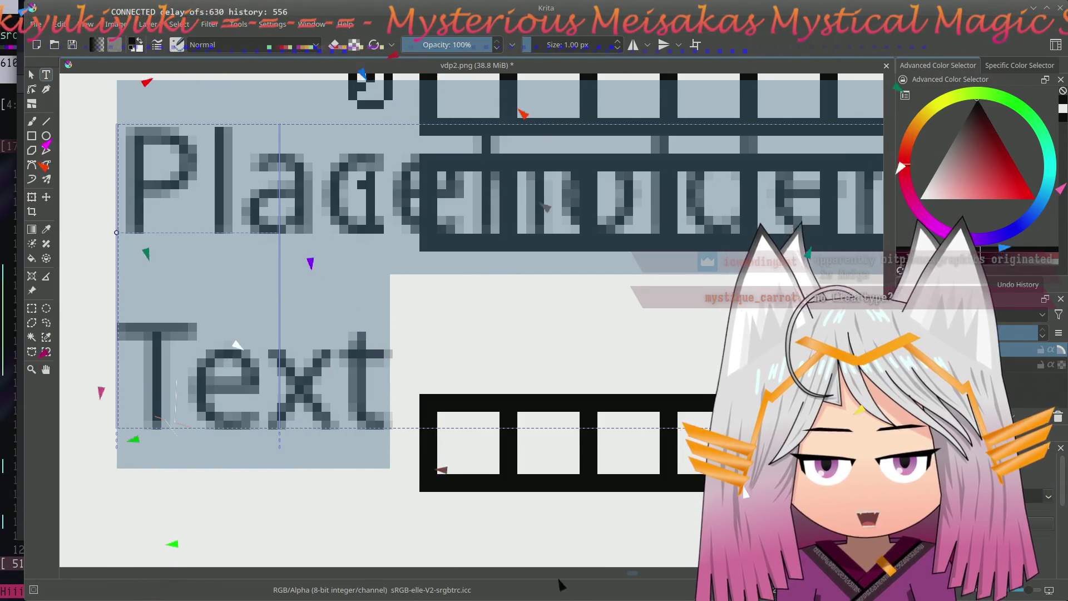
type("123")
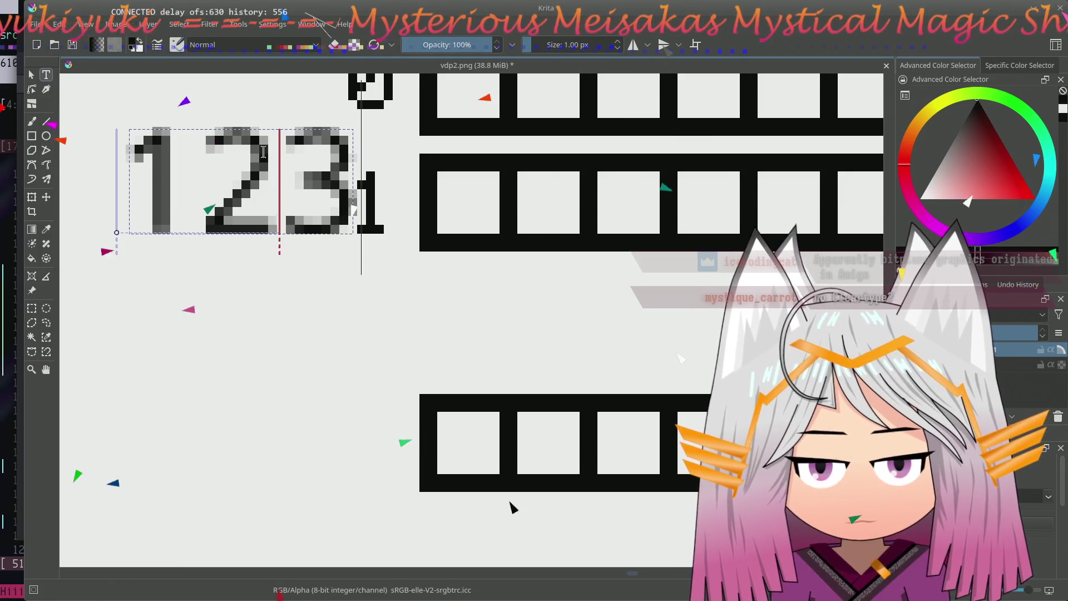
mouse_move(117, 233)
left_mouse_down()
mouse_move(74, 234)
mouse_move(109, 392)
left_mouse_up()
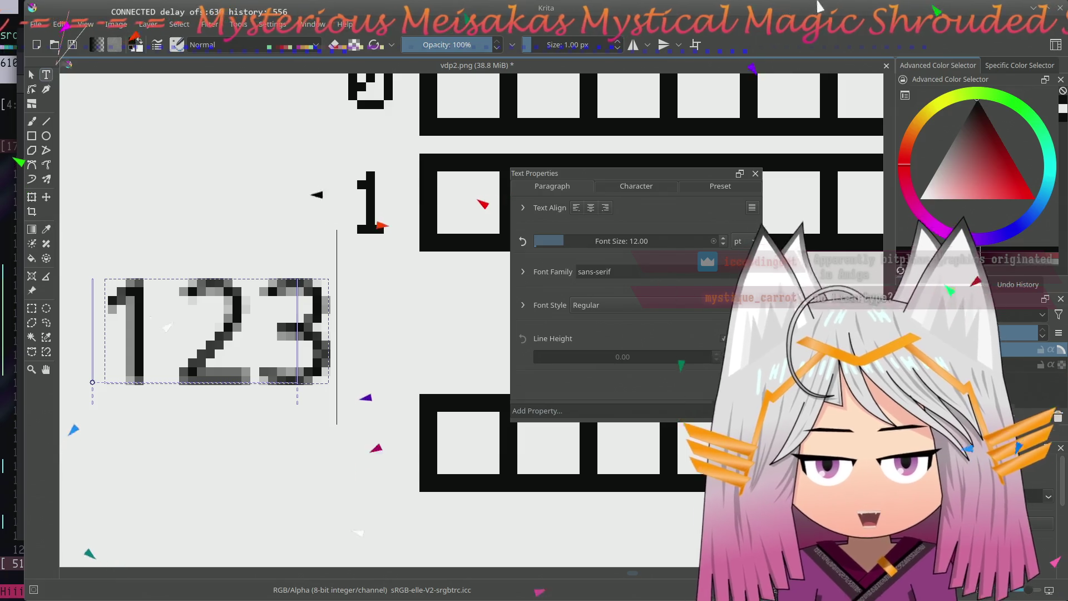
- Set the text's font family to Audiowide and select all of the 123 text
left_click(634, 270)
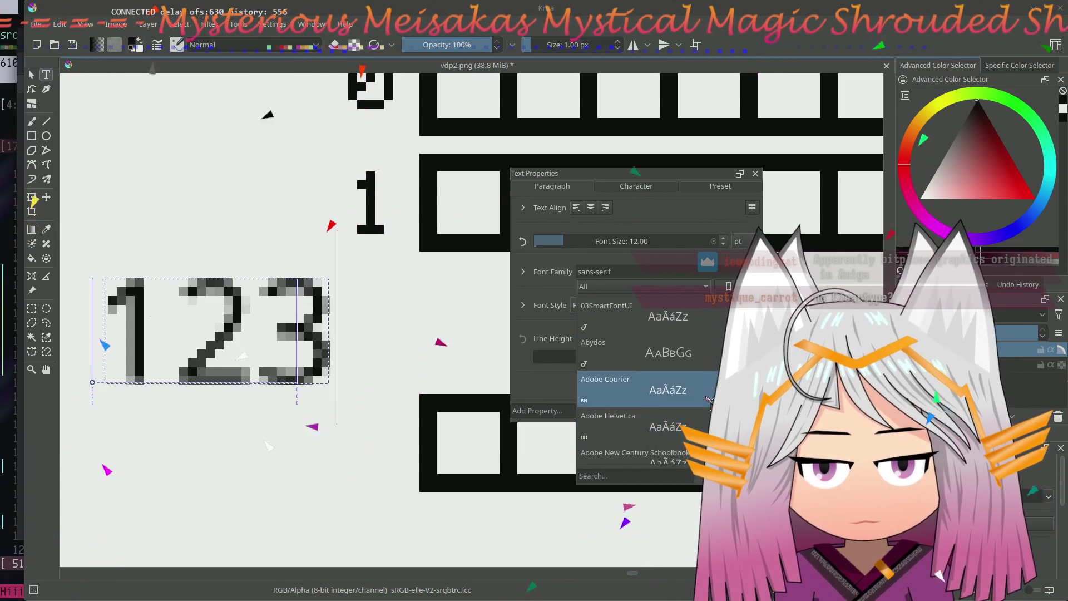
key("Down")
key("Down")
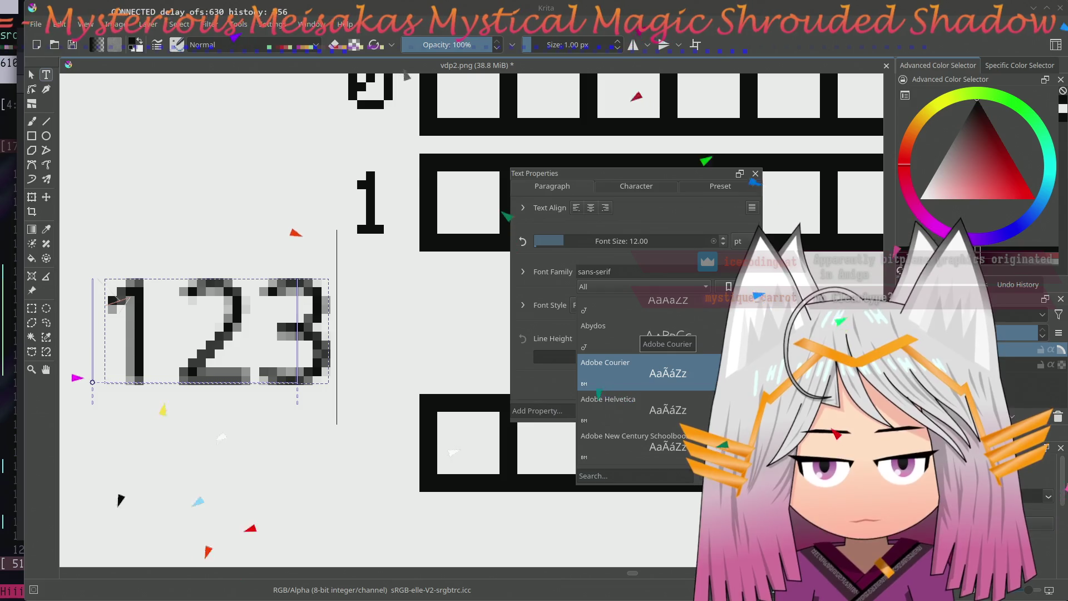
scroll(667, 409, "down", 2)
scroll(676, 417, "down", 2)
scroll(684, 427, "down", 2)
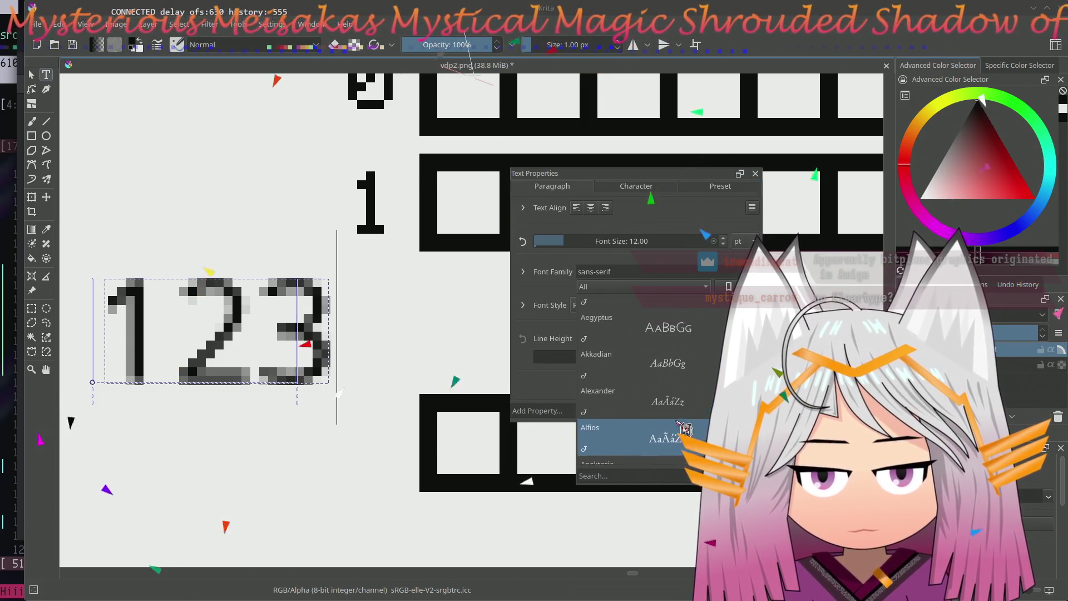
scroll(688, 424, "down", 2)
scroll(692, 417, "down", 2)
scroll(700, 411, "down", 2)
scroll(699, 410, "down", 2)
left_click(682, 408)
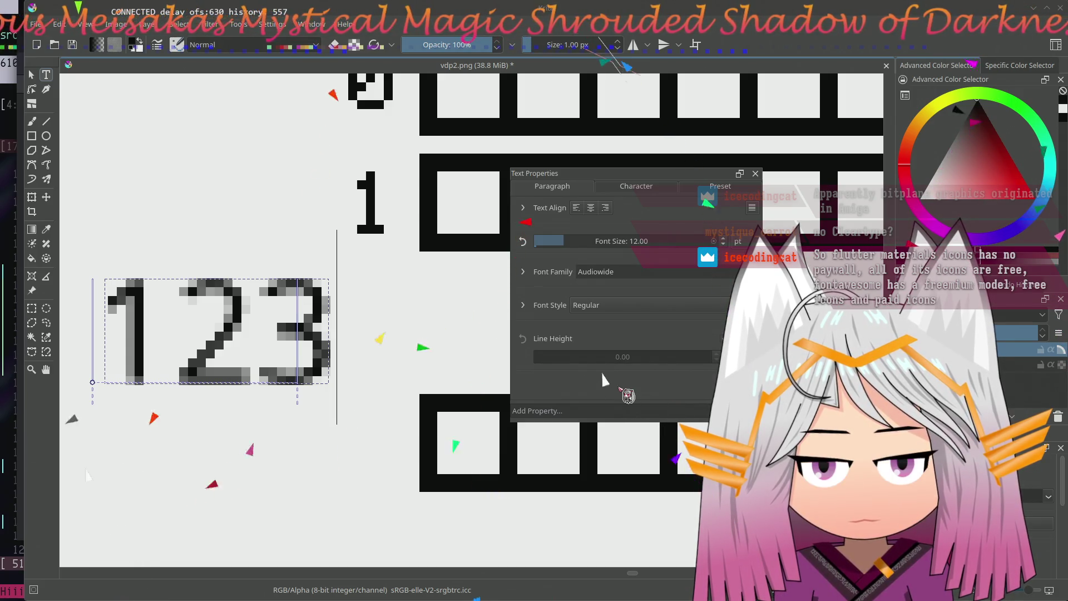
left_click(239, 327)
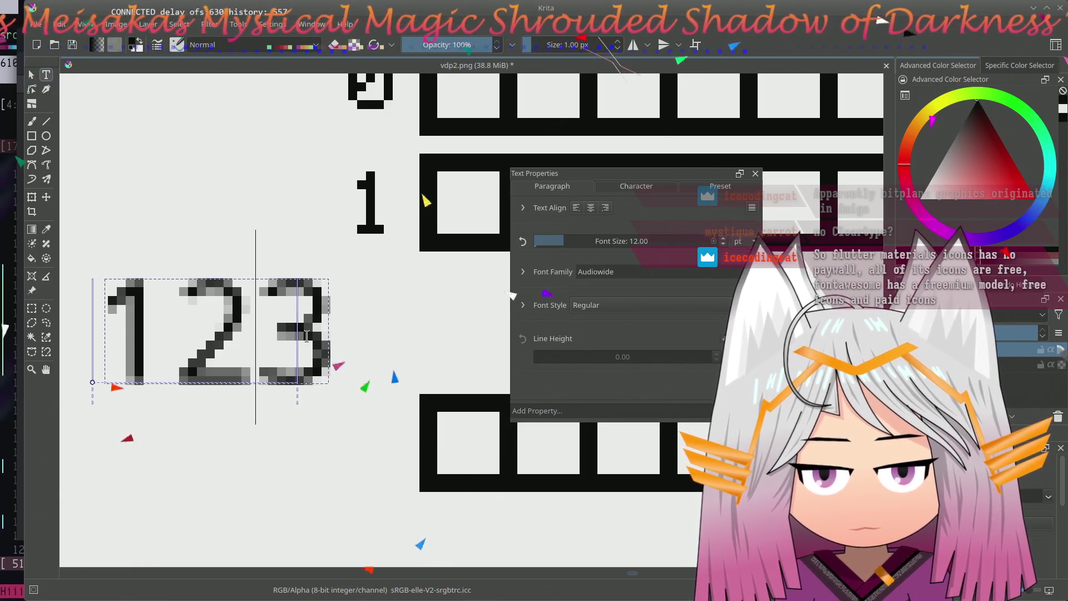
key("ctrl+a")
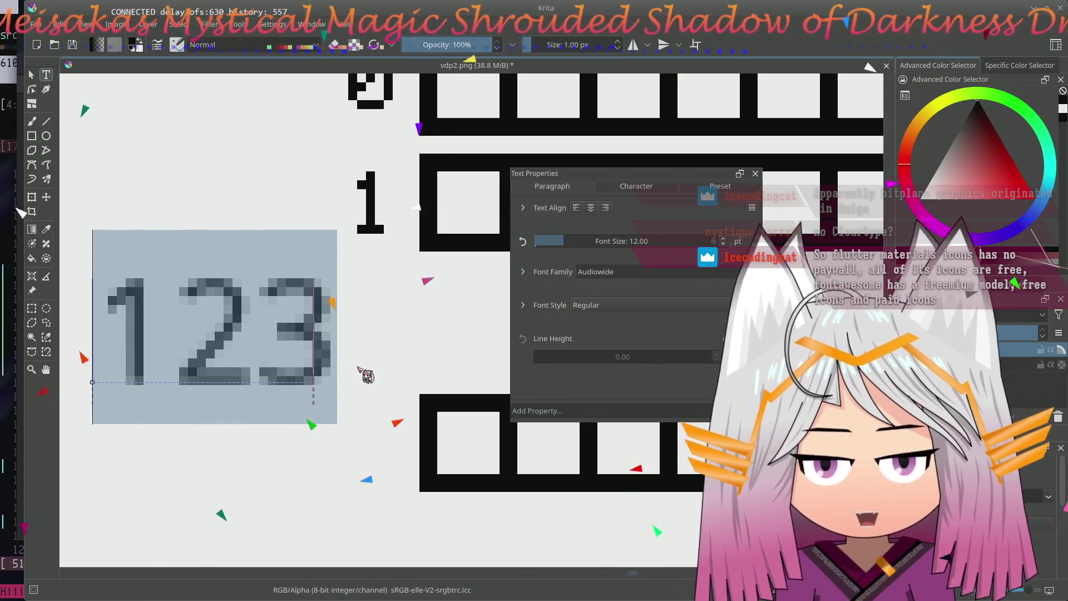
- Browse the font family list again and keep Audiowide as the font
double_click(718, 275)
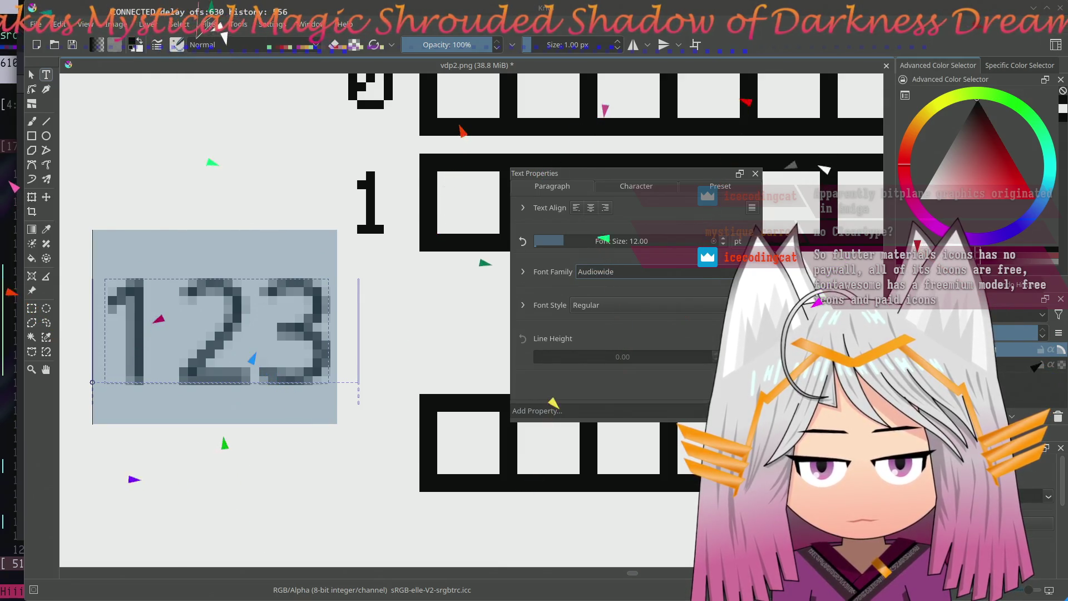
left_click(718, 276)
left_click(591, 279)
left_click(523, 273)
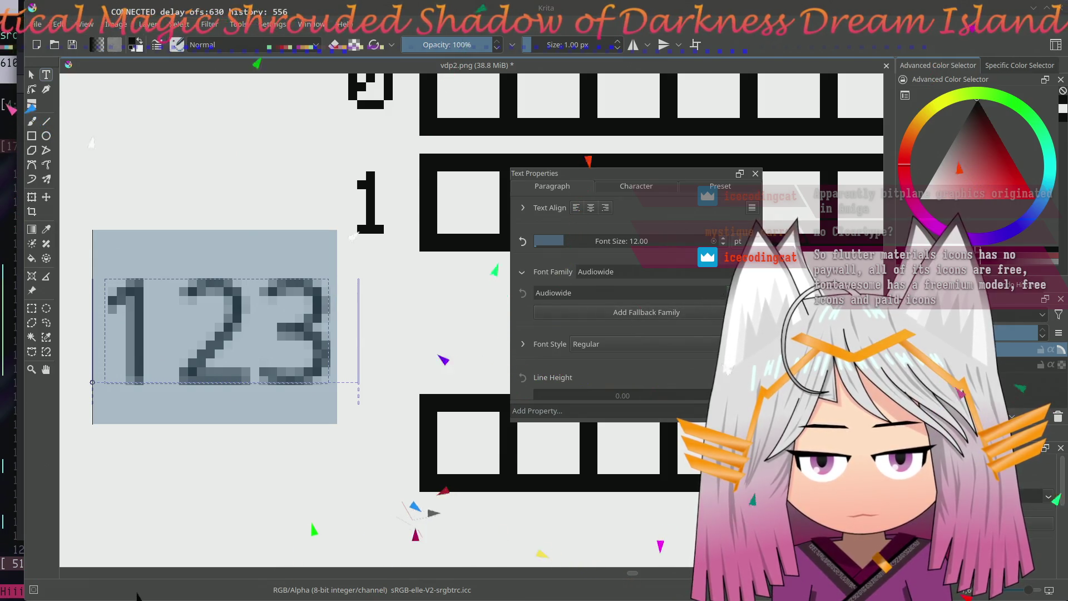
left_click(647, 317)
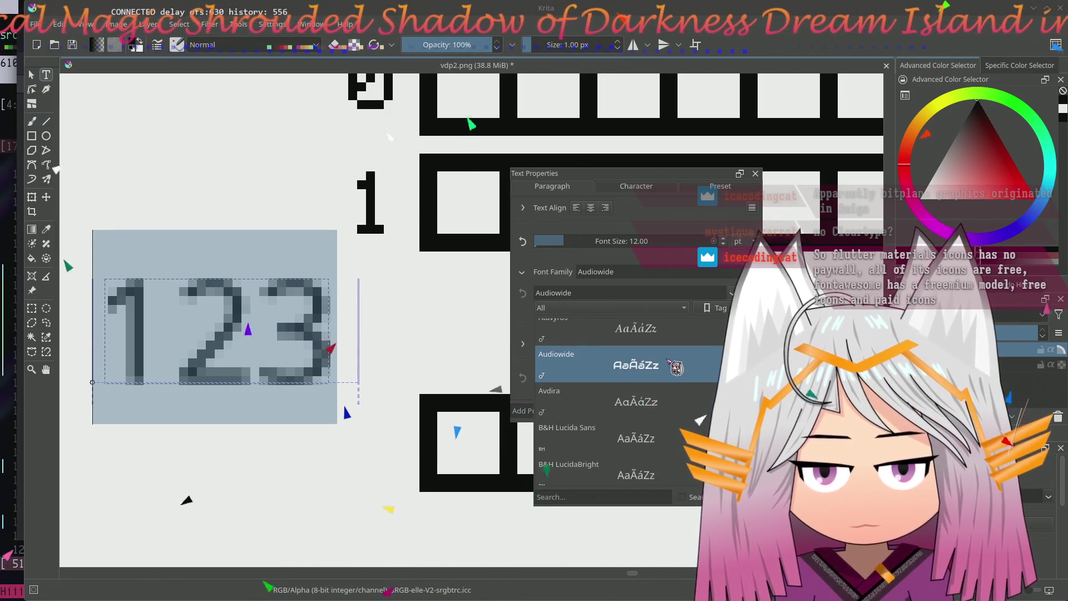
left_click(675, 365)
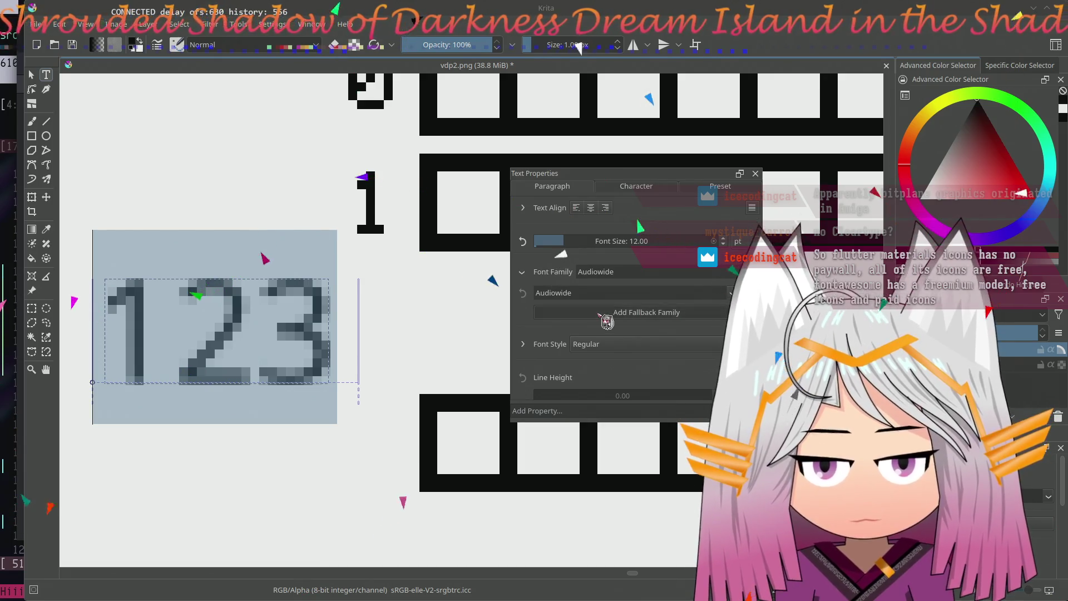
left_click(645, 270)
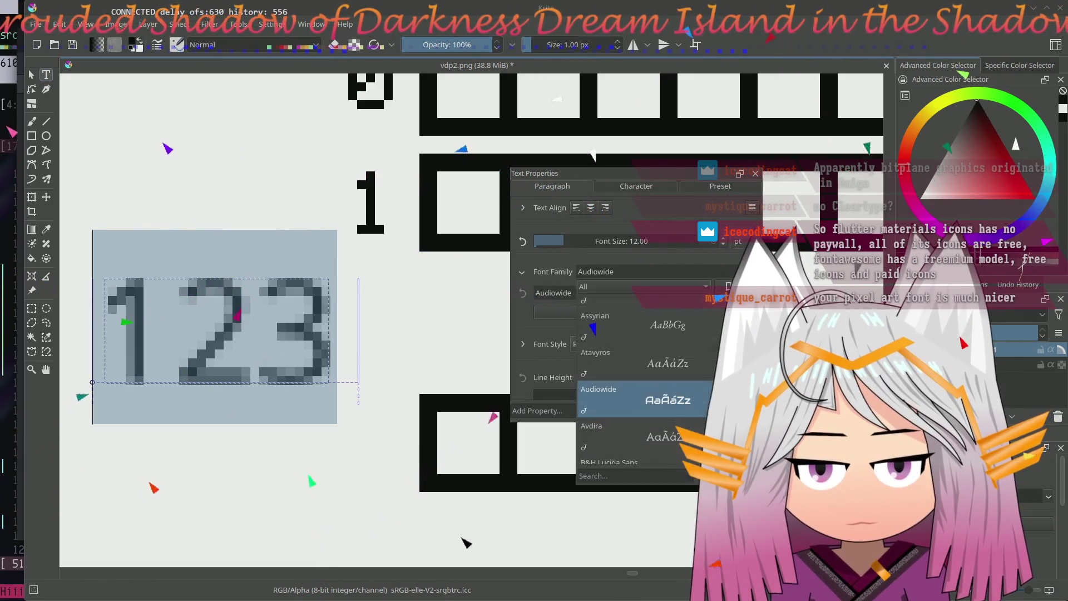
key("Escape")
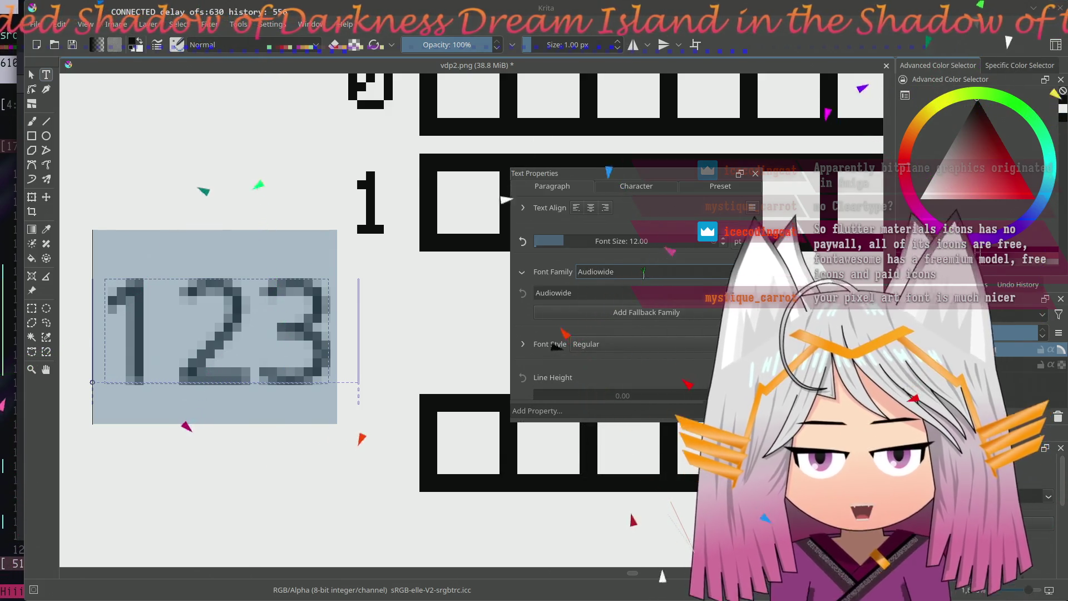
- Close the Text Properties docker and finish editing the 123 text
left_click(756, 173)
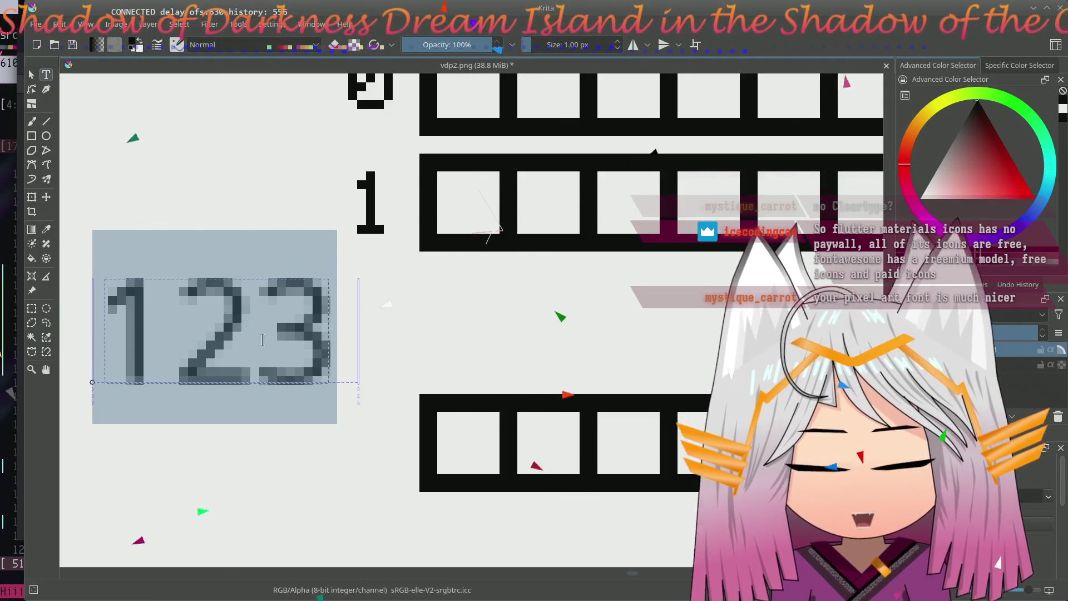
left_click(327, 348)
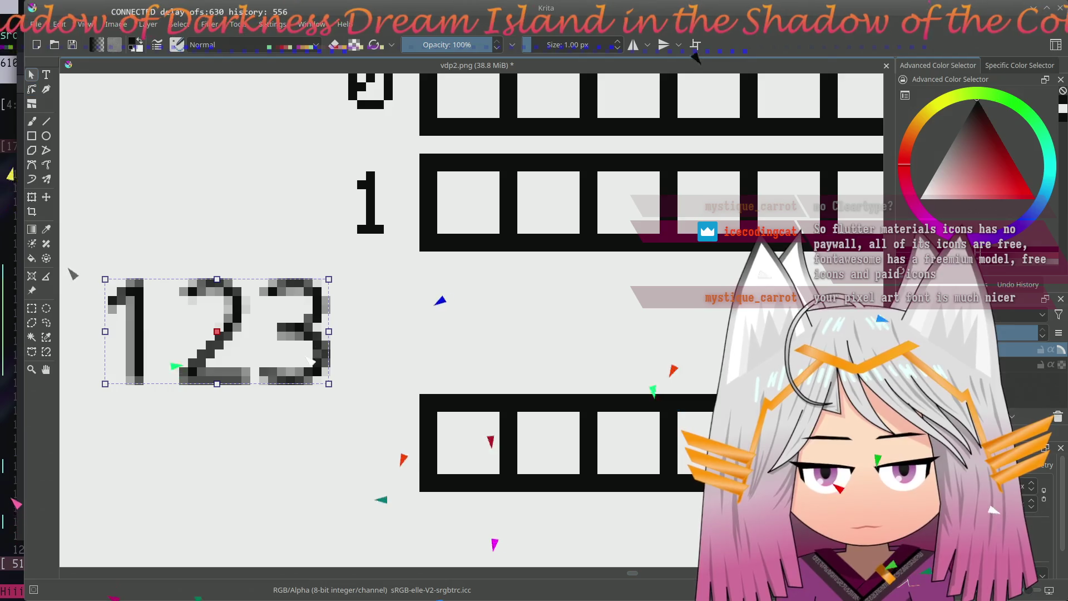
- Delete the 123 text shape and undo two stray brush pixels painted afterwards
key("Delete")
key("b")
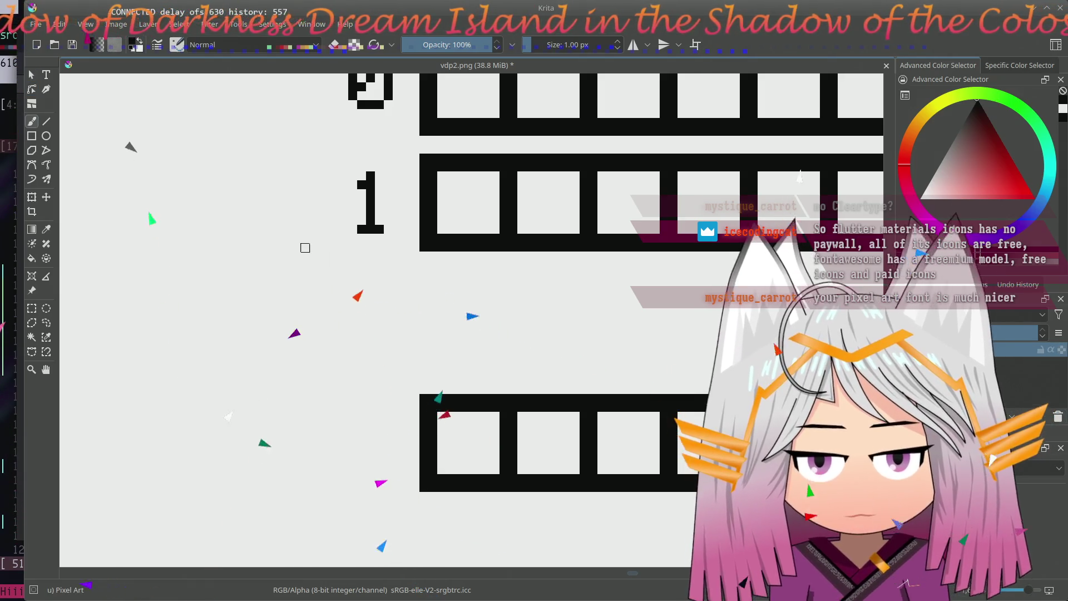
left_click(308, 247)
left_click(299, 273)
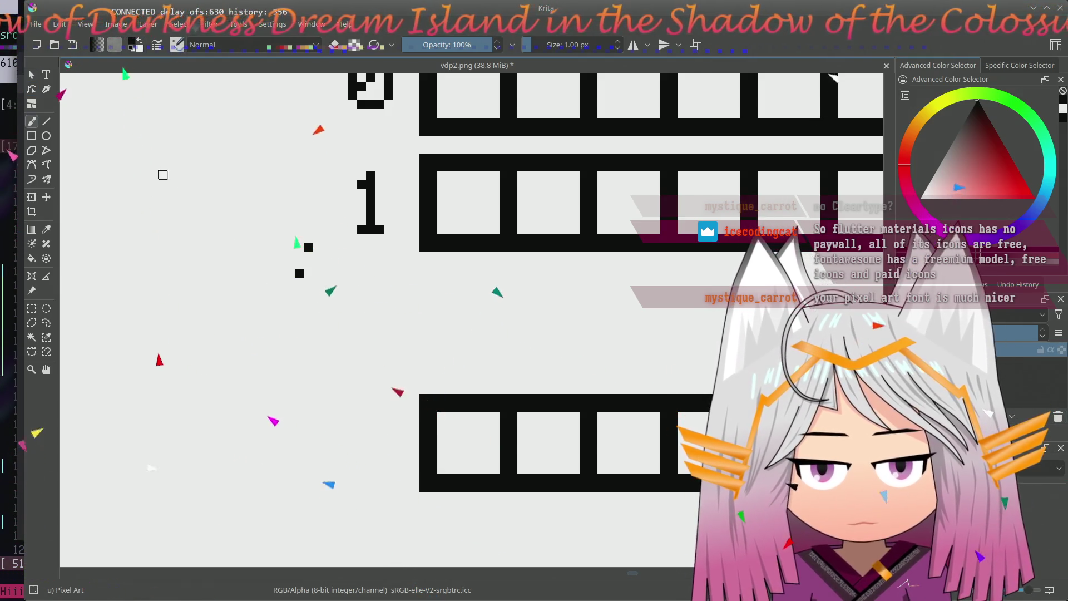
key("ctrl+z")
key("ctrl+z")
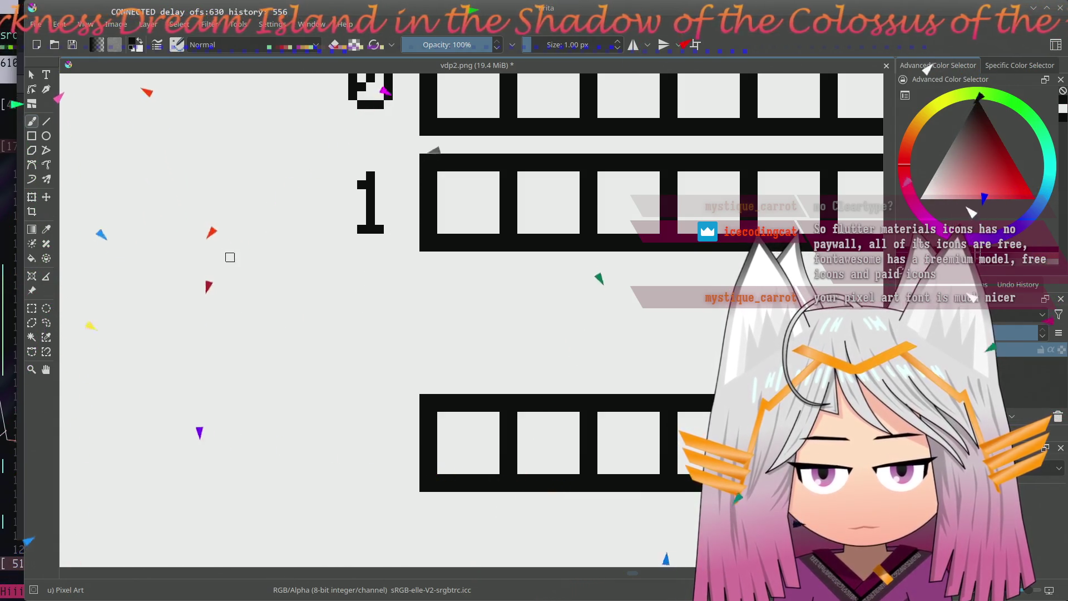
scroll(301, 353, "up", 3)
left_click_drag(313, 358, 332, 338)
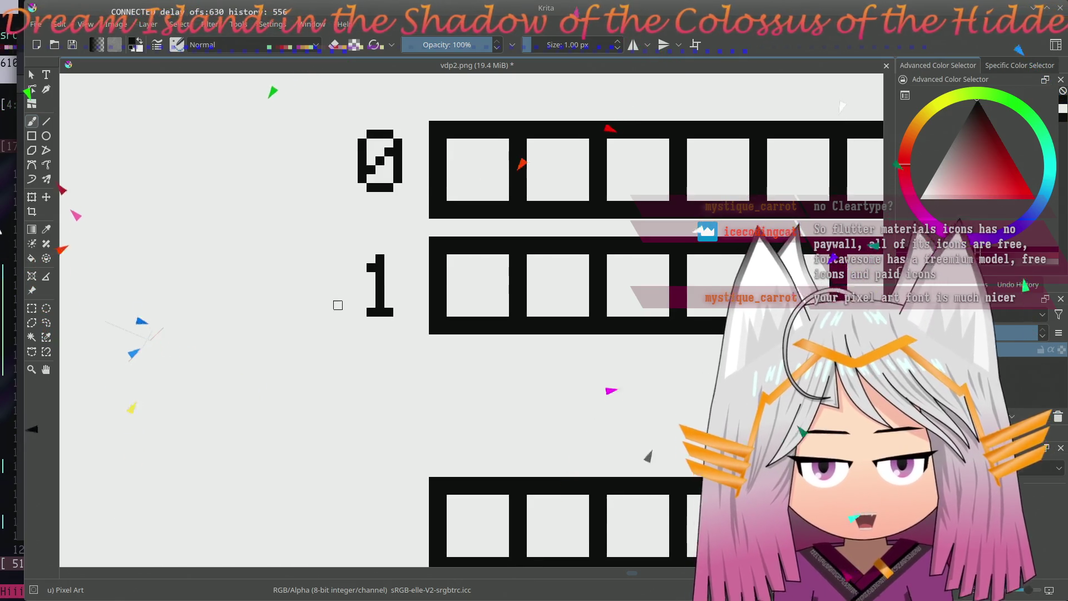
- Brush a pixel 8 left of the 1 label and another 8 left of the 0 label
left_click_drag(324, 286, 337, 285)
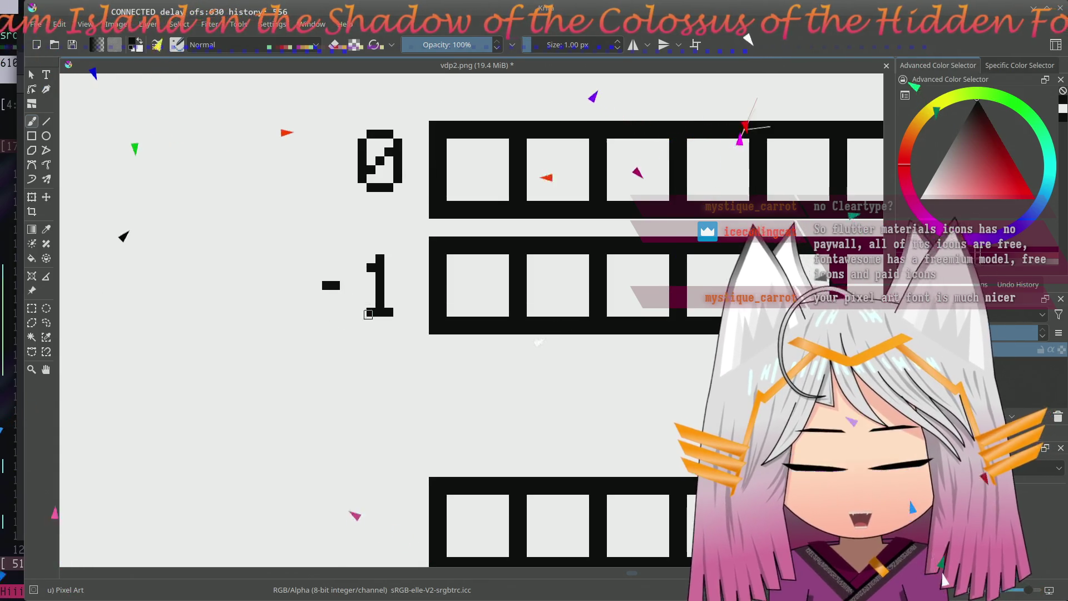
mouse_move(341, 284)
left_mouse_down()
mouse_move(319, 282)
mouse_move(337, 250)
mouse_move(345, 309)
left_mouse_up()
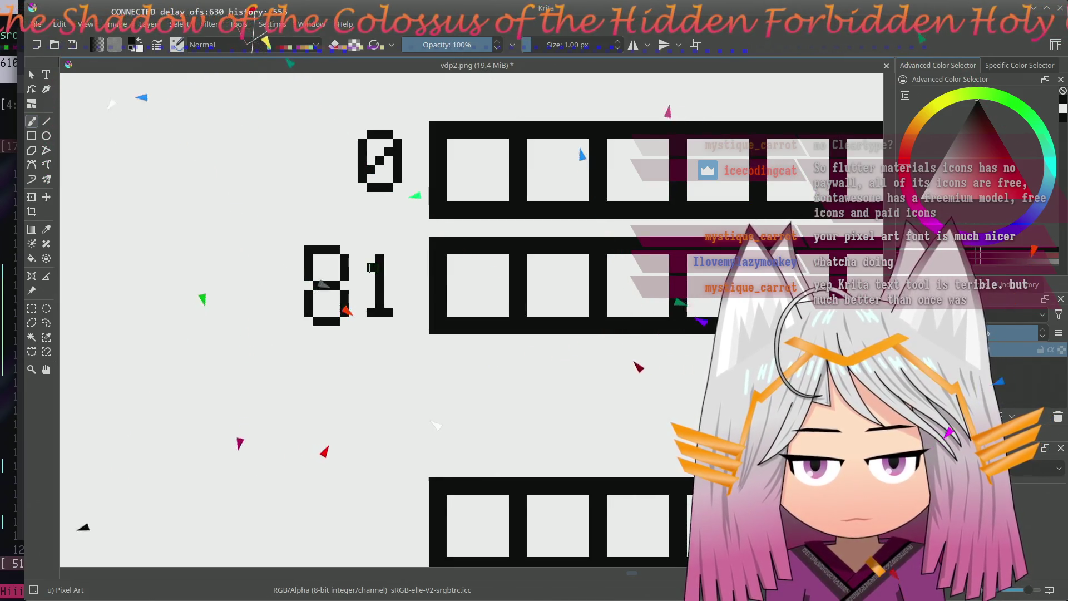
mouse_move(324, 133)
left_mouse_down()
mouse_move(340, 133)
mouse_move(314, 133)
mouse_move(309, 159)
mouse_move(344, 158)
mouse_move(318, 164)
mouse_move(310, 188)
mouse_move(333, 191)
mouse_move(309, 159)
left_mouse_up()
left_click_drag(344, 167, 344, 188)
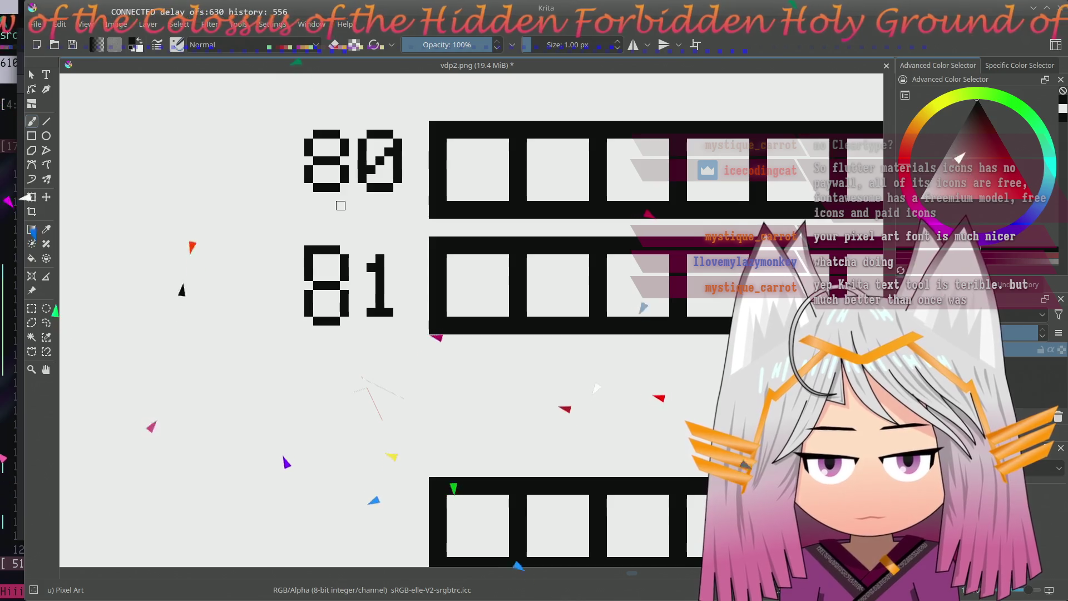
- Rectangle-select the 8 beside the 1 label and delete it
left_click(31, 308)
left_click_drag(286, 236, 348, 334)
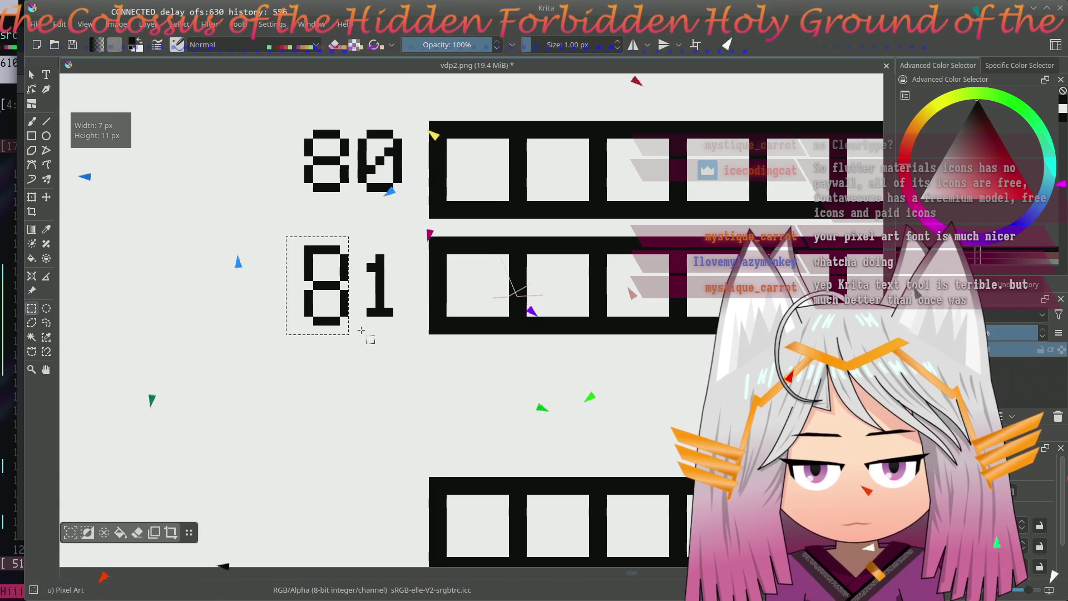
key("Delete")
key("ctrl+shift+a")
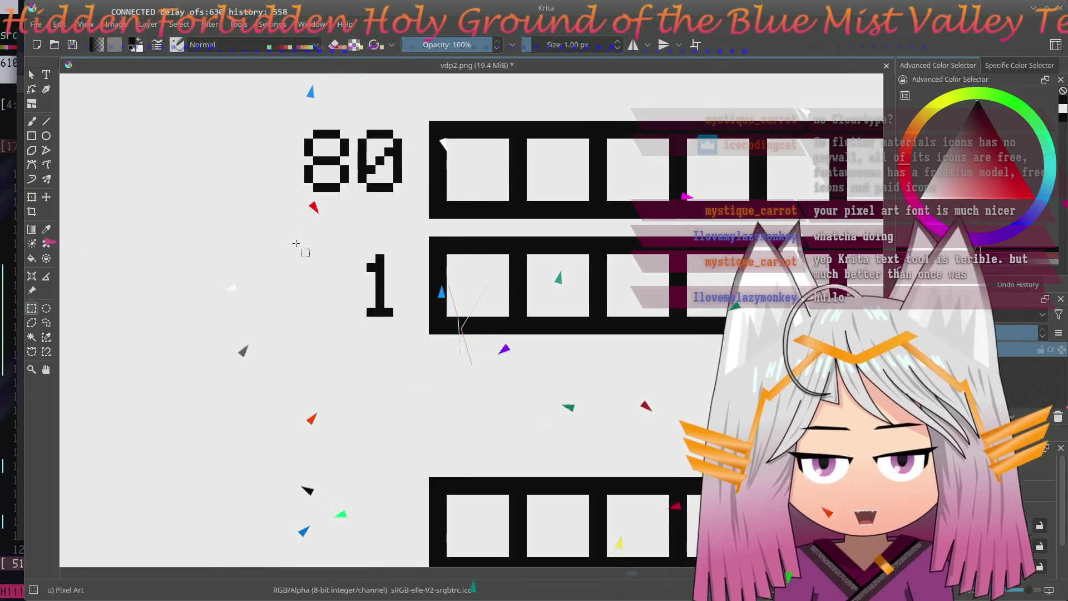
- Select the 8 beside the 0 and move it further left
left_click_drag(295, 243, 253, 243)
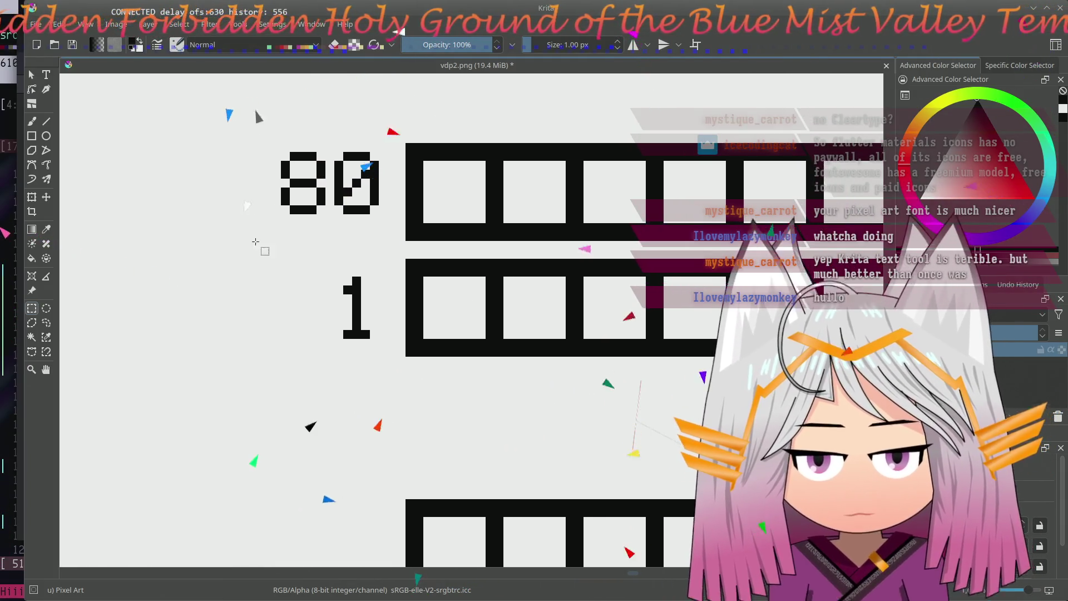
left_click_drag(318, 238, 323, 240)
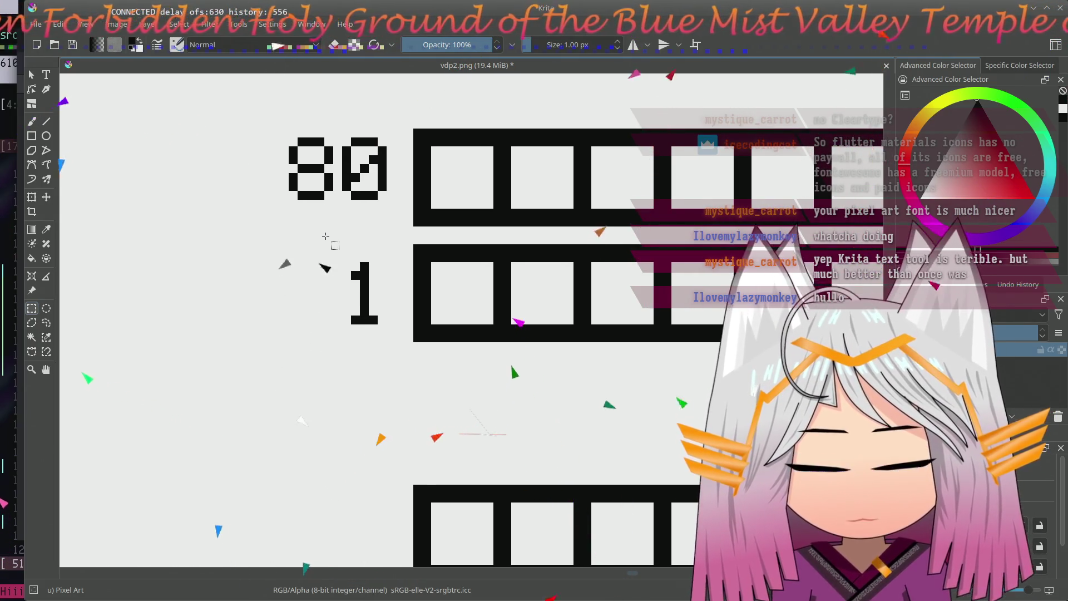
left_click_drag(269, 129, 333, 209)
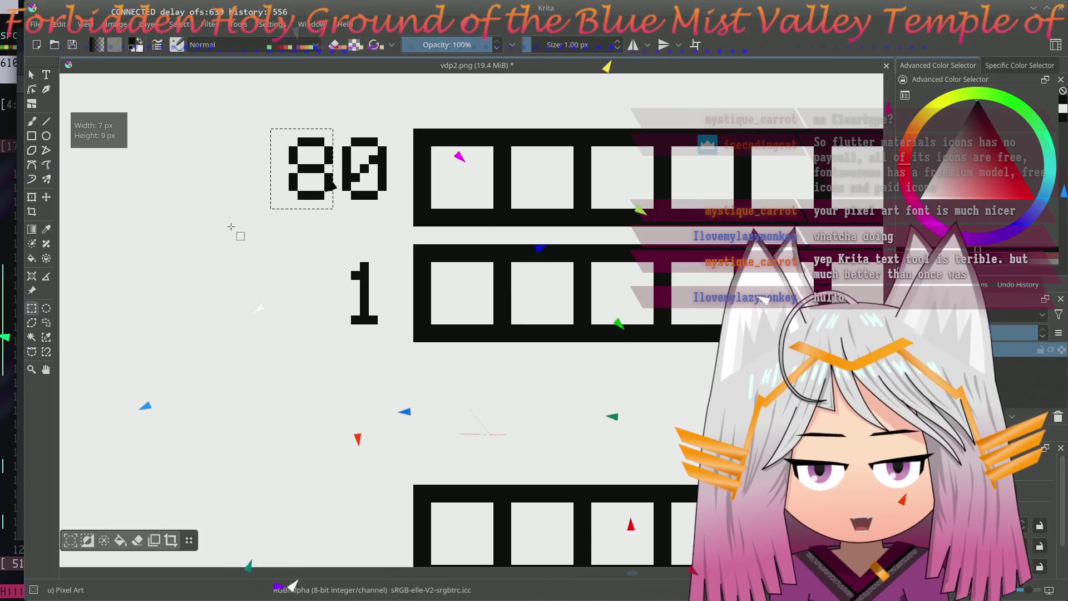
left_click(46, 197)
left_click_drag(298, 182, 237, 183)
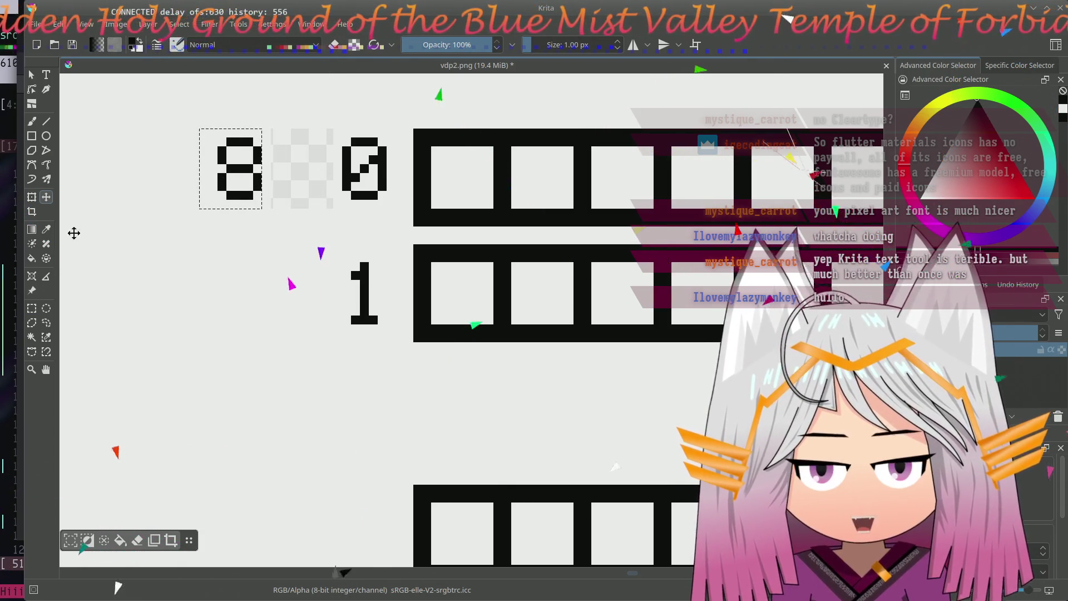
left_click(298, 228)
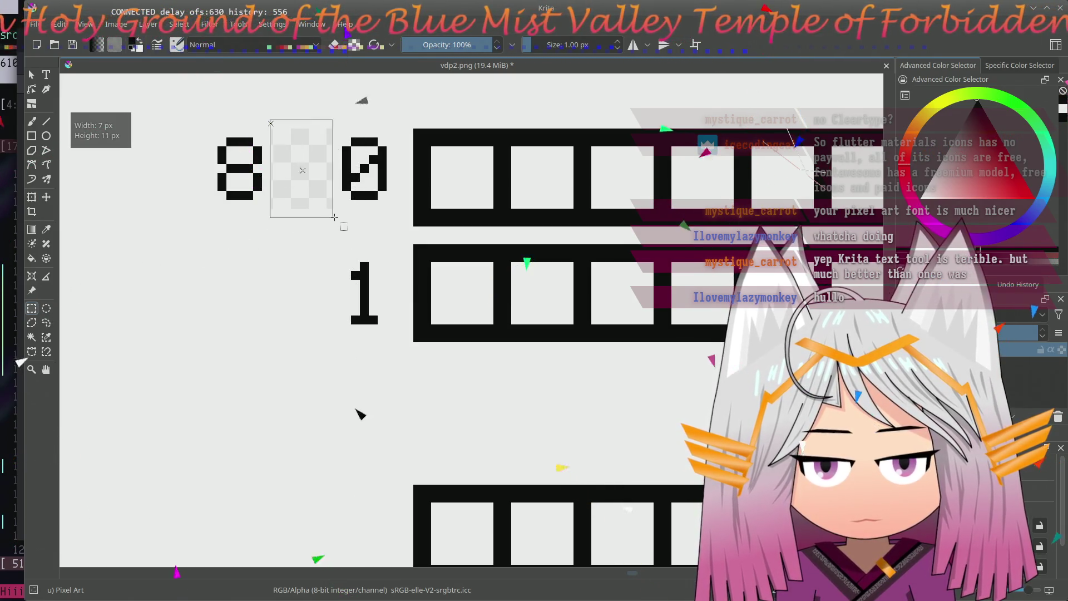
- Select the transparent gap before the 0 and fill it with white background
left_click_drag(334, 217, 334, 217)
key("BackSpace")
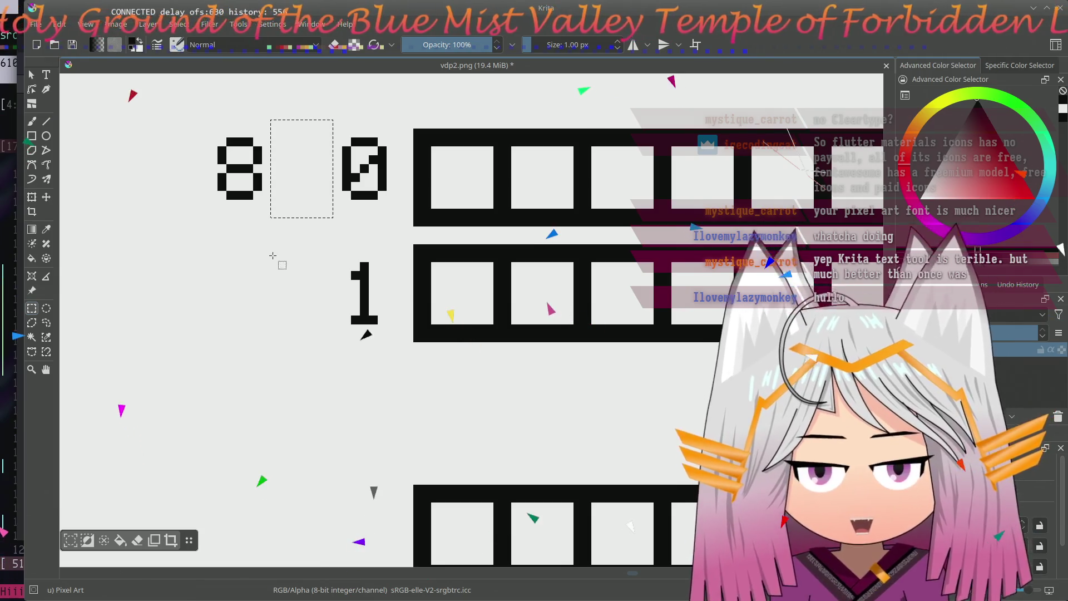
left_click(271, 254)
scroll(248, 240, "down", 1)
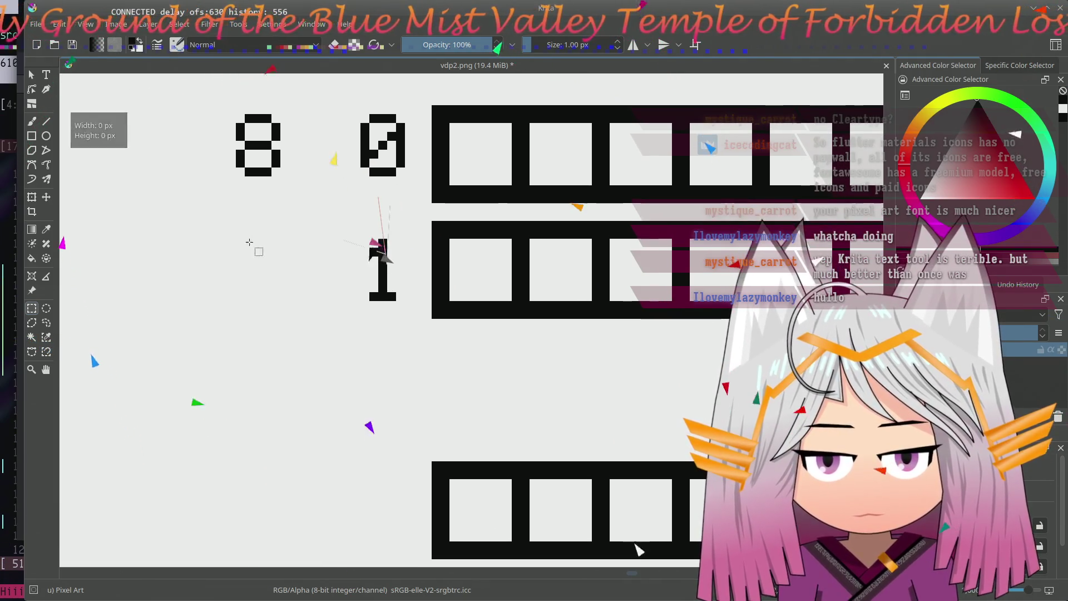
scroll(279, 274, "up", 1)
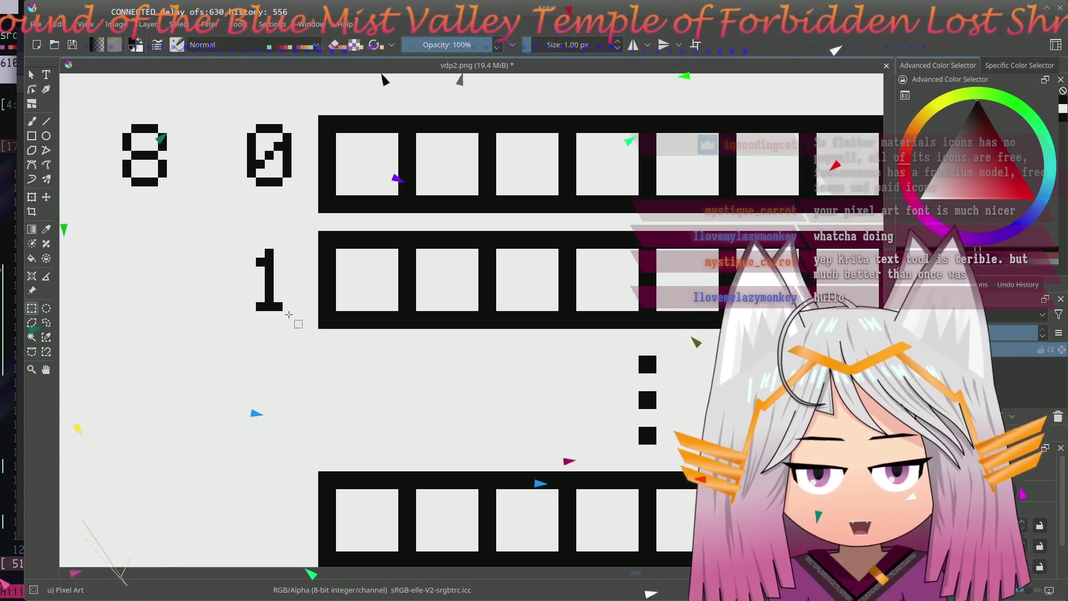
left_click_drag(329, 312, 184, 307)
- Pan across the connecting lines and block rows back to the 8 and 0 labels, ready for straight lines
left_click_drag(491, 255, 251, 245)
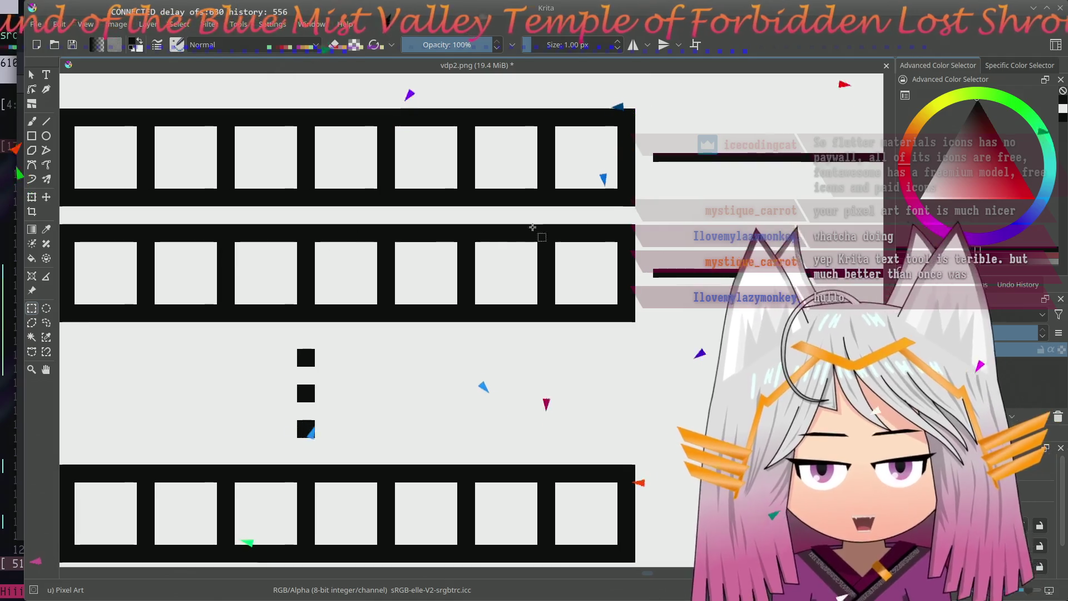
mouse_move(389, 241)
left_mouse_down()
mouse_move(193, 252)
mouse_move(639, 167)
left_mouse_up()
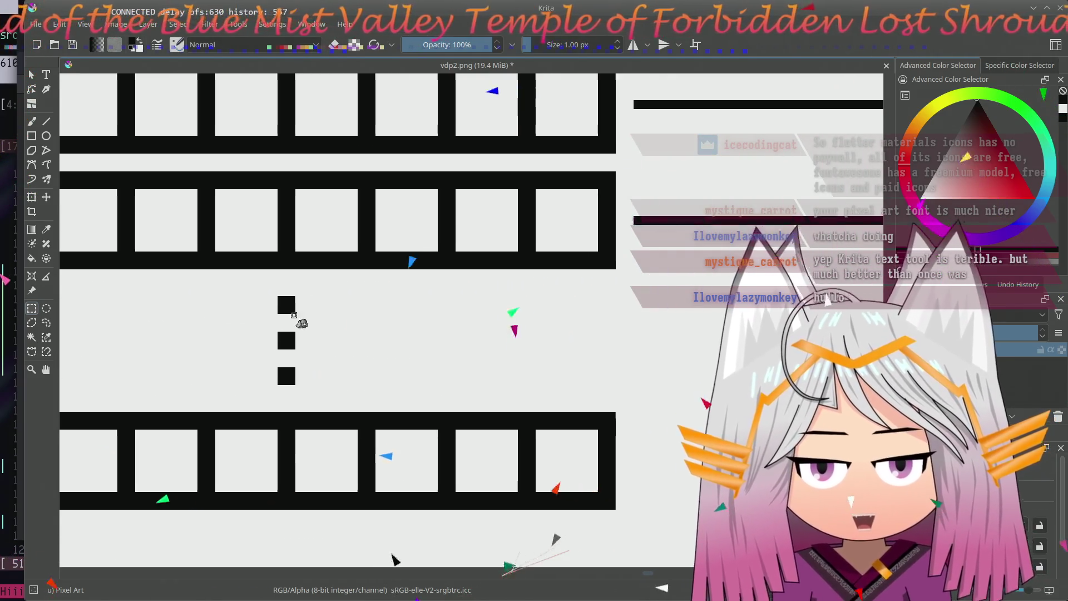
mouse_move(280, 322)
left_mouse_down()
mouse_move(314, 271)
mouse_move(441, 362)
left_mouse_up()
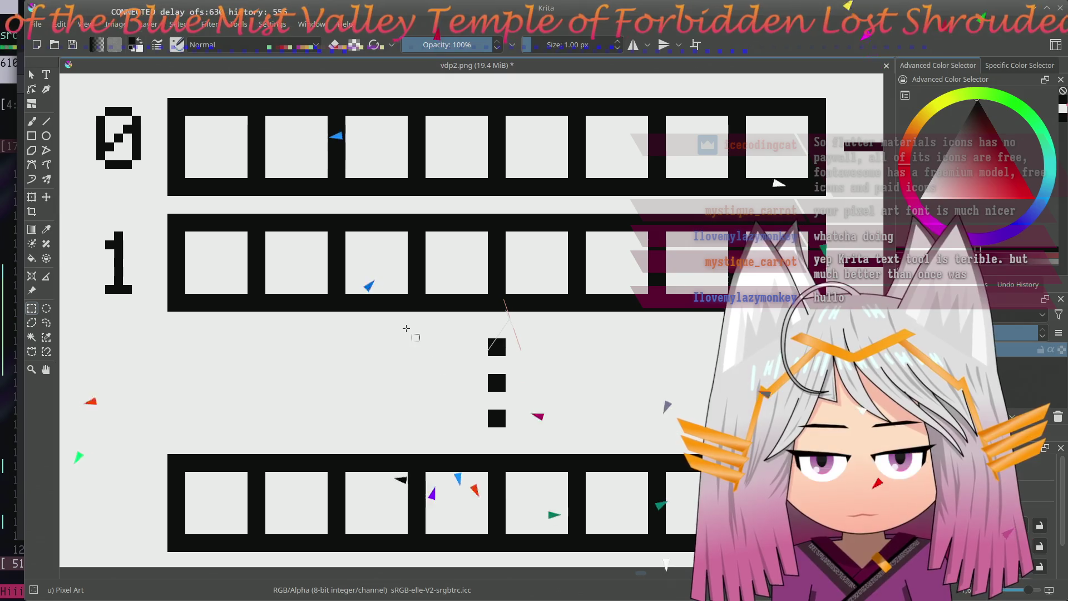
mouse_move(408, 343)
left_mouse_down()
mouse_move(398, 317)
mouse_move(387, 340)
mouse_move(381, 306)
mouse_move(405, 342)
left_mouse_up()
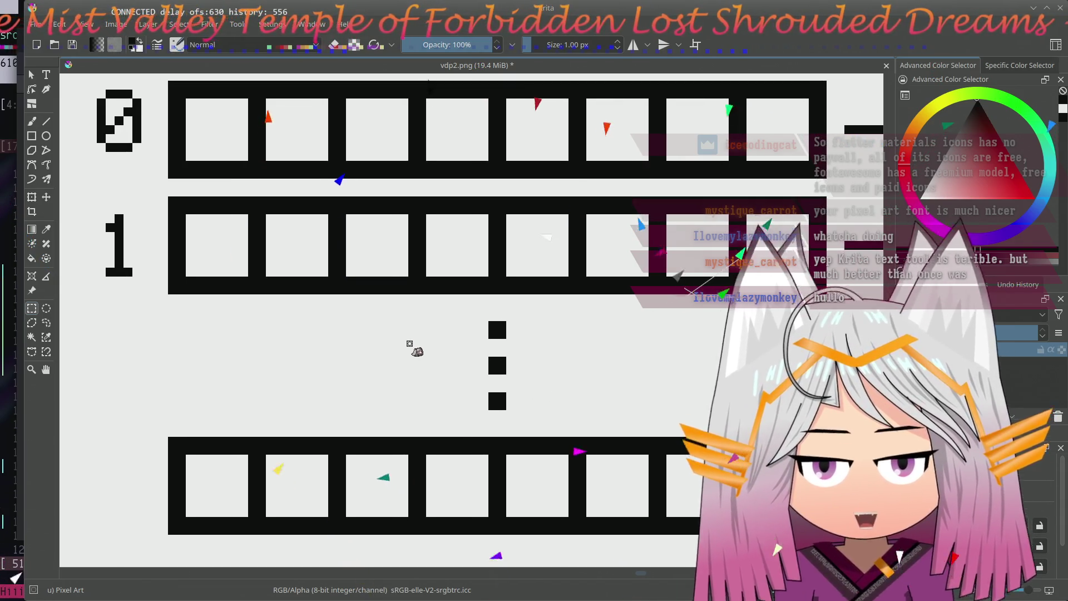
left_click_drag(376, 345, 380, 325)
mouse_move(204, 296)
left_mouse_down()
mouse_move(303, 304)
mouse_move(406, 334)
left_mouse_up()
mouse_move(318, 339)
left_mouse_down()
mouse_move(367, 336)
mouse_move(345, 370)
mouse_move(350, 328)
mouse_move(353, 338)
left_mouse_up()
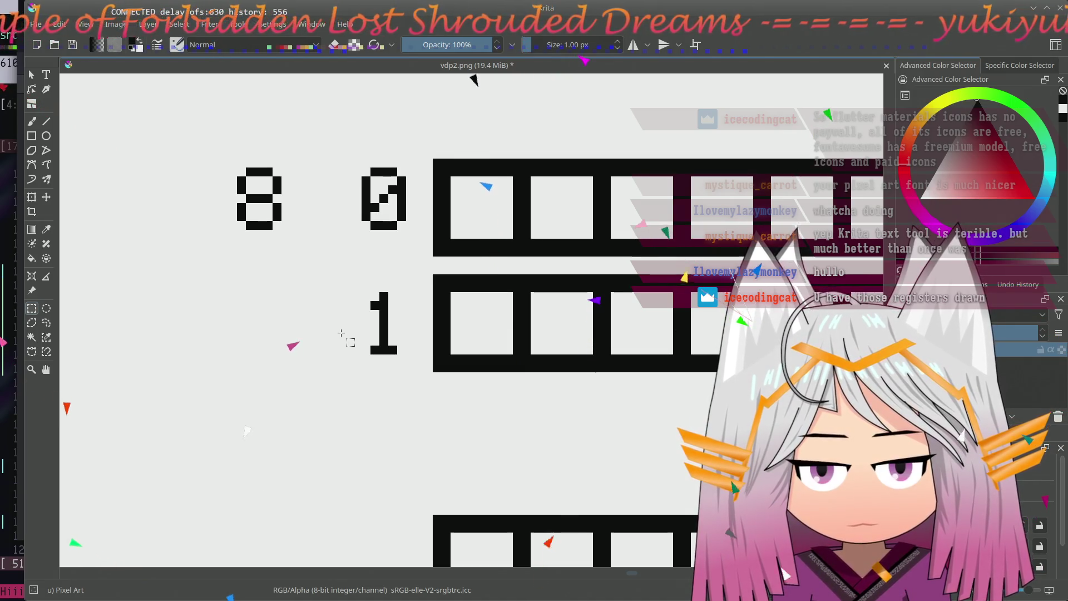
left_click(46, 121)
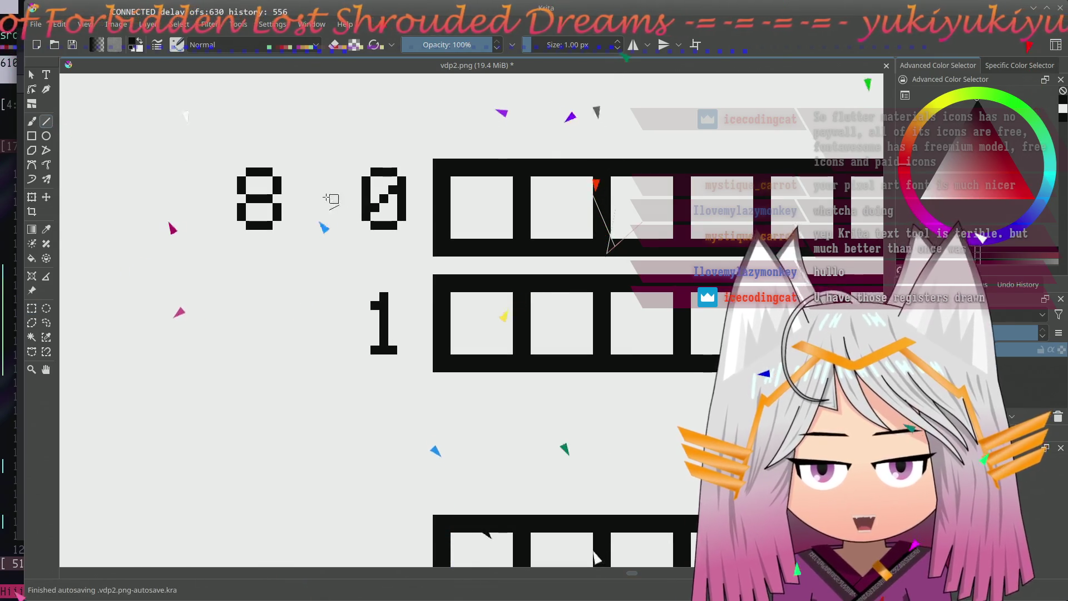
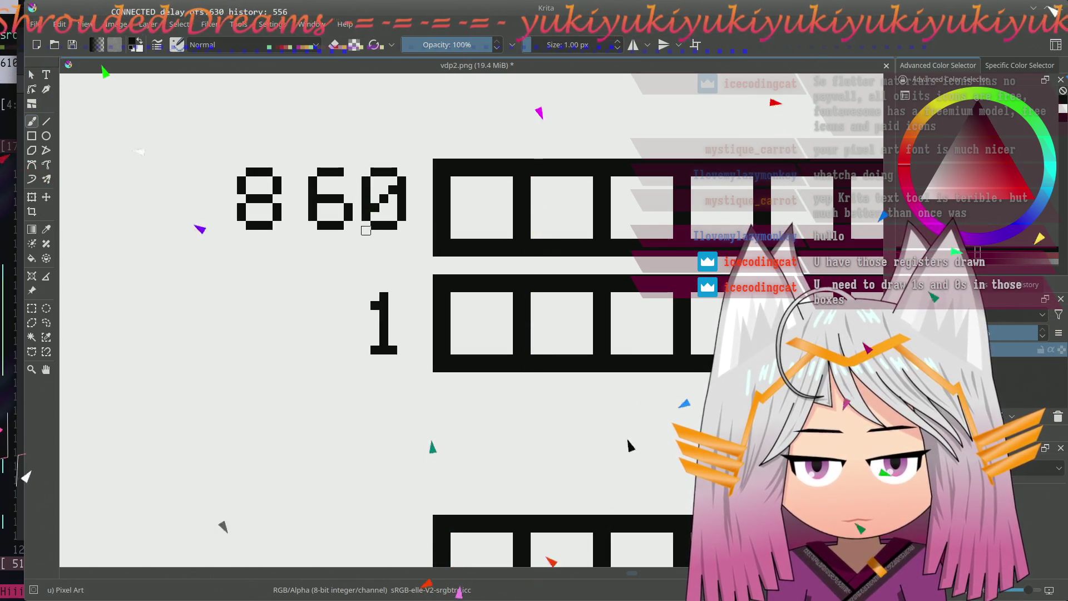
- Move the 6 down and place a copy of the 1 to its left, forming 16
mouse_move(362, 236)
left_mouse_down()
mouse_move(337, 224)
mouse_move(357, 258)
left_mouse_up()
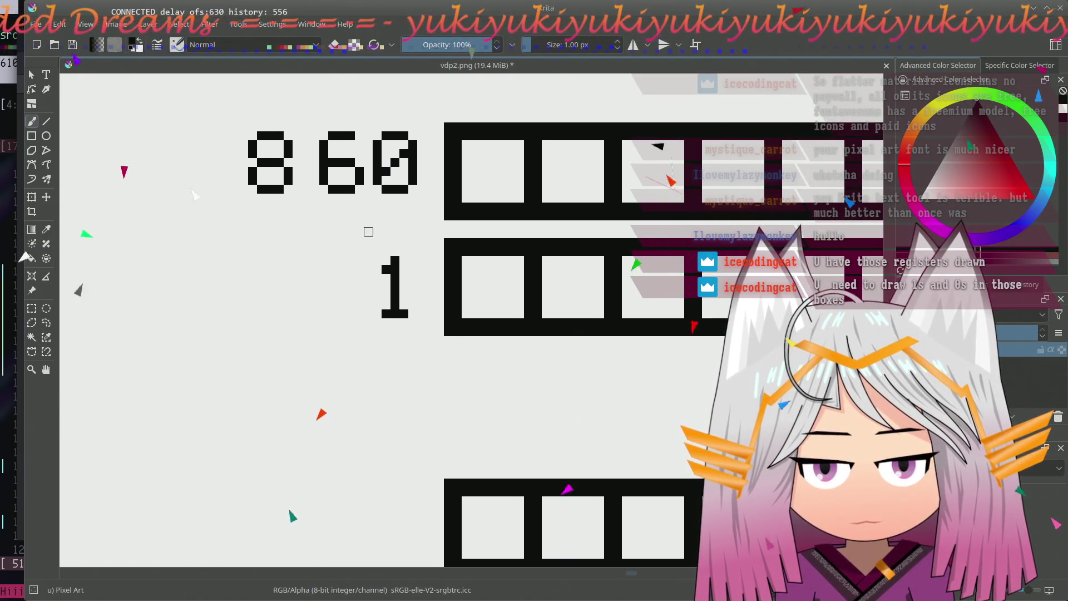
key("ctrl+r")
mouse_move(318, 125)
left_mouse_down()
mouse_move(355, 192)
mouse_move(351, 179)
mouse_move(354, 381)
left_mouse_up()
left_click(46, 197)
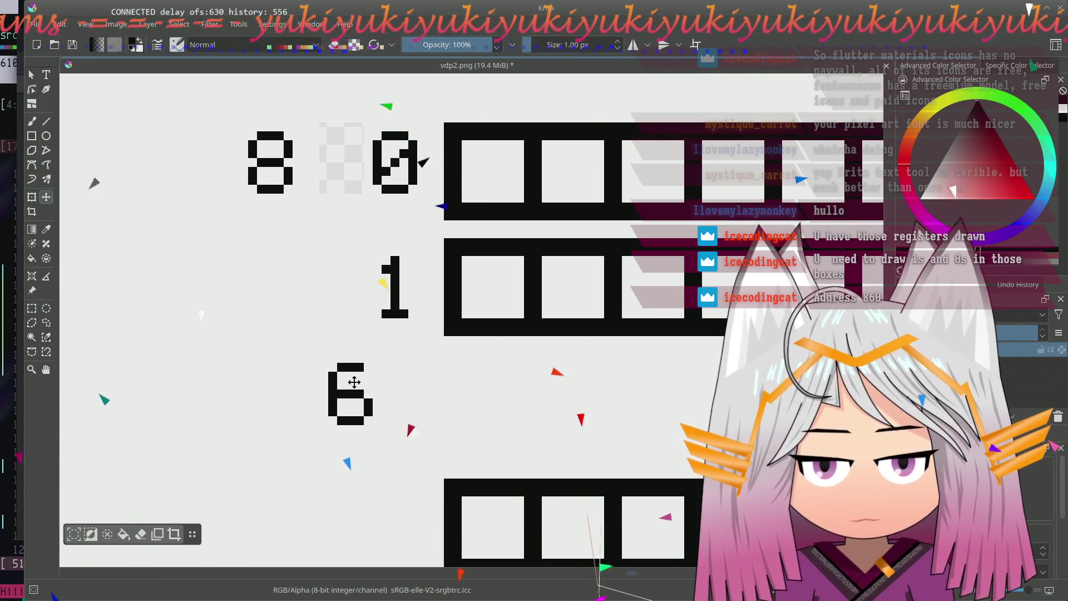
left_click(32, 308)
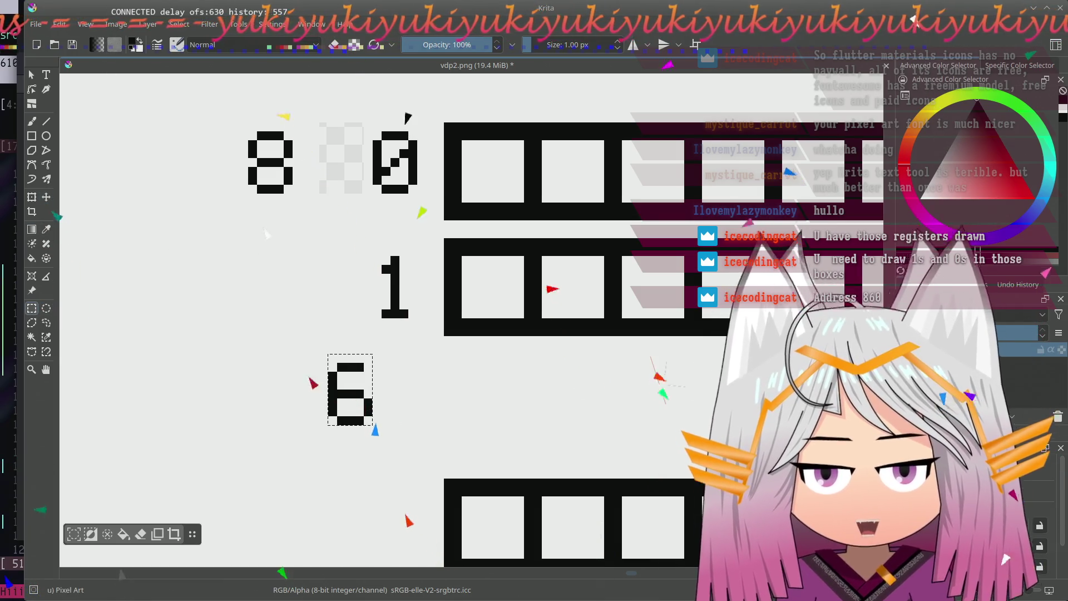
left_click_drag(373, 255, 417, 327)
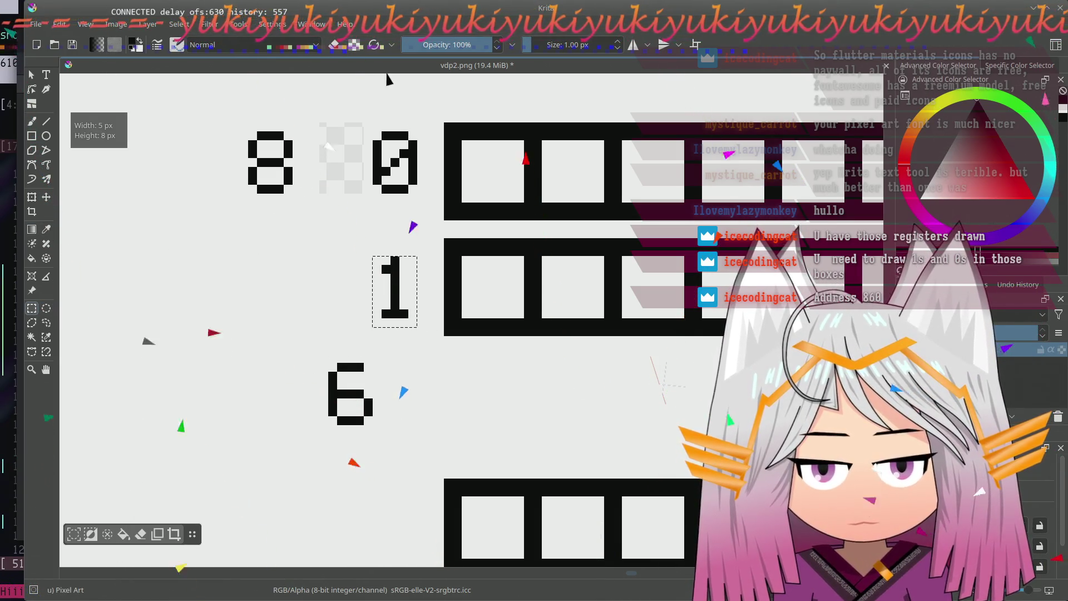
left_click(141, 254)
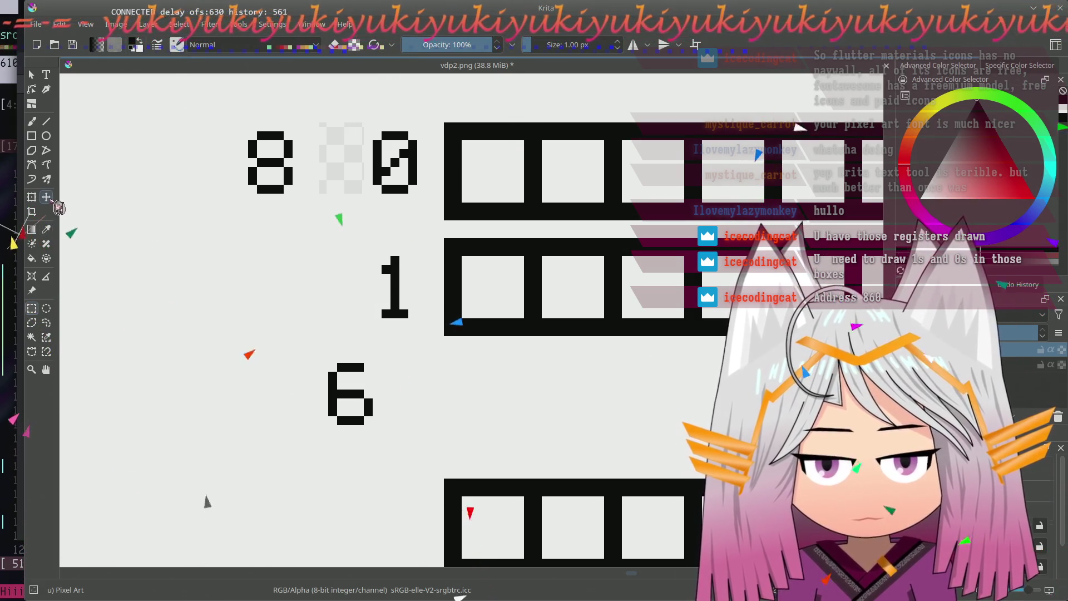
left_click_drag(409, 302, 309, 405)
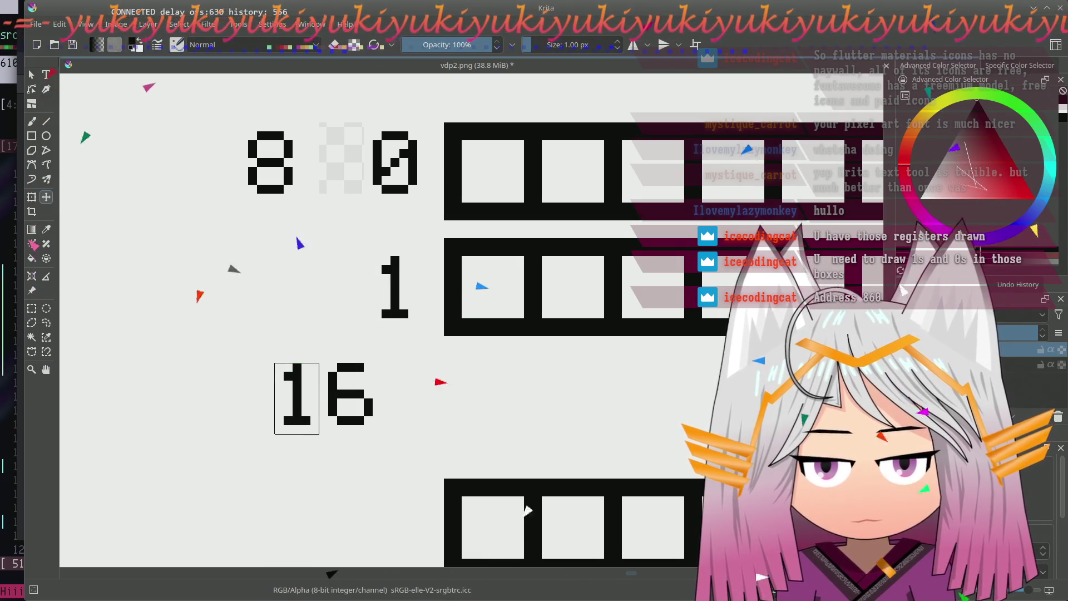
key("b")
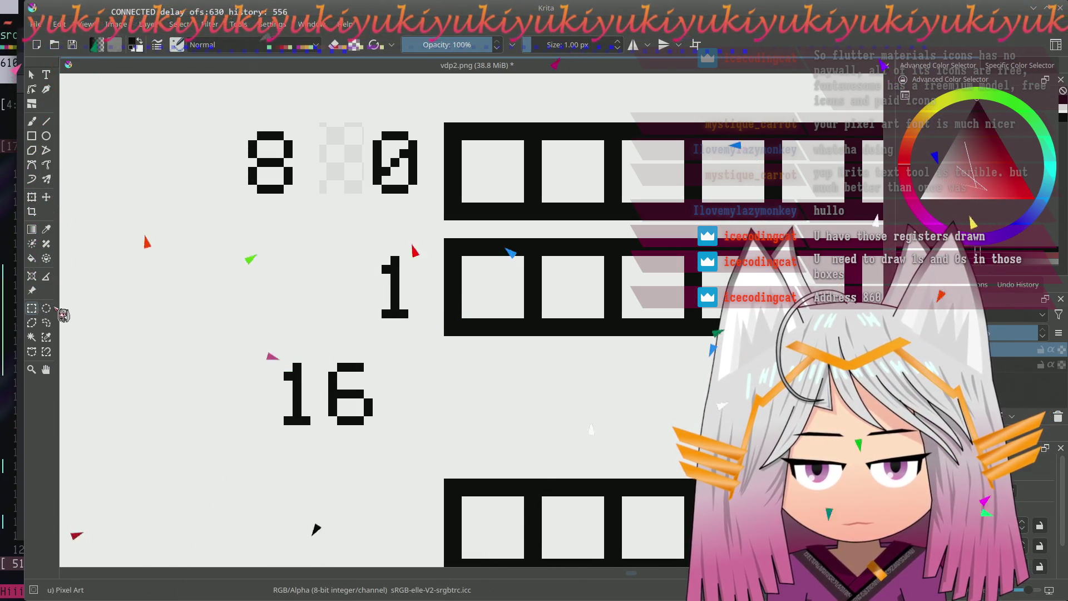
- Select the new 16 label and move it down beside the bottom register
left_click_drag(264, 363, 390, 437)
left_click(347, 352)
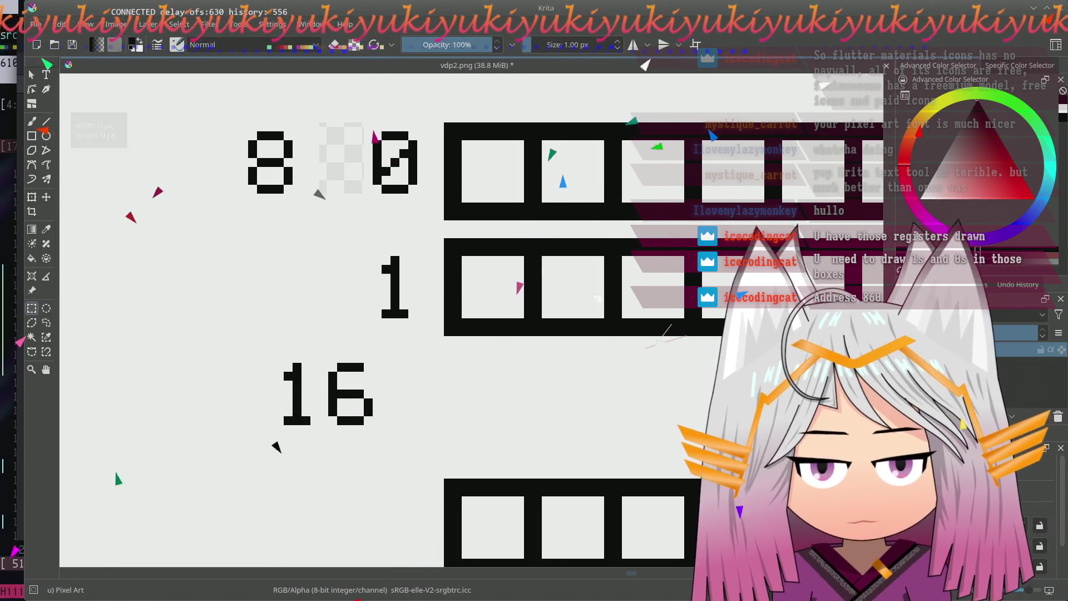
left_click_drag(275, 364, 389, 442)
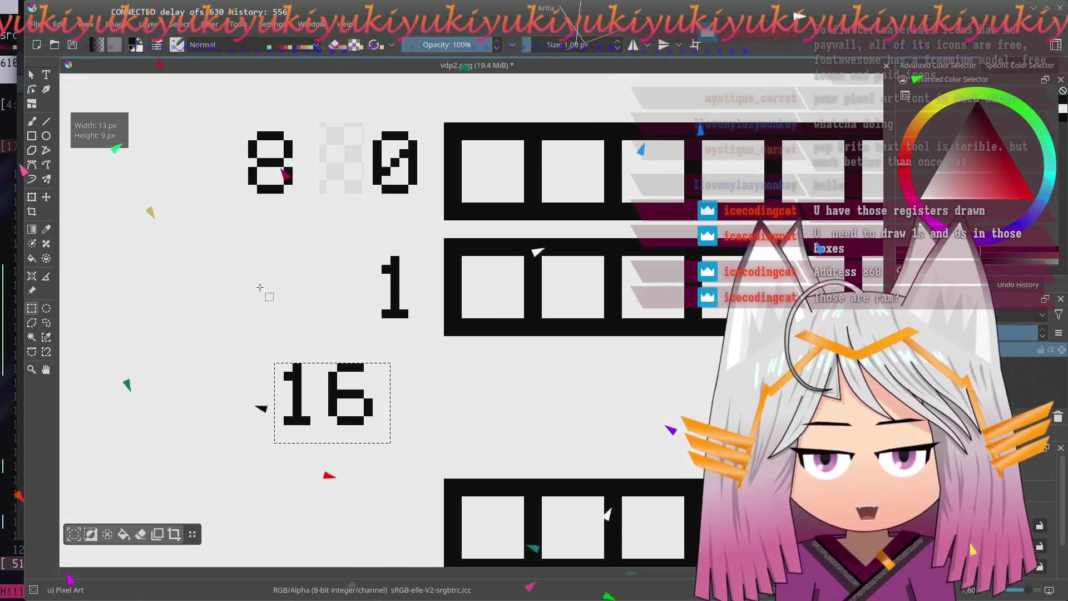
left_click(46, 196)
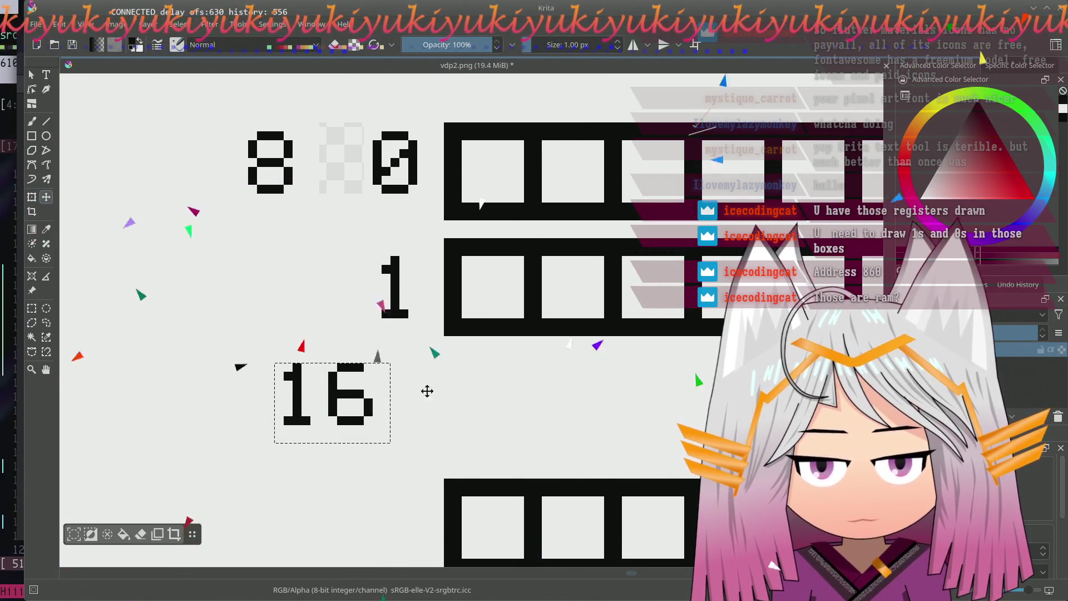
left_click_drag(423, 383, 338, 266)
mouse_move(259, 292)
left_mouse_down()
mouse_move(316, 422)
mouse_move(306, 421)
left_mouse_up()
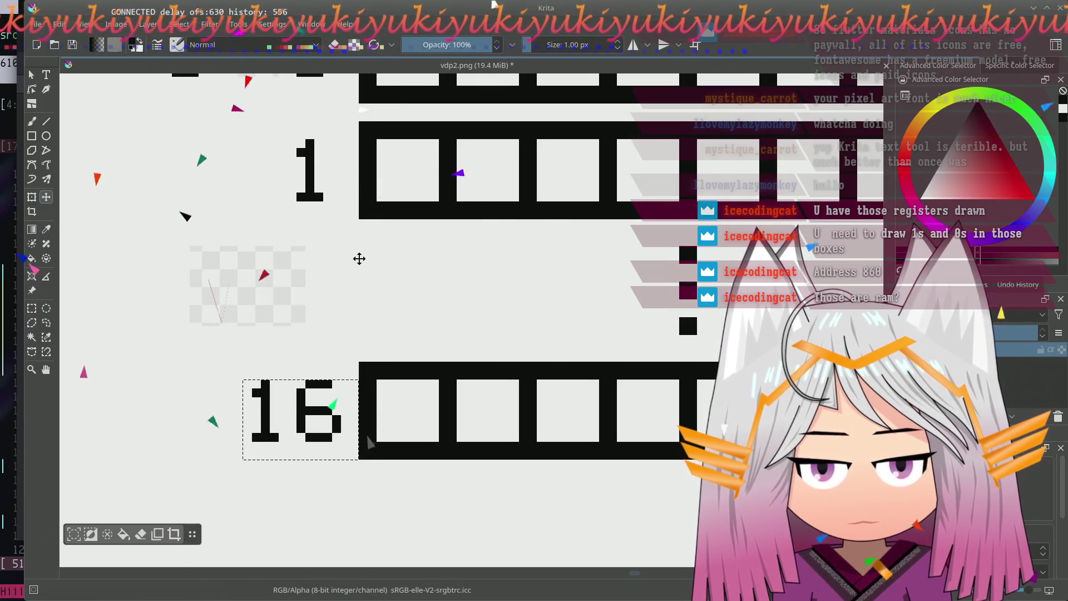
scroll(359, 256, "up", 3)
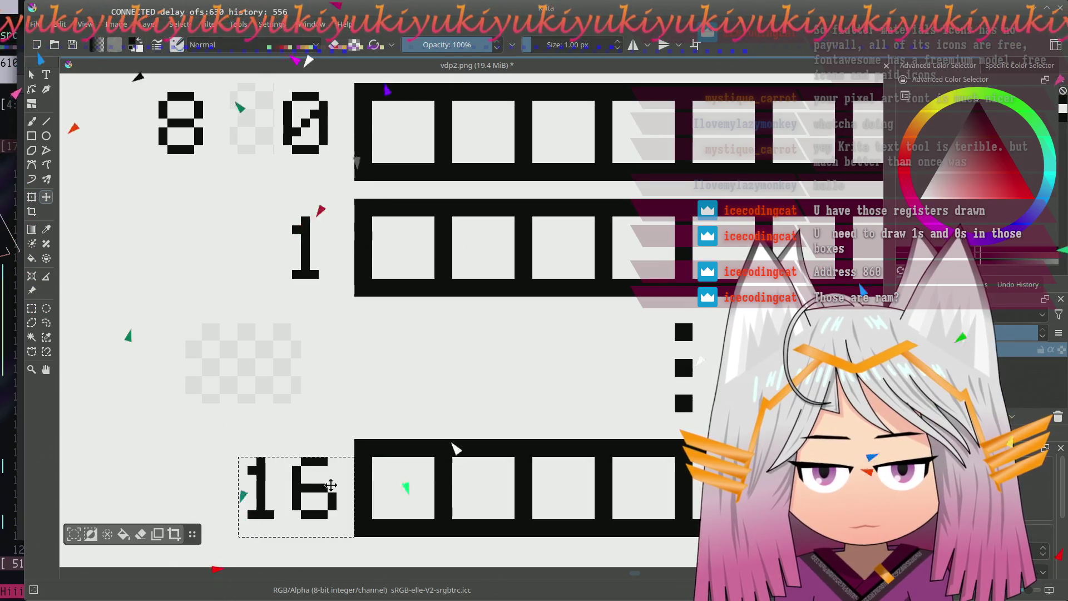
- Nudge the 16 into line and select the leftover transparent patches for filling
key("Left")
key("Left")
key("Up")
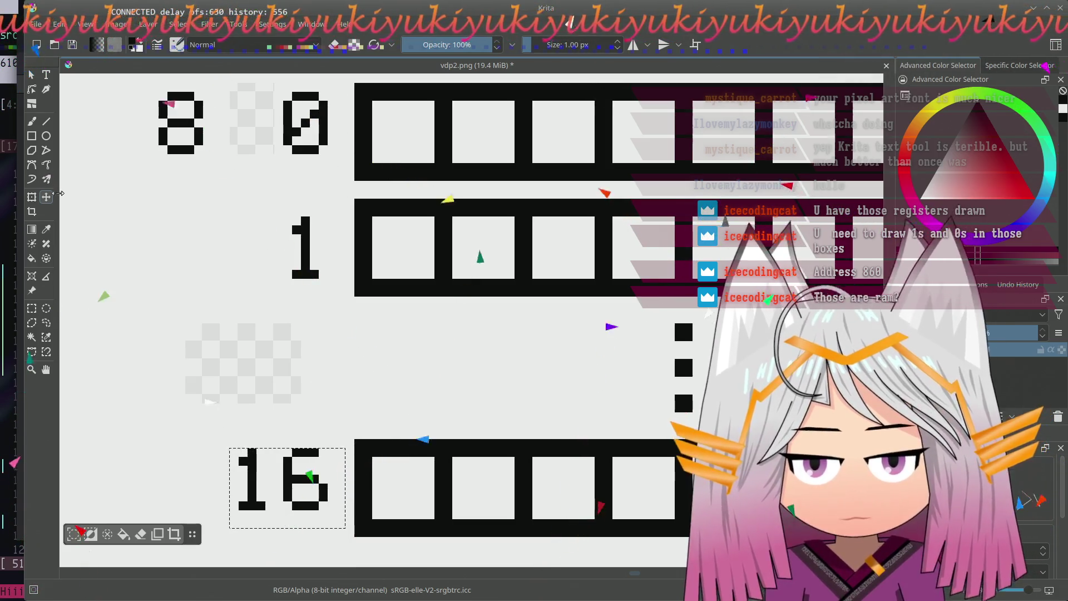
left_click(31, 308)
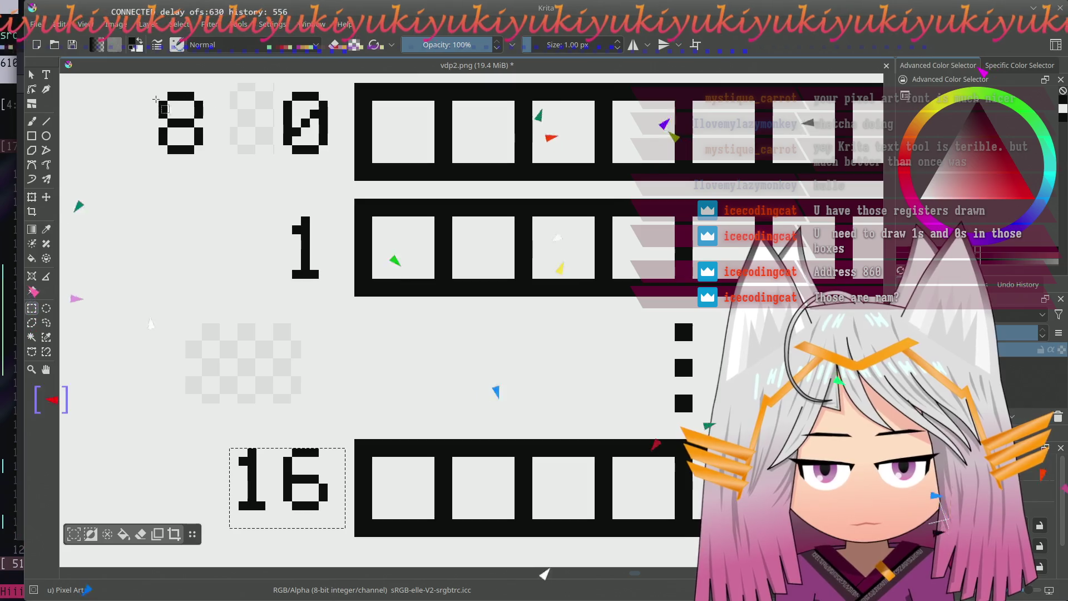
scroll(597, 261, "up", 2)
left_click_drag(225, 136, 296, 235)
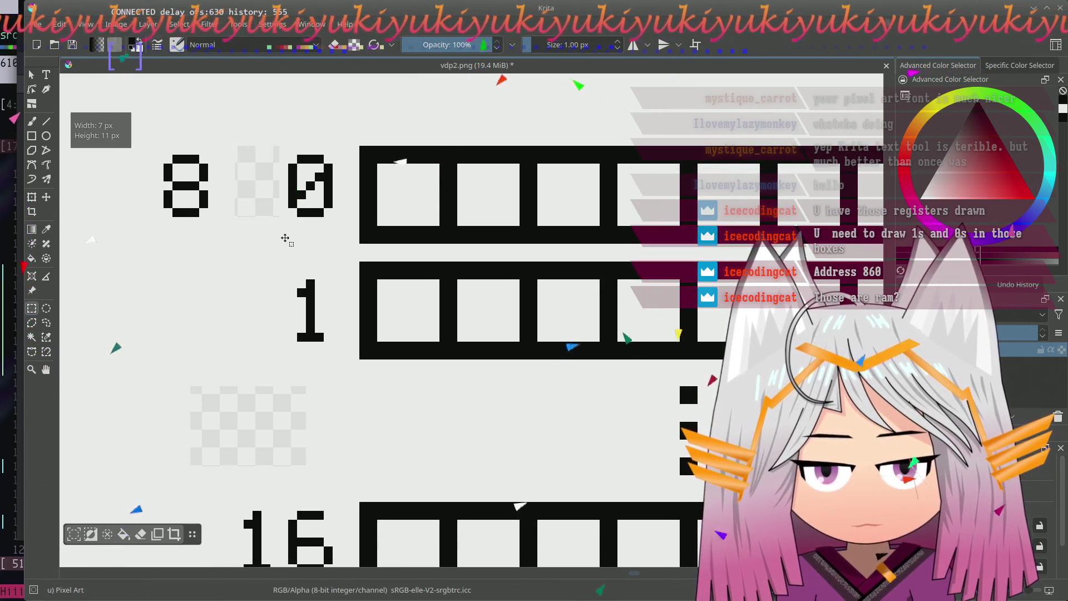
left_click_drag(170, 370, 332, 484)
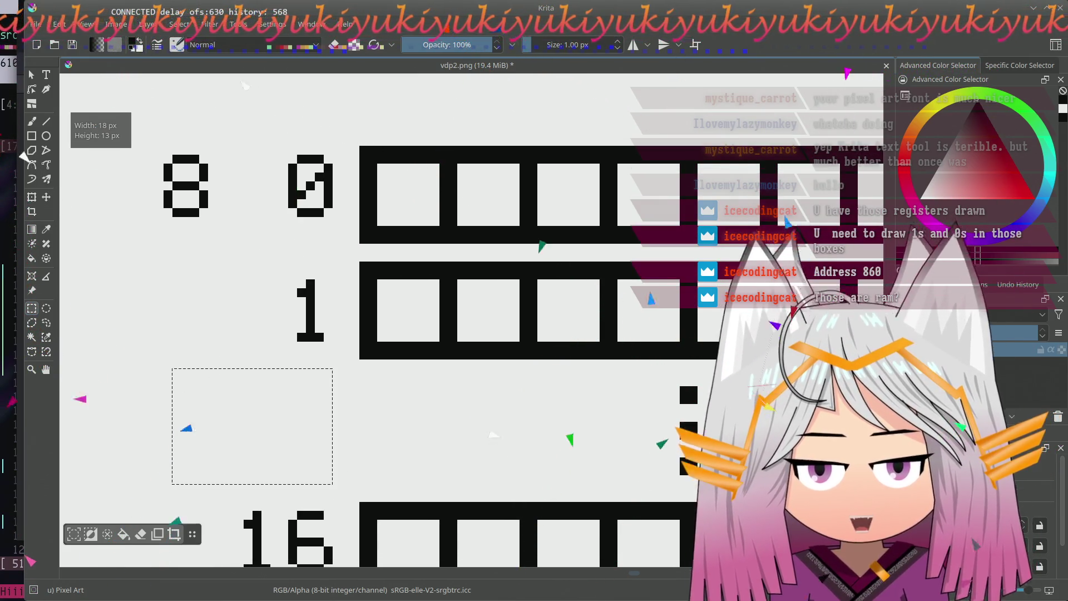
scroll(319, 333, "right", 3)
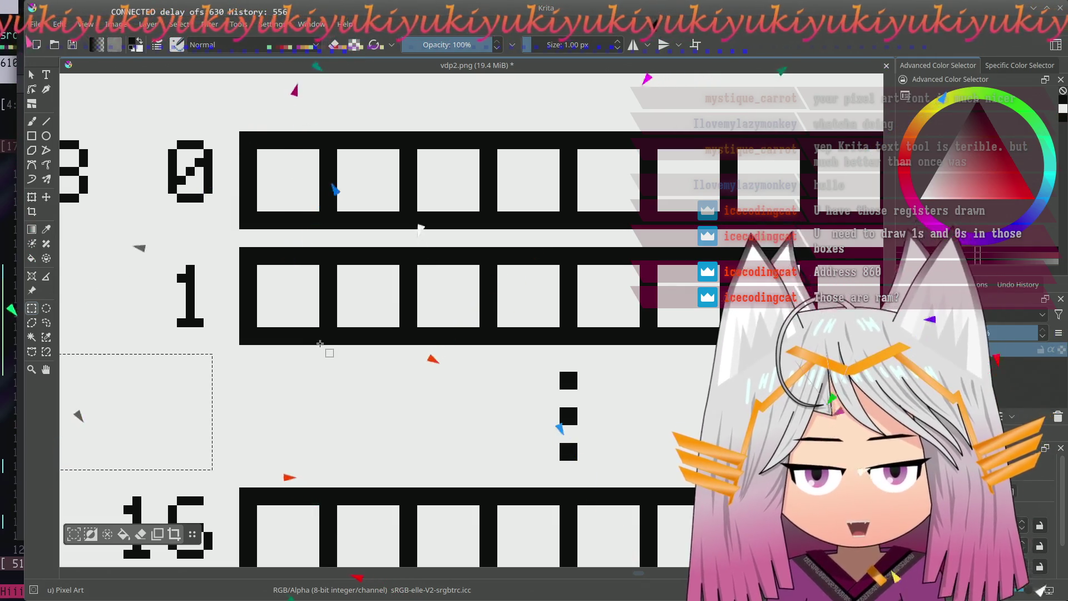
scroll(305, 372, "down", 2)
scroll(317, 351, "up", 2)
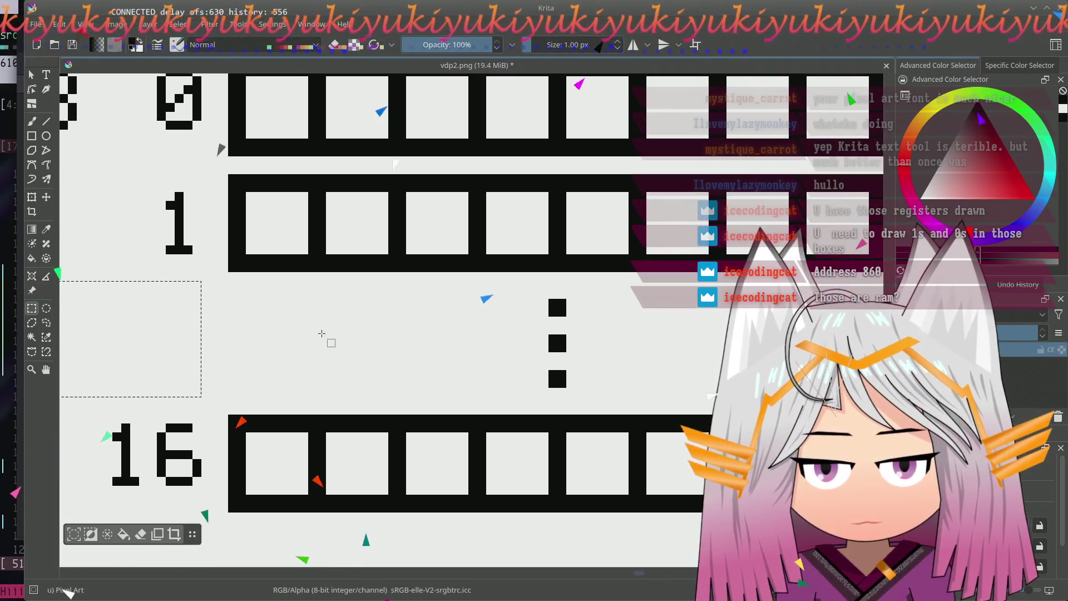
scroll(361, 316, "down", 2)
scroll(483, 280, "up", 2)
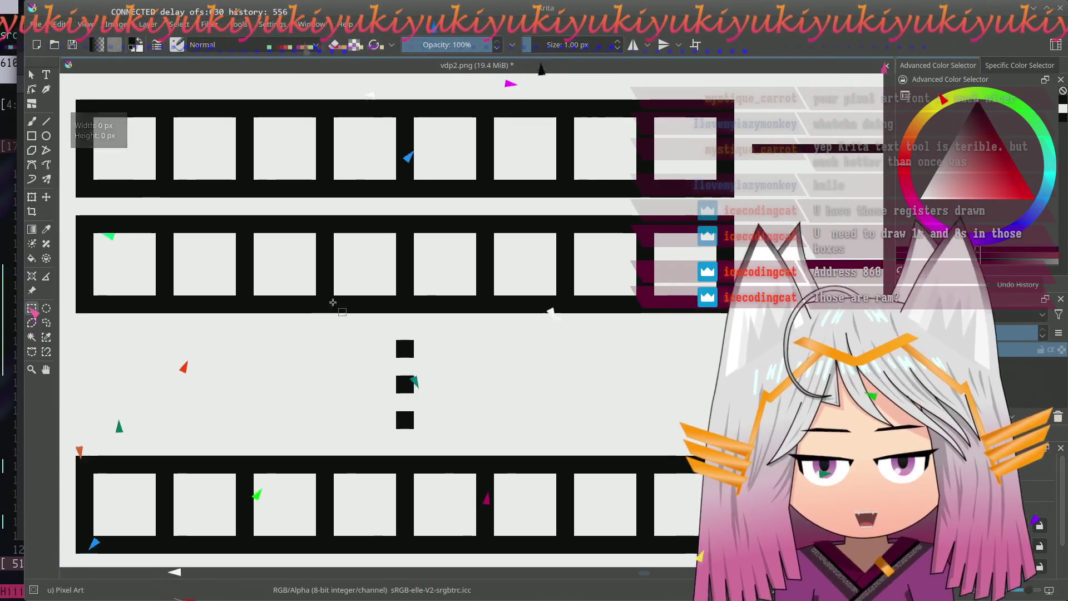
- Pan to bring the whole register diagram back into view
left_click_drag(438, 361, 417, 307)
scroll(423, 312, "down", 2)
scroll(472, 322, "up", 2)
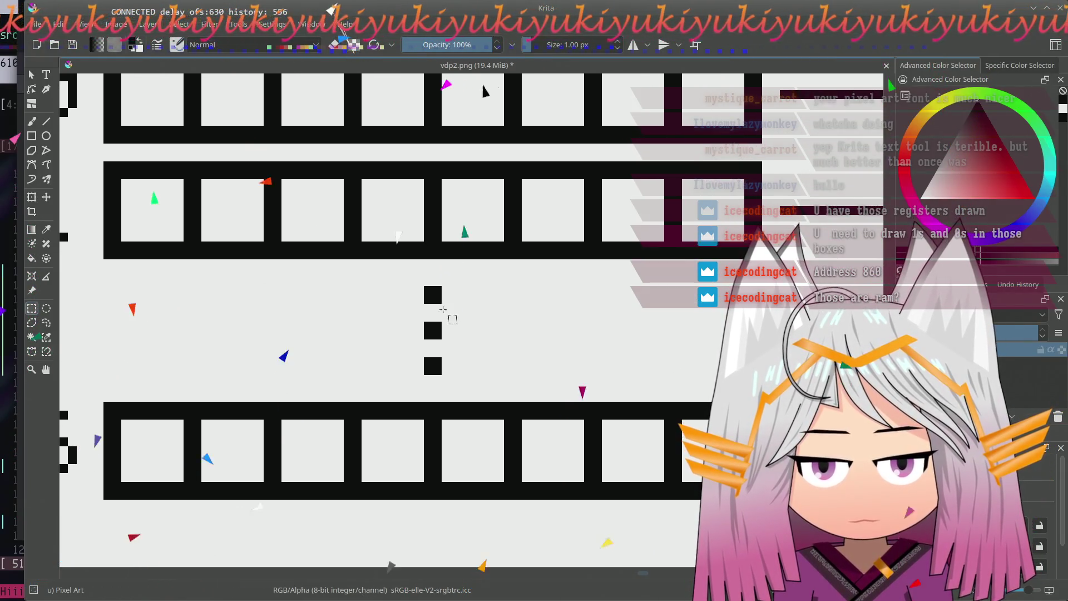
scroll(429, 315, "down", 1)
scroll(401, 319, "up", 1)
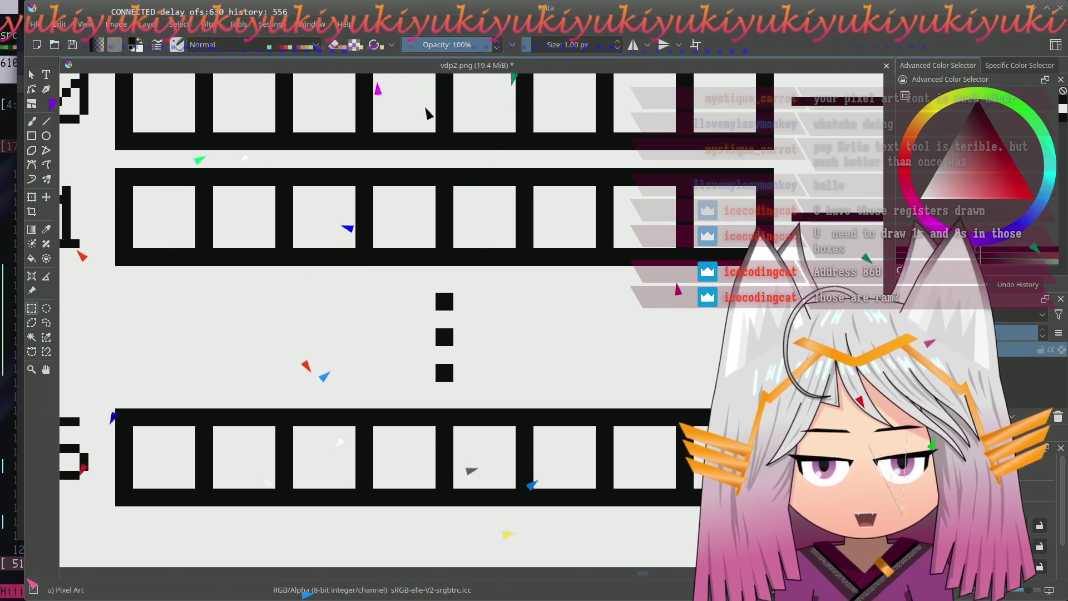
scroll(339, 325, "down", 2)
left_click_drag(392, 267, 400, 300)
scroll(417, 308, "up", 1)
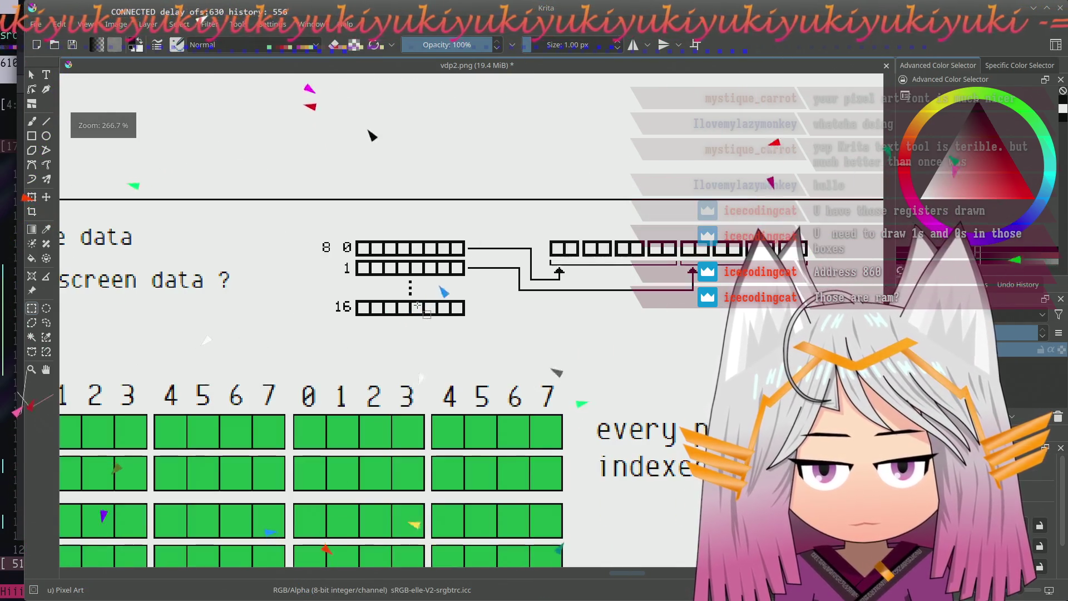
scroll(416, 305, "up", 2)
scroll(412, 297, "up", 1)
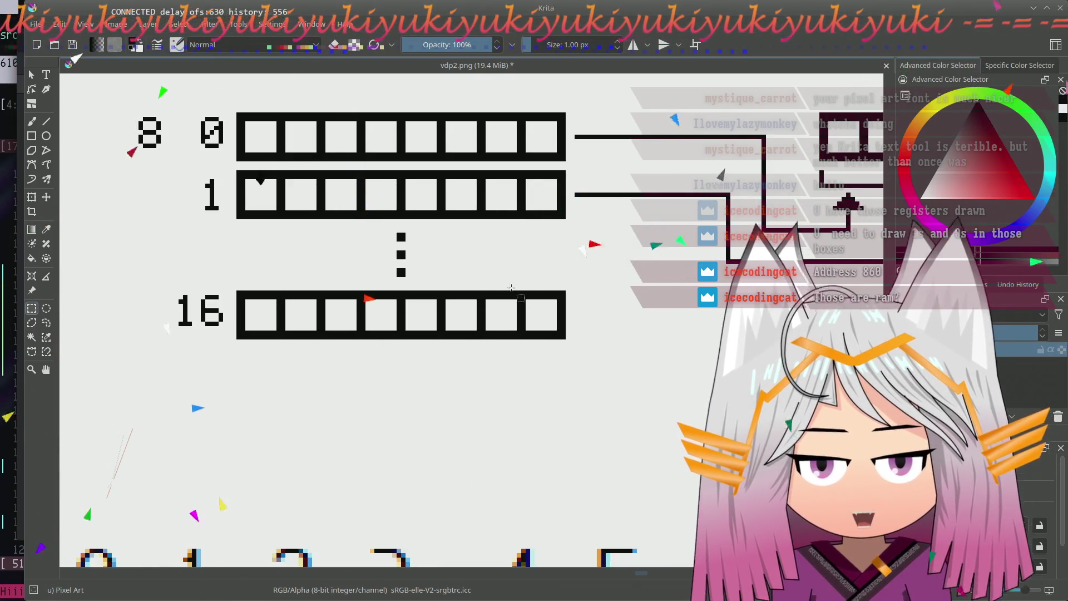
- Copy the column of vertical dots and place the copy under the 1 label
mouse_move(393, 385)
left_mouse_down()
mouse_move(525, 429)
mouse_move(501, 513)
left_mouse_up()
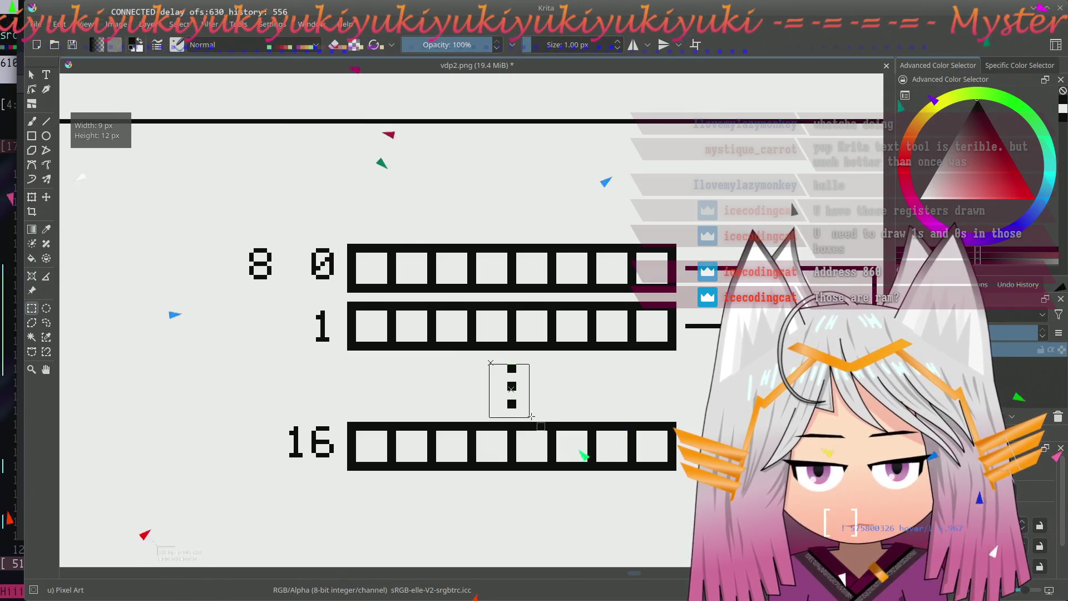
left_click_drag(511, 373, 529, 418)
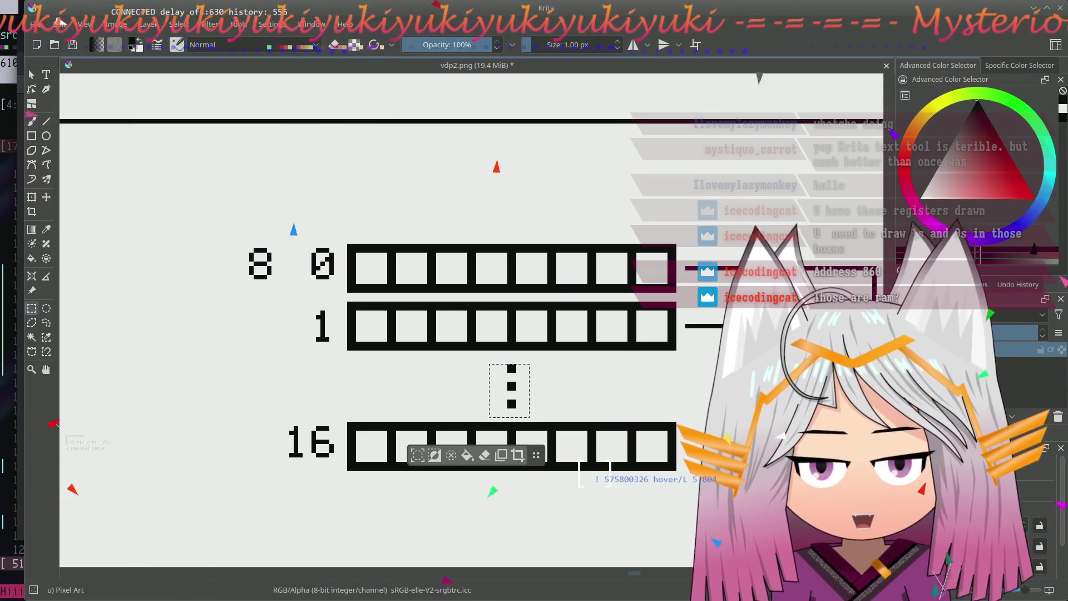
left_click_drag(410, 379, 472, 381)
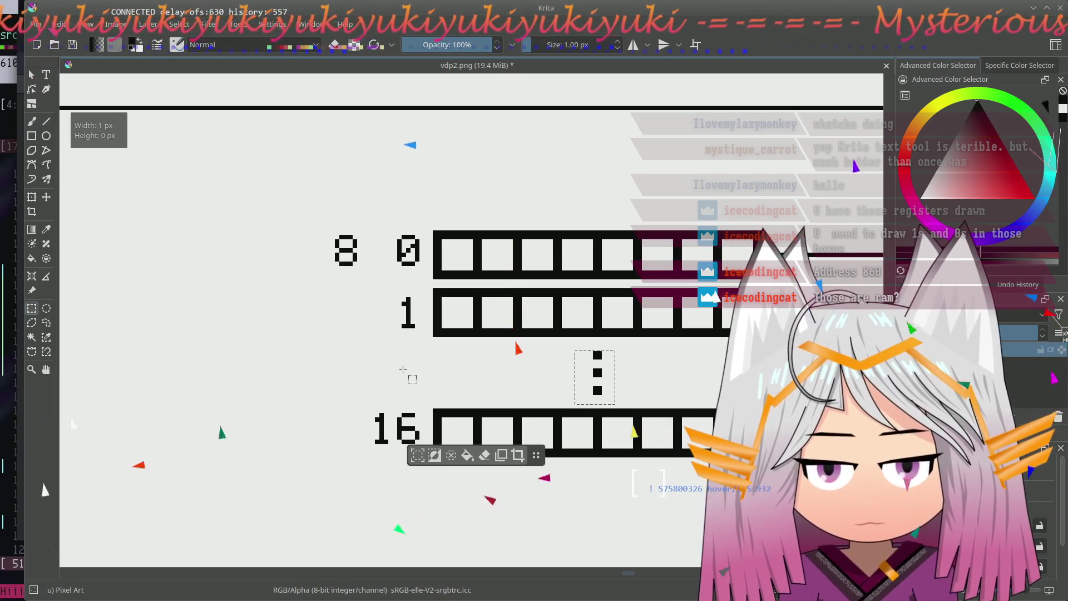
key("ctrl+shift+a")
key("t")
left_click_drag(597, 379, 410, 372)
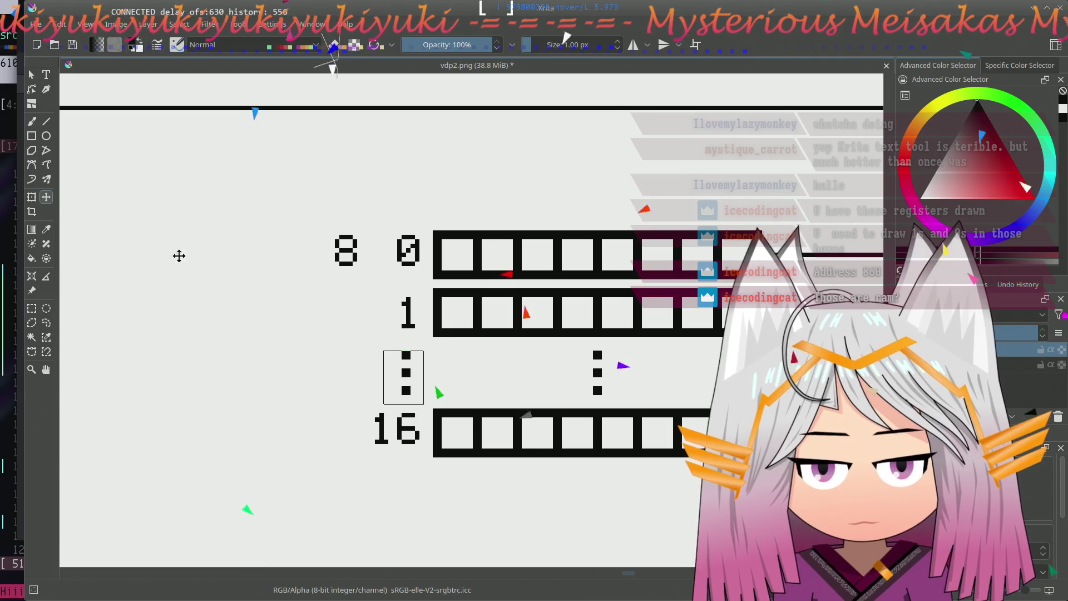
left_click(32, 308)
- Move the 8 label out to the left of the register
left_click_drag(308, 213, 361, 280)
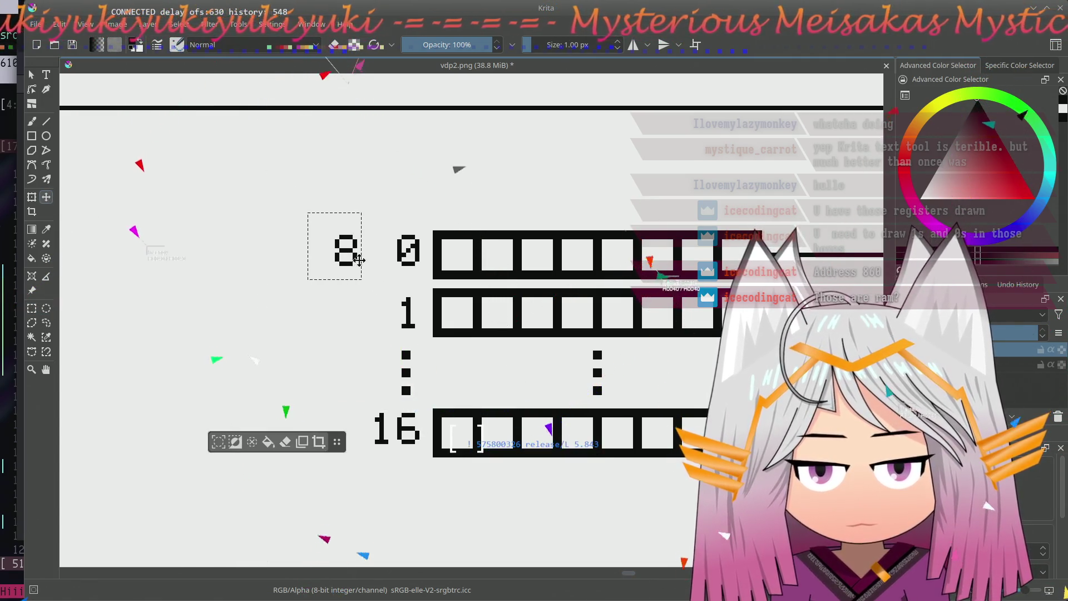
key("t")
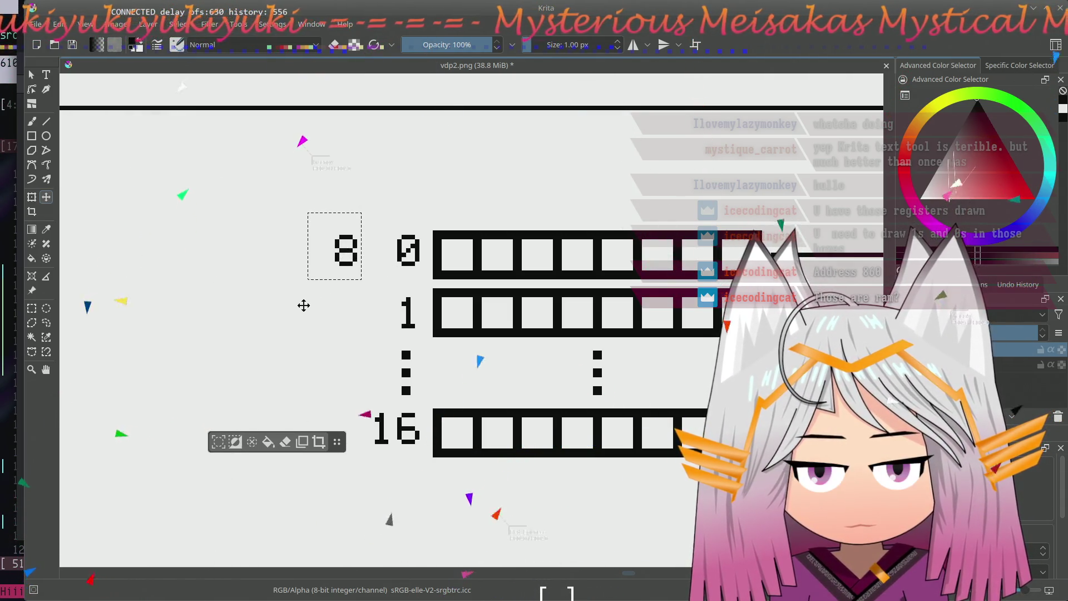
mouse_move(280, 259)
left_mouse_down()
mouse_move(71, 291)
mouse_move(120, 257)
left_mouse_up()
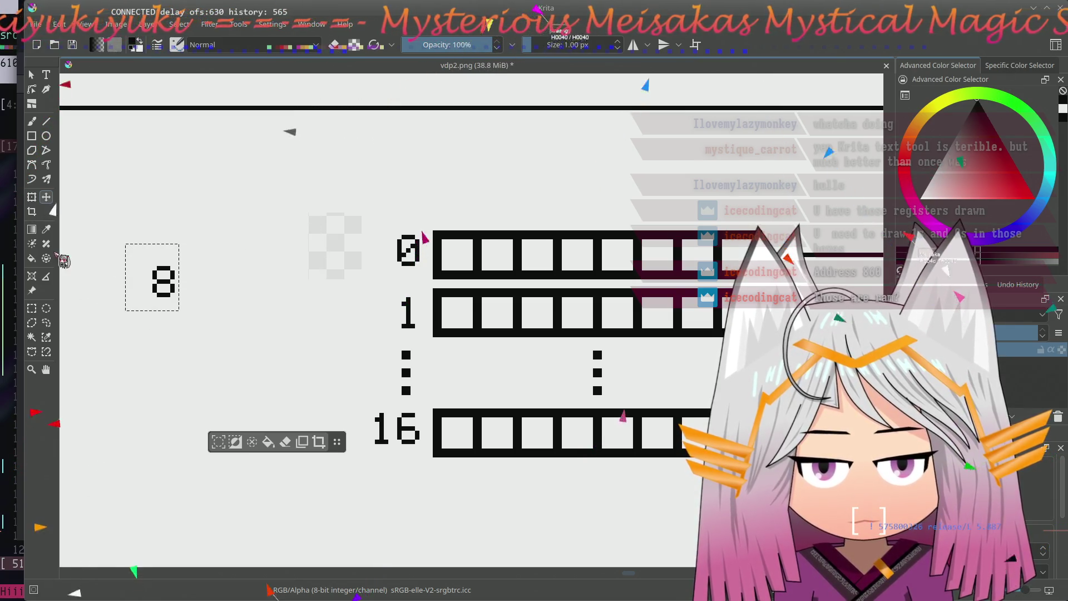
- Copy the 0 and 1 digits and place the copies beside the 8
key("ctrl+r")
left_click_drag(387, 225, 424, 332)
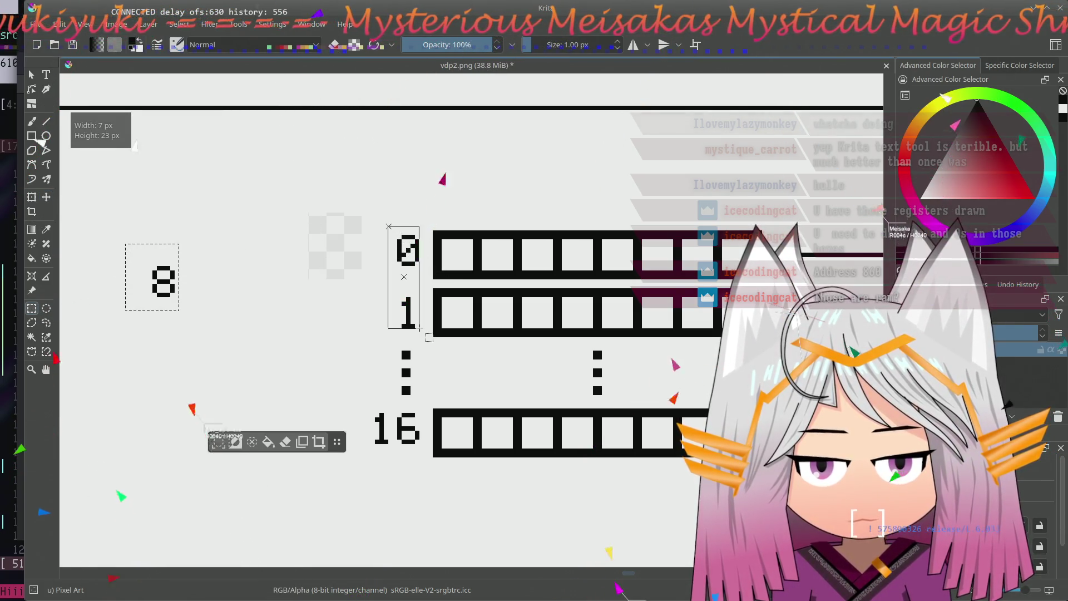
left_click(408, 282)
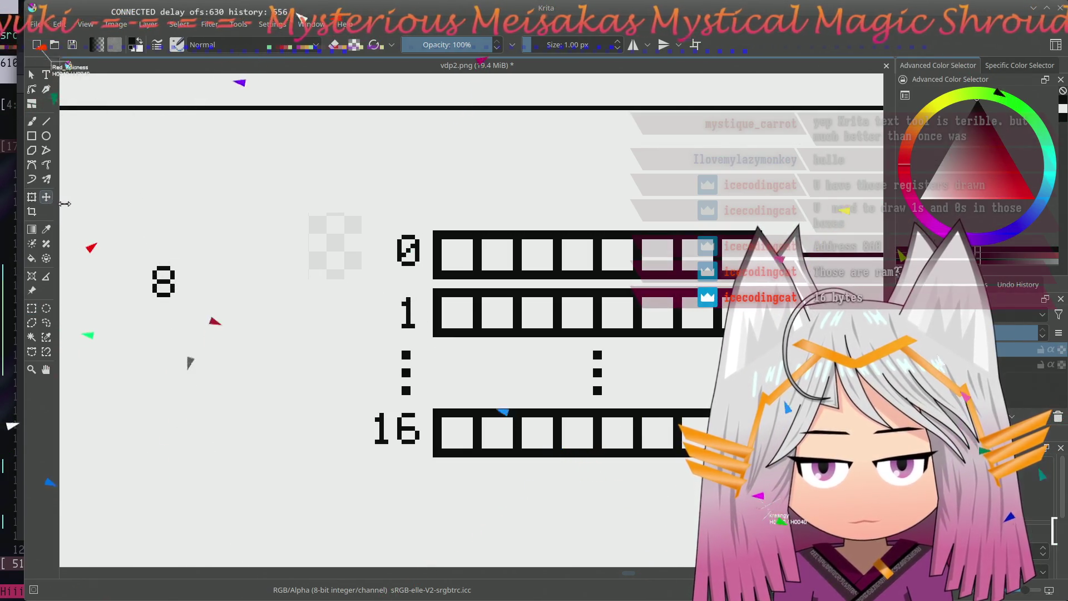
left_click_drag(416, 277, 208, 281)
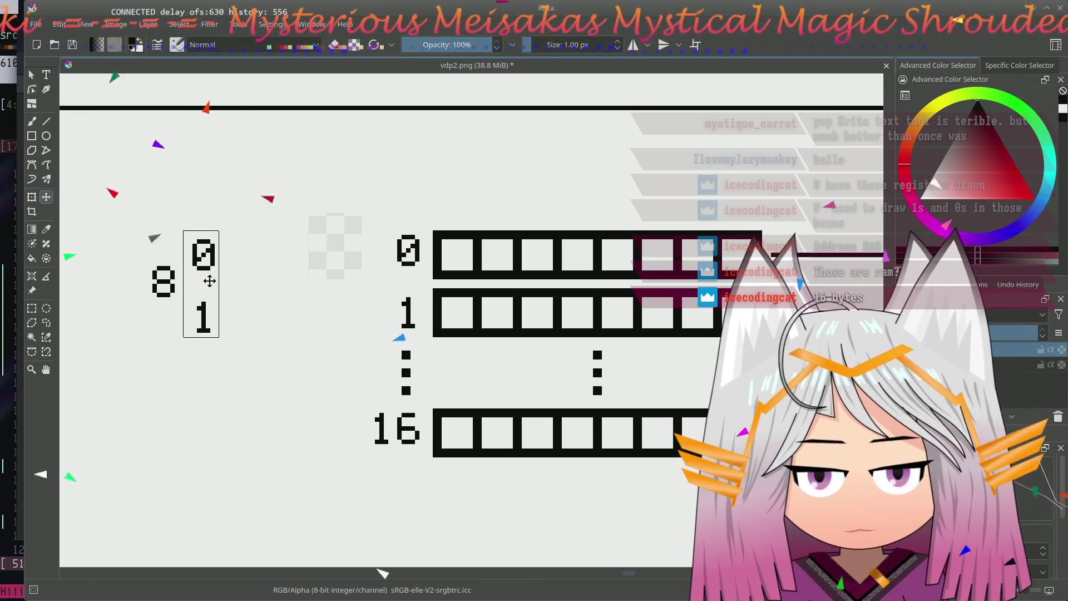
left_click(33, 308)
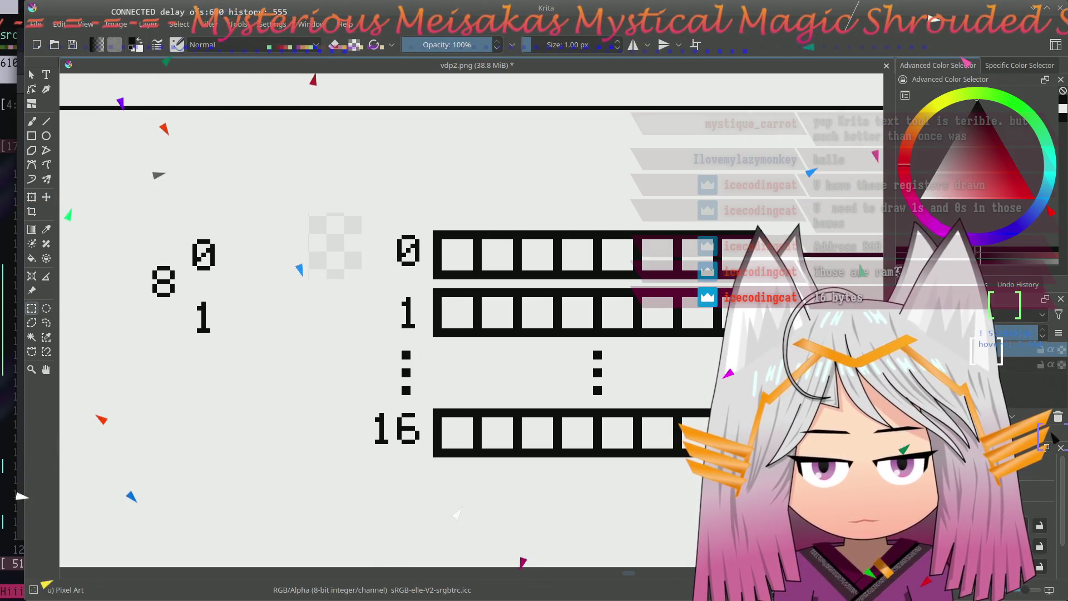
left_click_drag(392, 413, 423, 448)
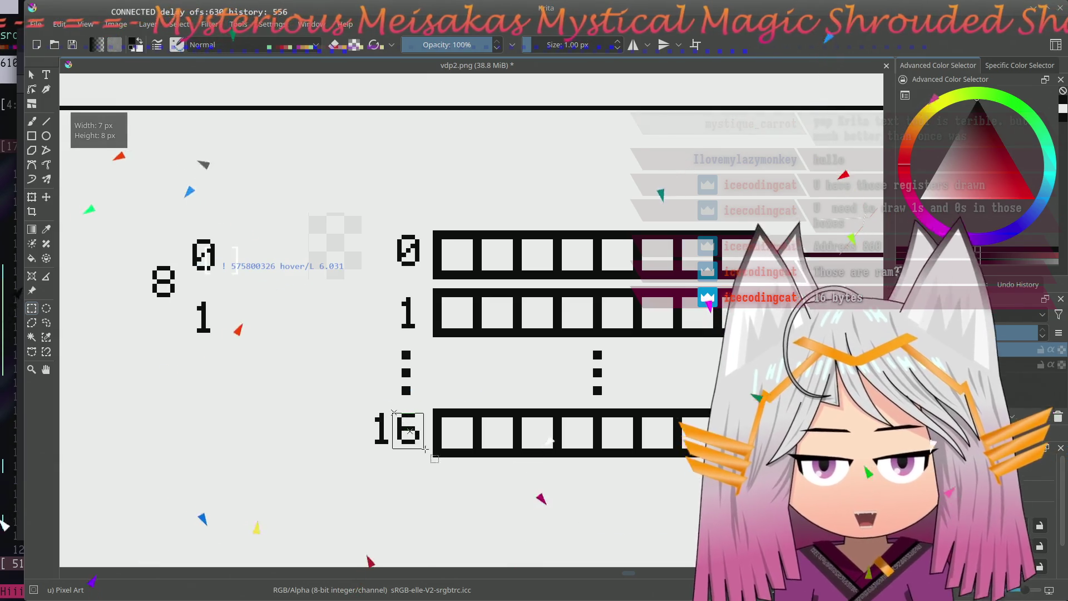
key("ctrl+shift+a")
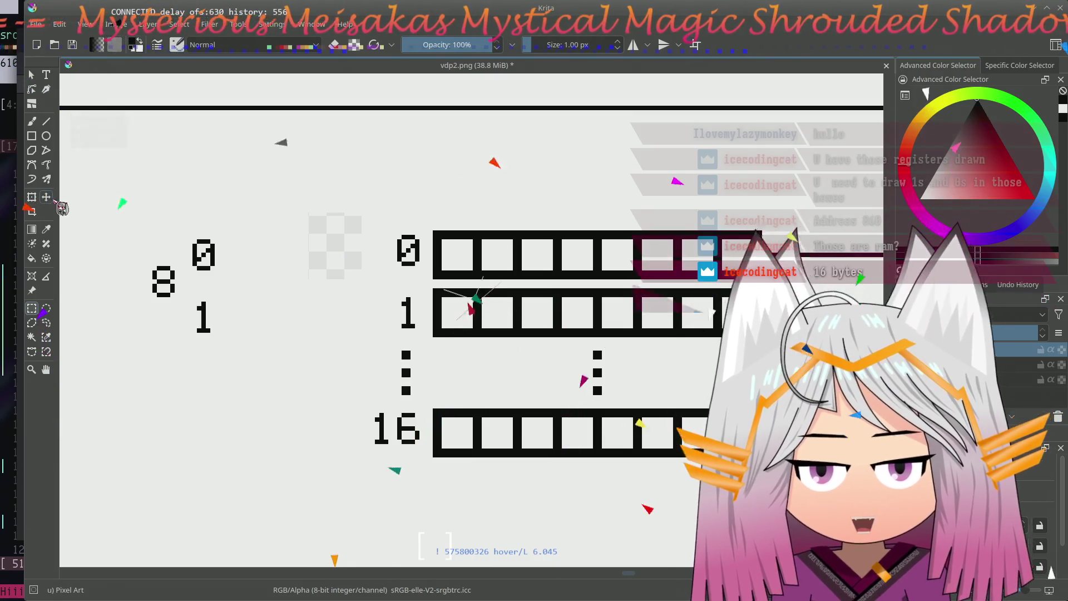
- Place a copy of the 6 from 16 below the left-hand 8
left_click(46, 197)
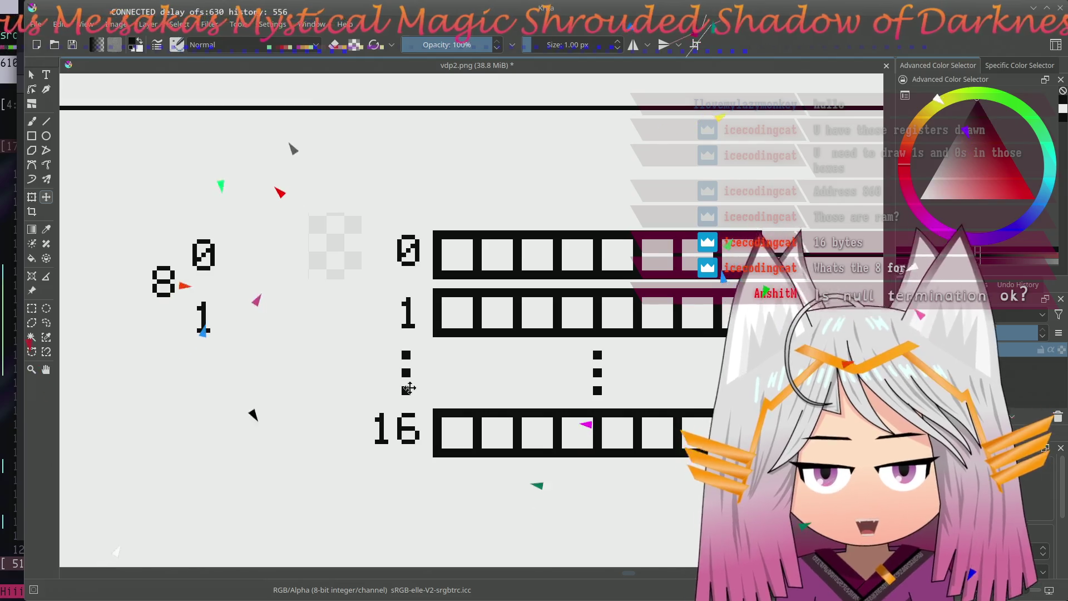
left_click(32, 308)
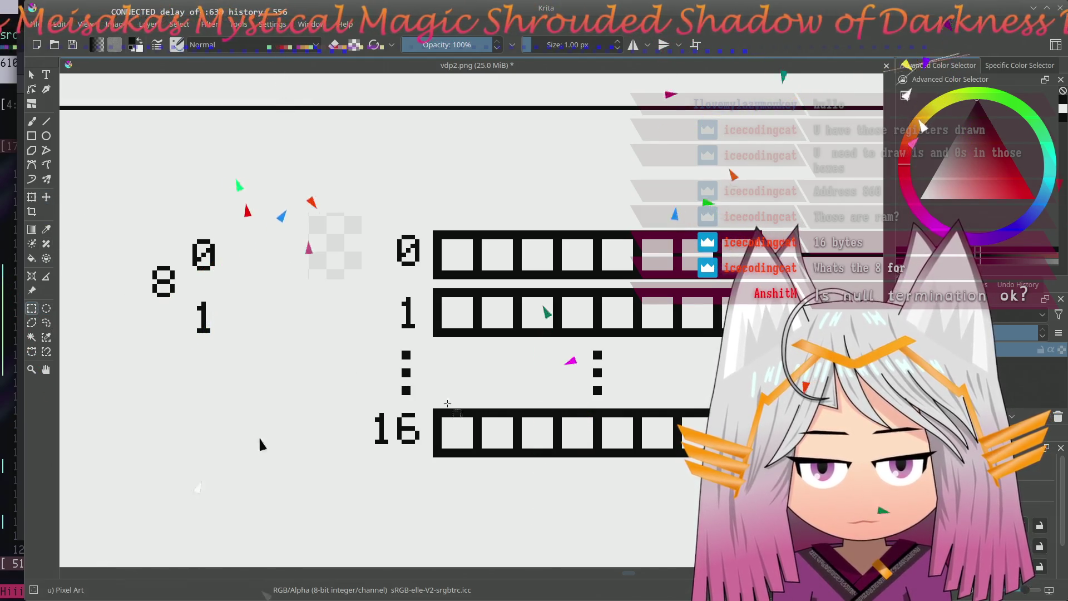
left_click_drag(396, 413, 423, 446)
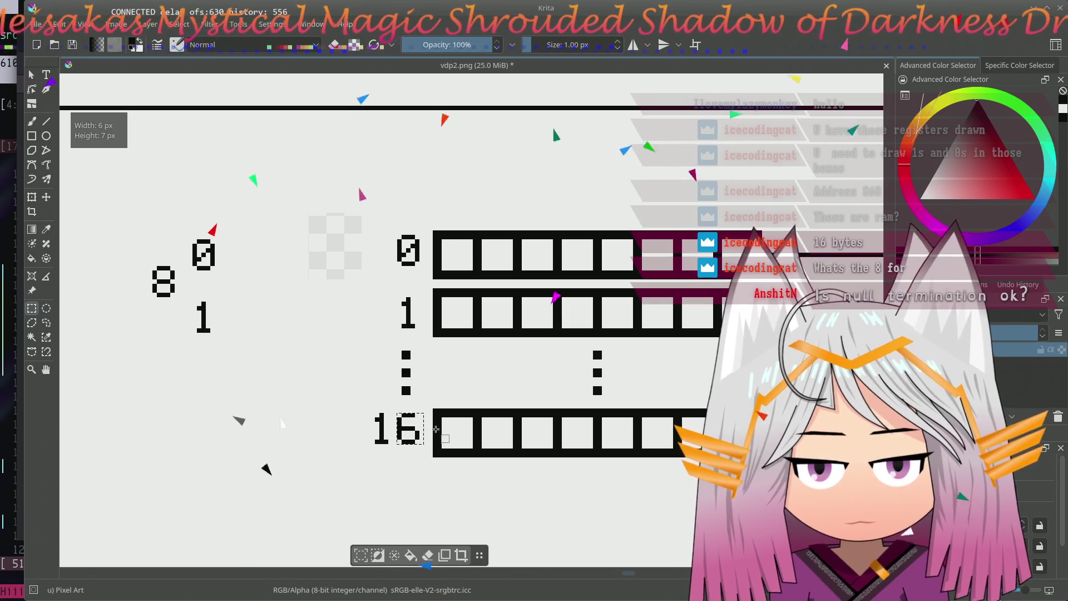
left_click(253, 339)
key("t")
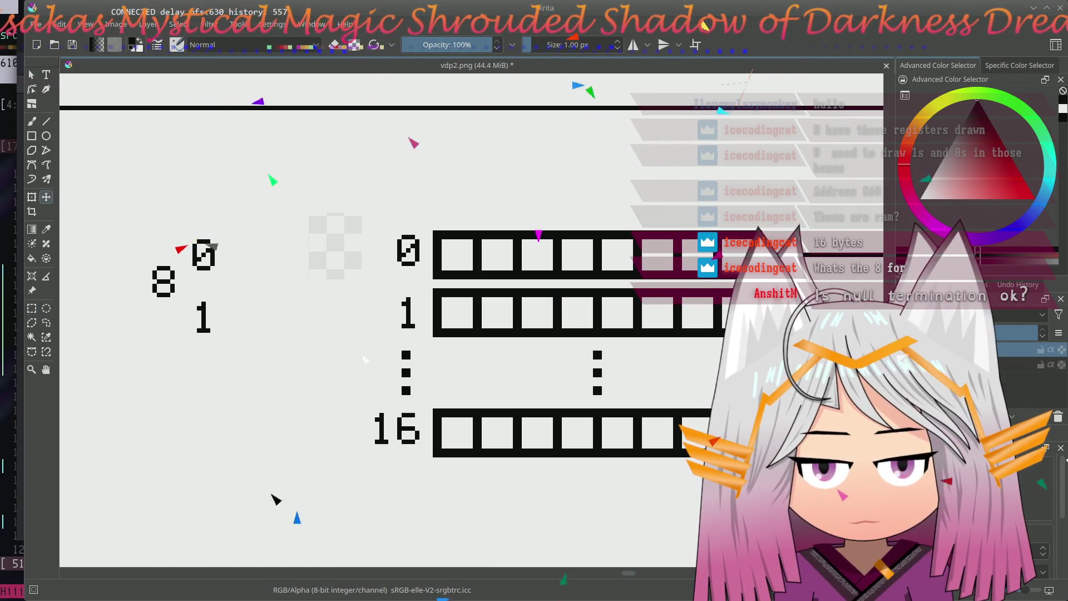
left_click_drag(412, 431, 166, 338)
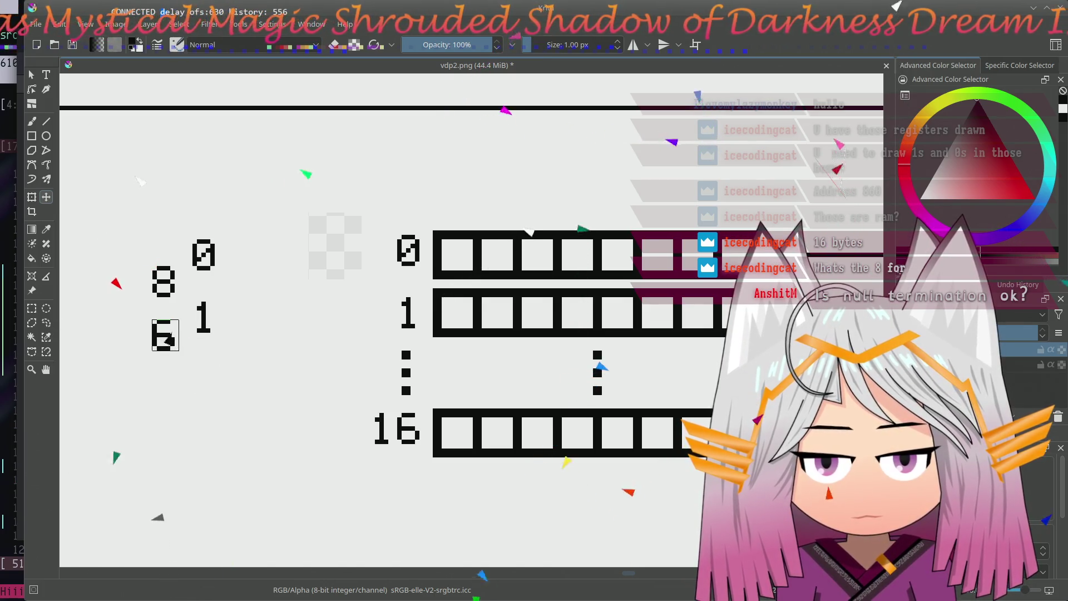
left_click_drag(238, 277, 220, 388)
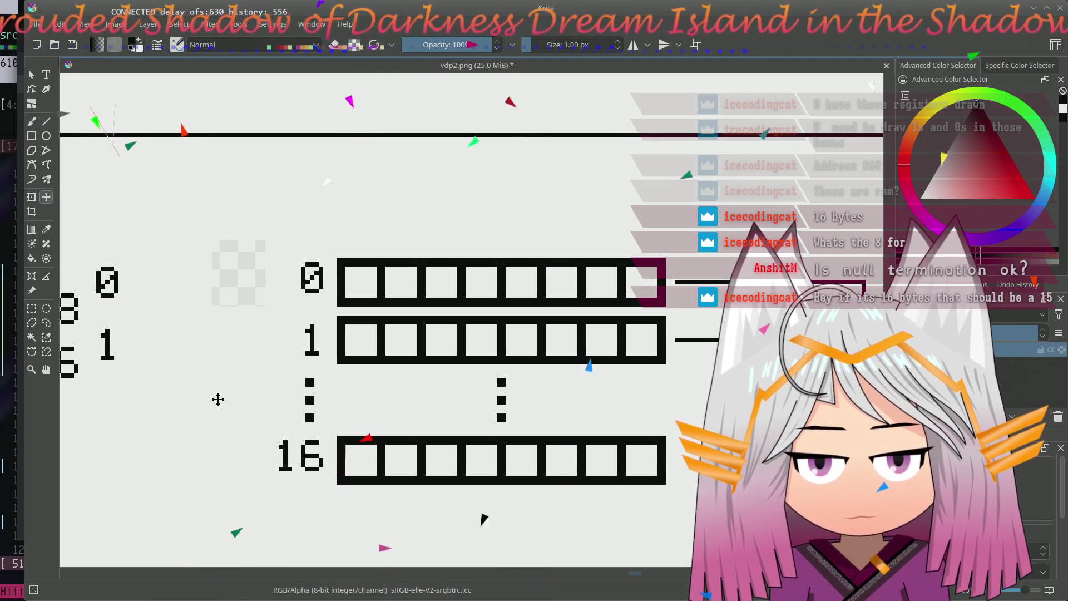
key("Left")
key("Down")
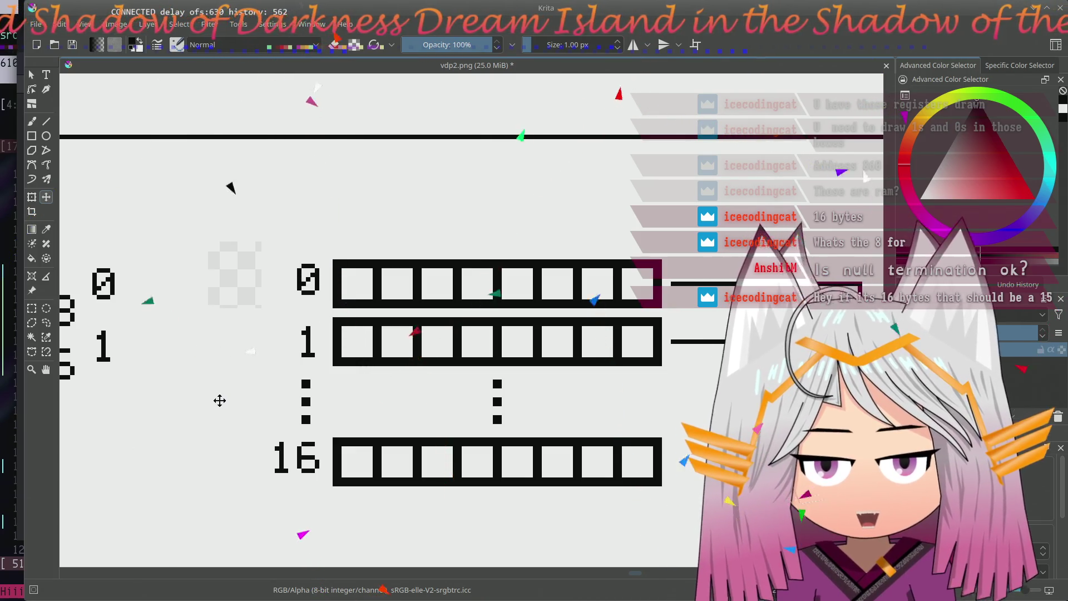
mouse_move(220, 403)
left_mouse_down()
mouse_move(328, 272)
mouse_move(334, 336)
left_mouse_up()
- Delete the leftover grey checker patch and reframe the view on the digits
left_click(33, 309)
left_click_drag(325, 175, 414, 274)
key("Delete")
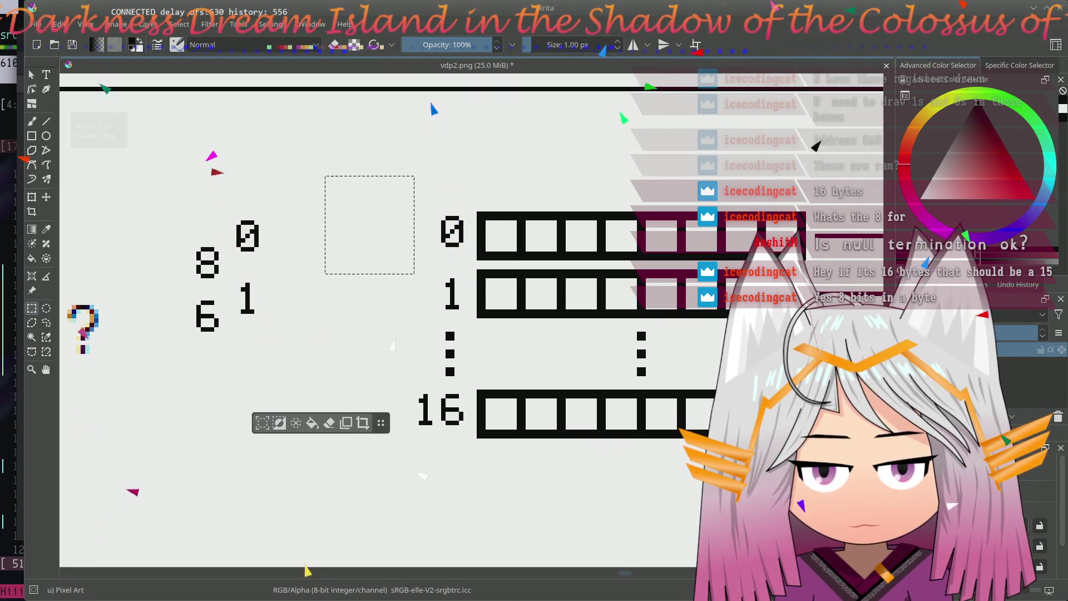
key("ctrl+shift+a")
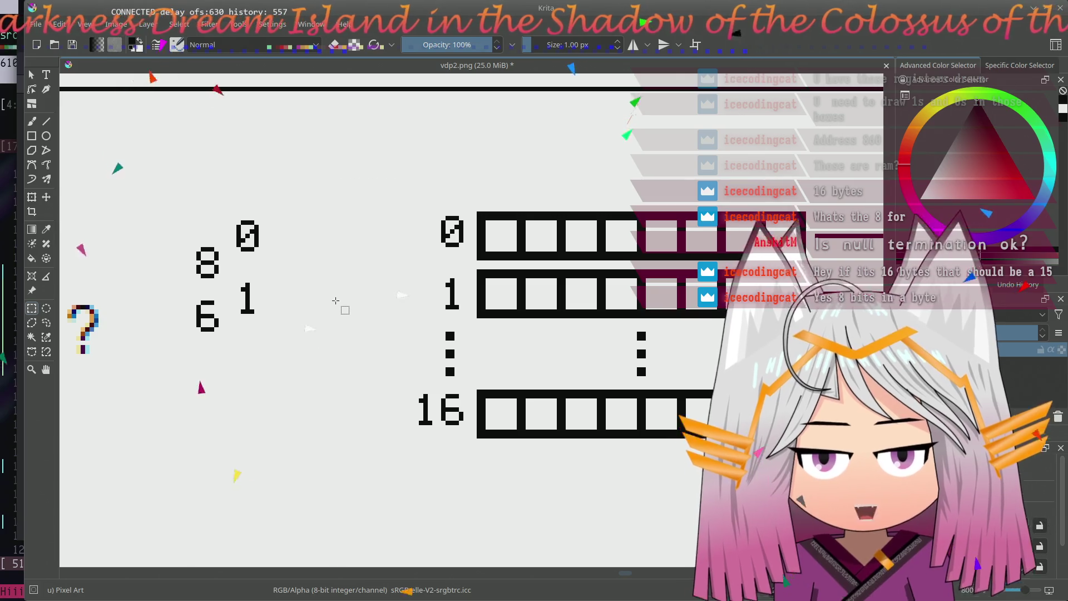
left_click_drag(304, 334, 318, 290)
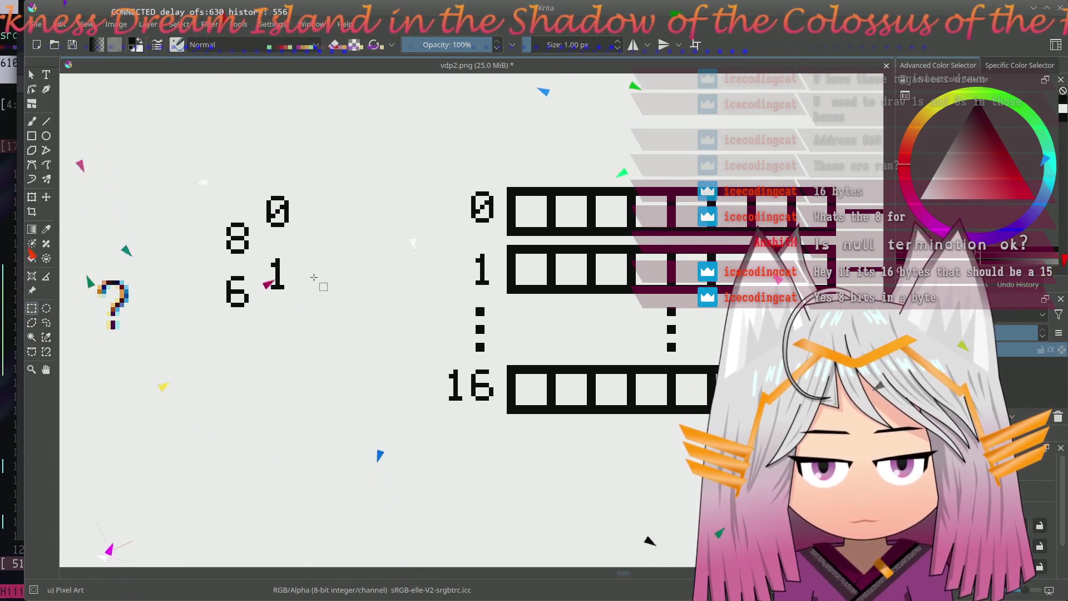
scroll(316, 279, "up", 1)
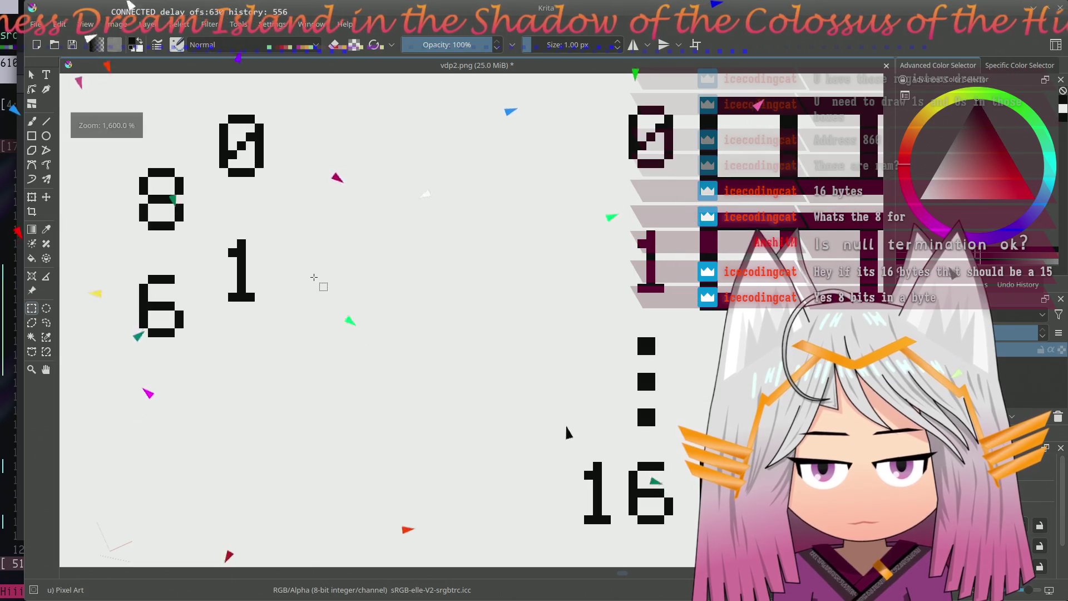
scroll(314, 278, "up", 1)
scroll(314, 277, "down", 1)
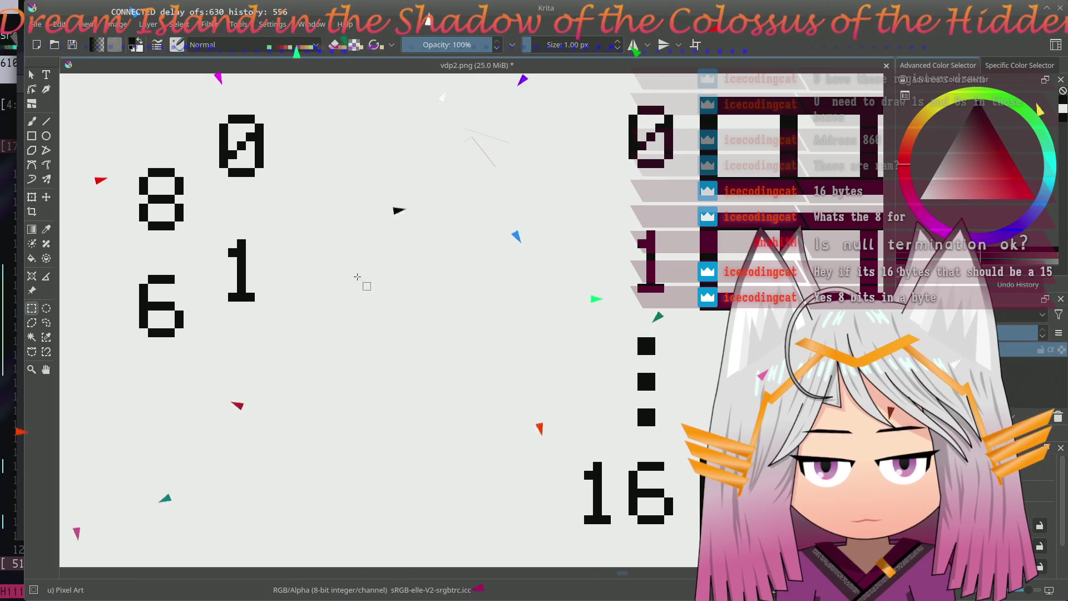
left_click_drag(300, 281, 308, 342)
- Draw a 7 after the top 0 with straight line strokes
key("v")
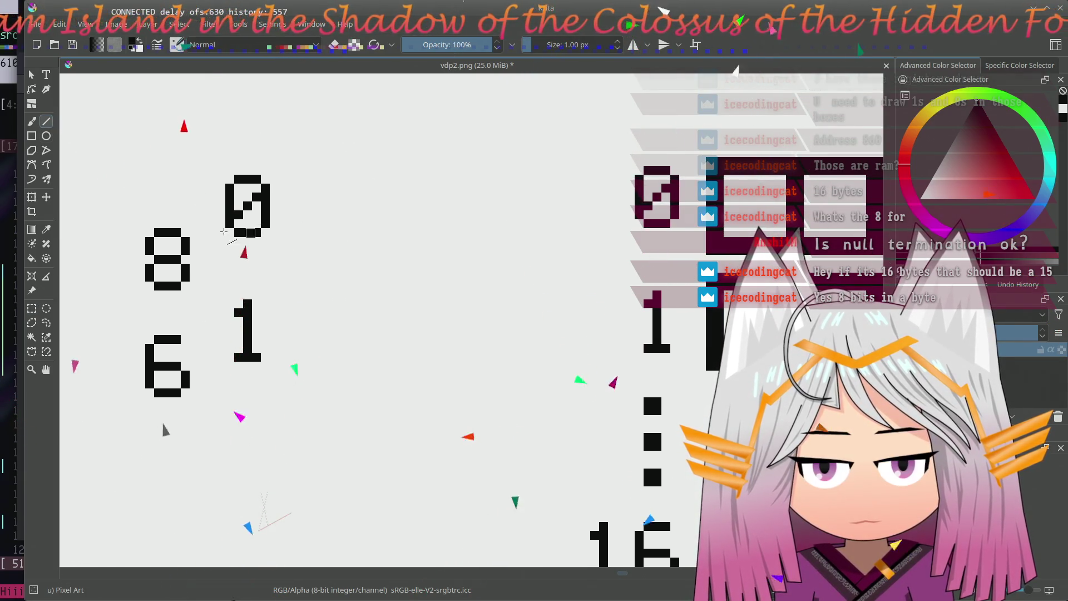
left_click_drag(294, 179, 322, 178)
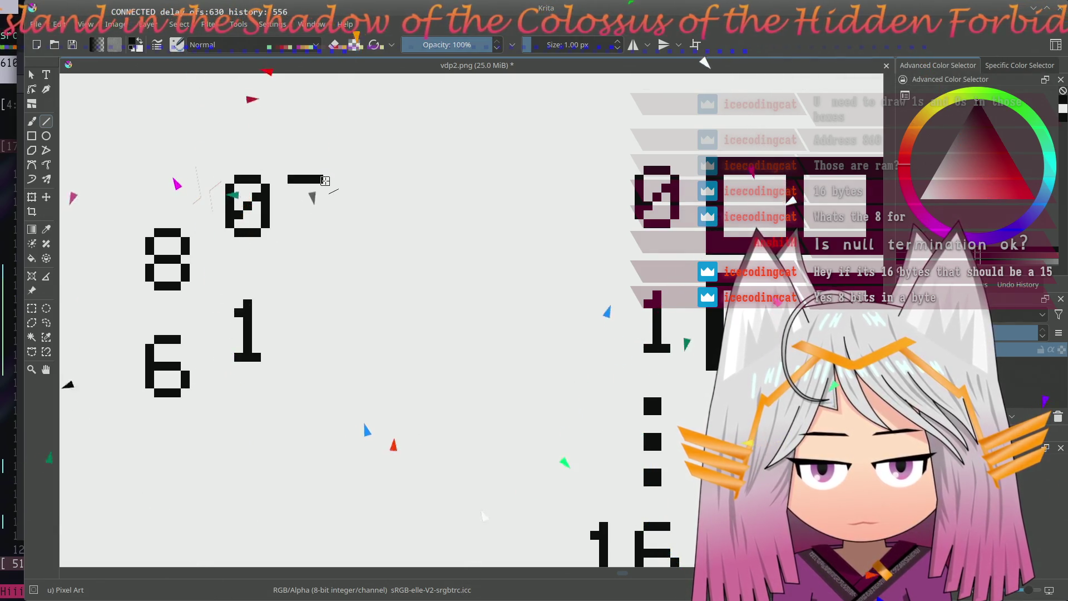
left_click_drag(324, 179, 332, 180)
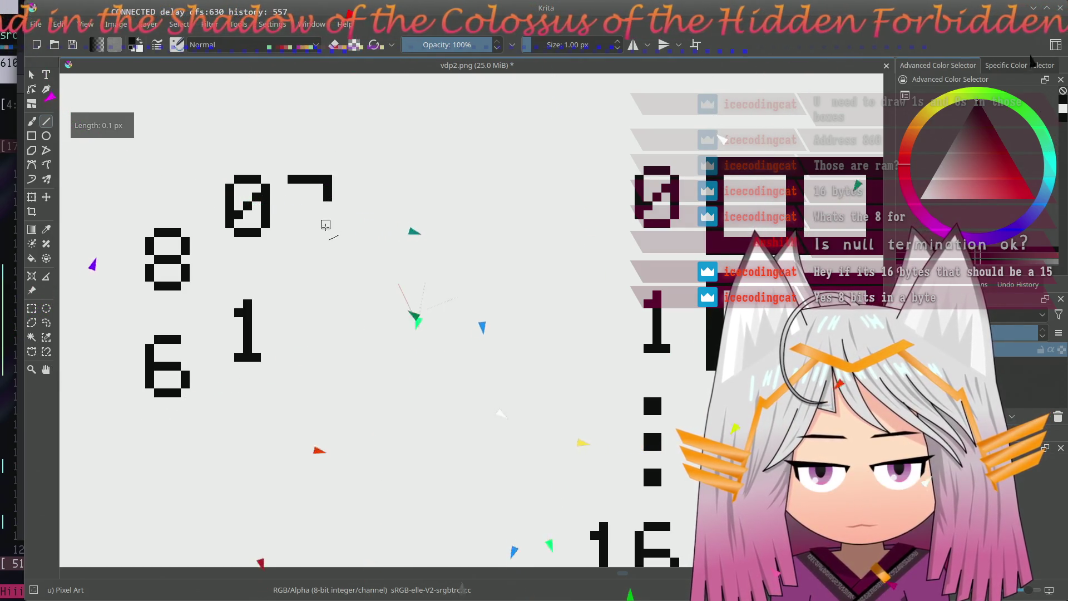
left_click_drag(309, 234, 326, 210)
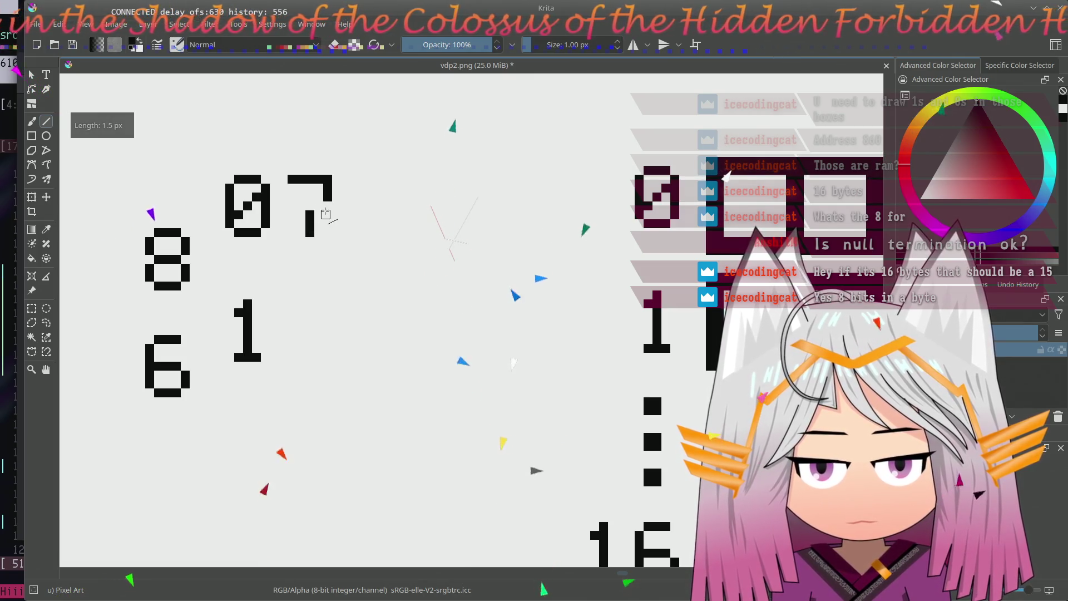
scroll(338, 246, "right", 2)
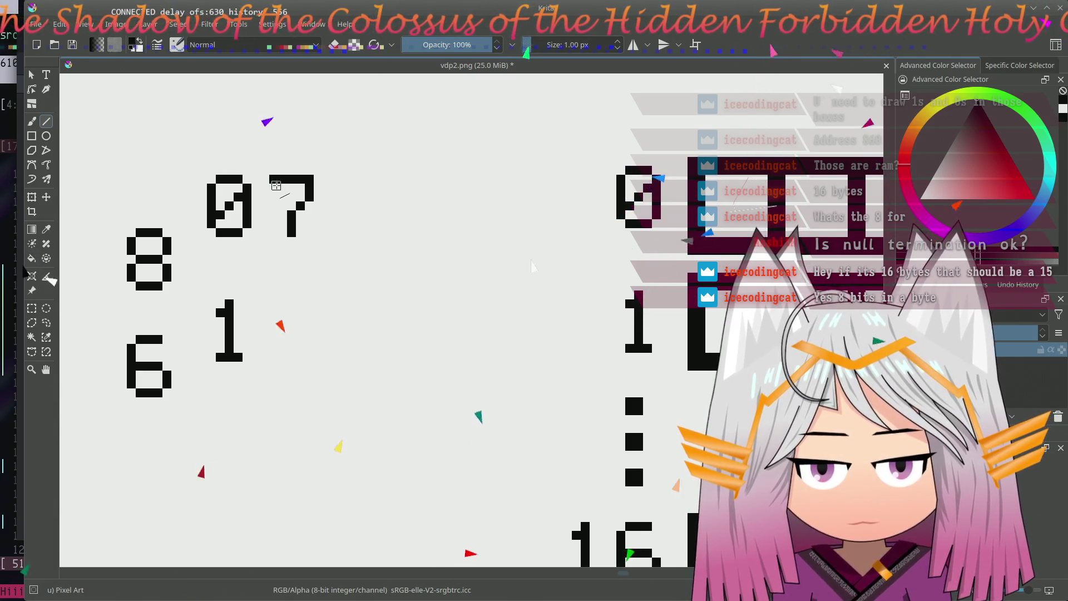
- Draw a 5 after the 7 so the row reads 075
left_click_drag(331, 180, 363, 188)
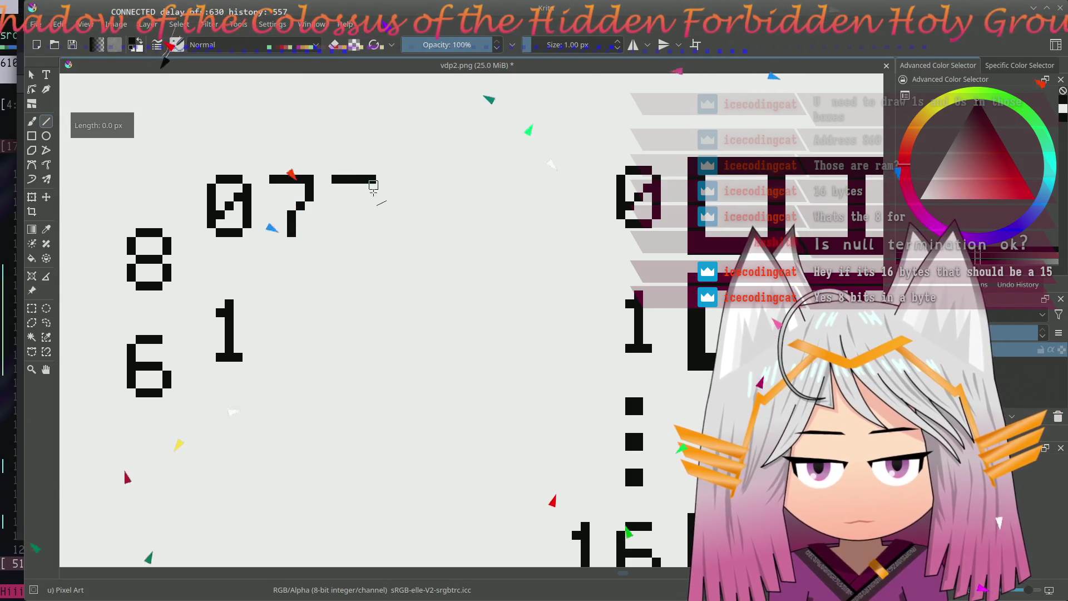
mouse_move(333, 180)
left_mouse_down()
mouse_move(336, 198)
mouse_move(373, 201)
mouse_move(373, 233)
left_mouse_up()
left_click_drag(374, 234, 334, 234)
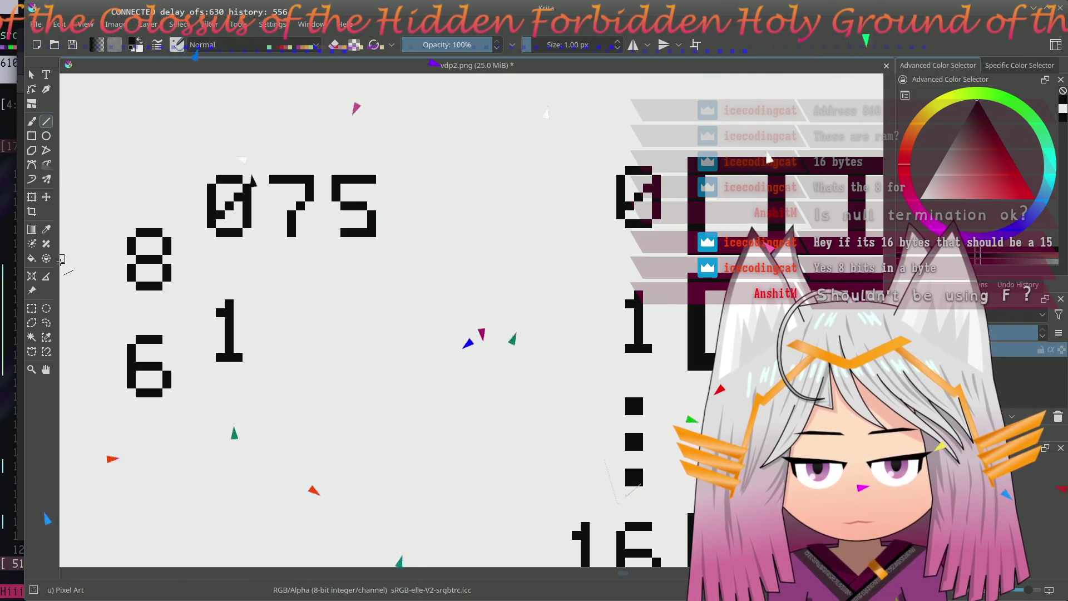
left_click(32, 120)
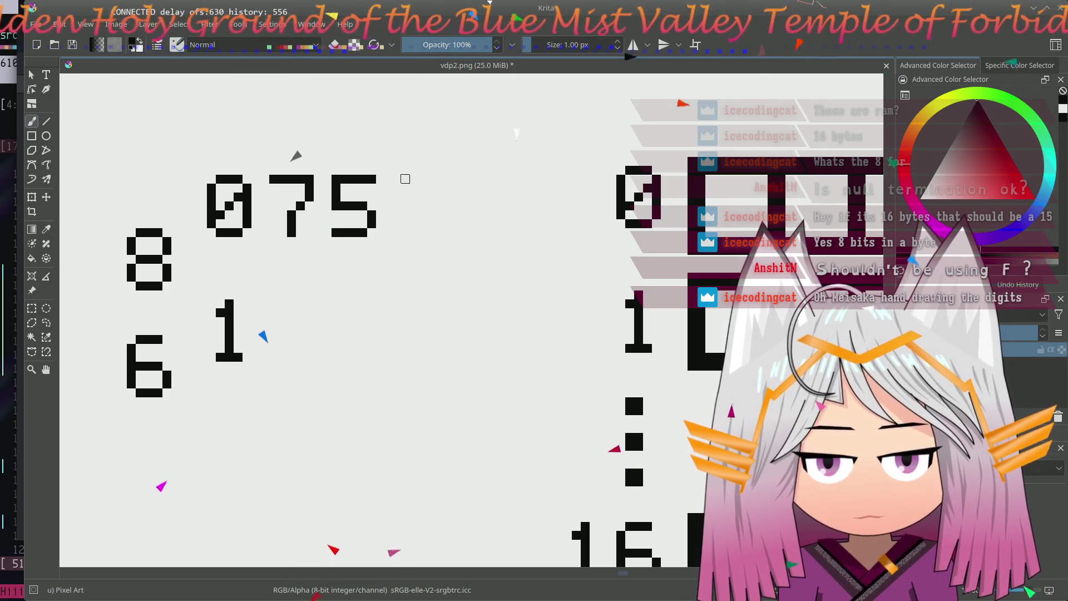
- Take the 5 from the 075 digits and move it down next to the 16 label
left_click_drag(406, 177, 398, 189)
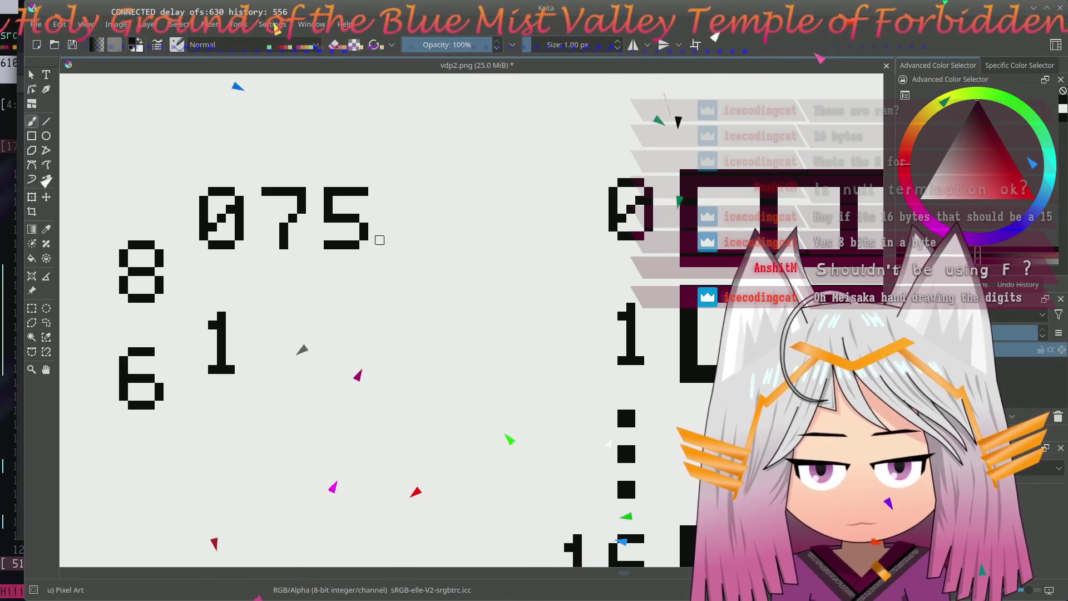
mouse_move(377, 242)
left_mouse_down()
mouse_move(385, 219)
mouse_move(383, 233)
left_mouse_up()
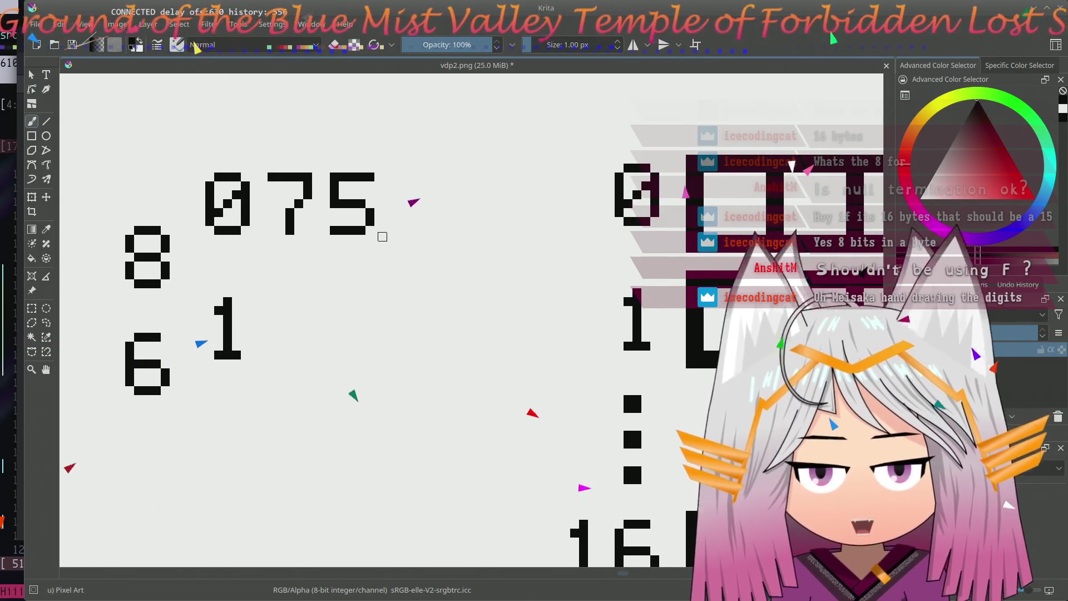
left_click_drag(380, 238, 373, 276)
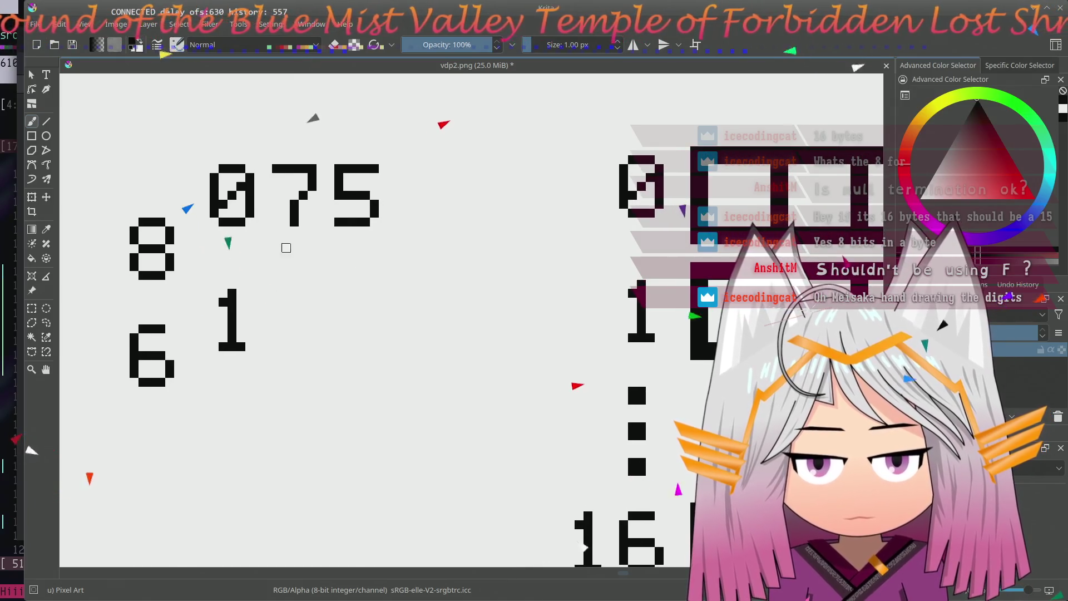
left_click_drag(379, 163, 334, 237)
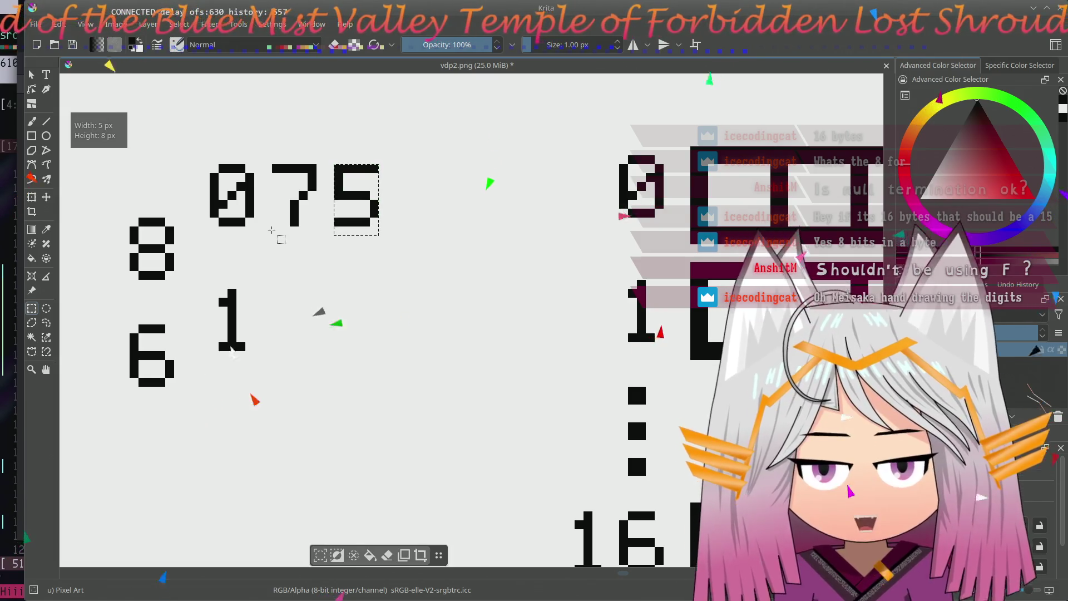
key("t")
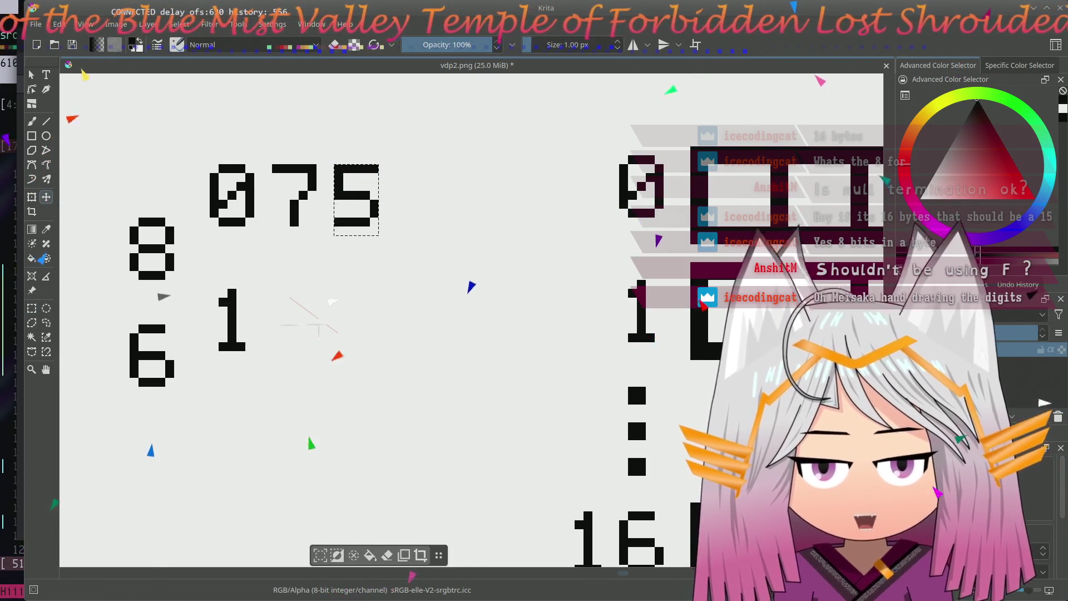
left_click_drag(360, 198, 360, 323)
left_click_drag(353, 332, 355, 406)
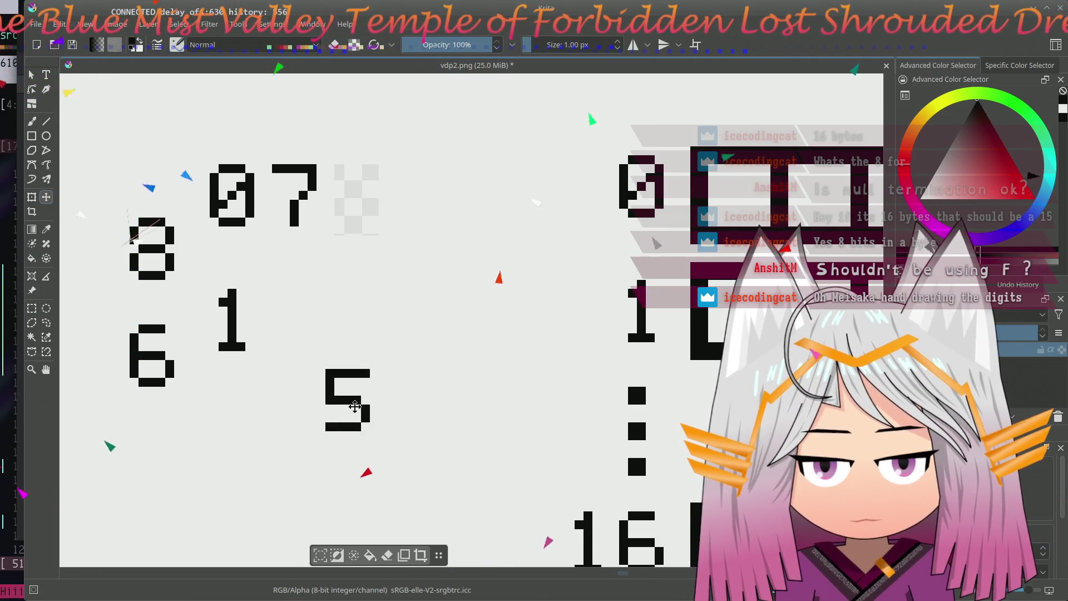
mouse_move(396, 302)
left_mouse_down()
mouse_move(417, 292)
mouse_move(332, 201)
left_mouse_up()
mouse_move(236, 242)
left_mouse_down()
mouse_move(277, 336)
mouse_move(348, 376)
mouse_move(403, 377)
mouse_move(374, 379)
left_mouse_up()
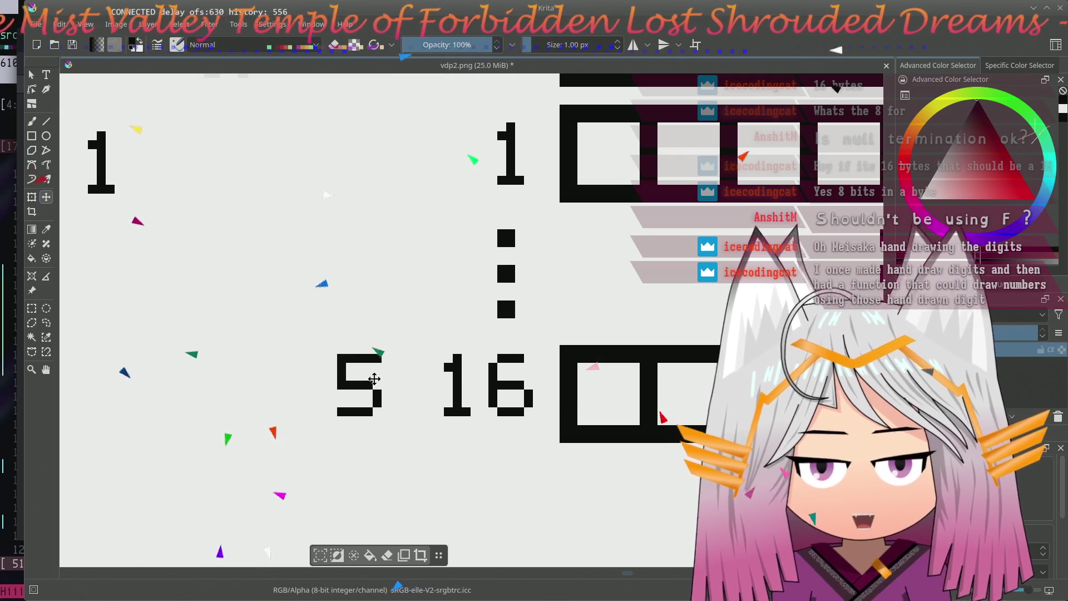
mouse_move(482, 317)
left_mouse_down()
mouse_move(434, 298)
mouse_move(398, 245)
mouse_move(418, 251)
mouse_move(372, 289)
left_mouse_up()
- Move the 6 of 16 out of the way to the upper left
left_click(34, 311)
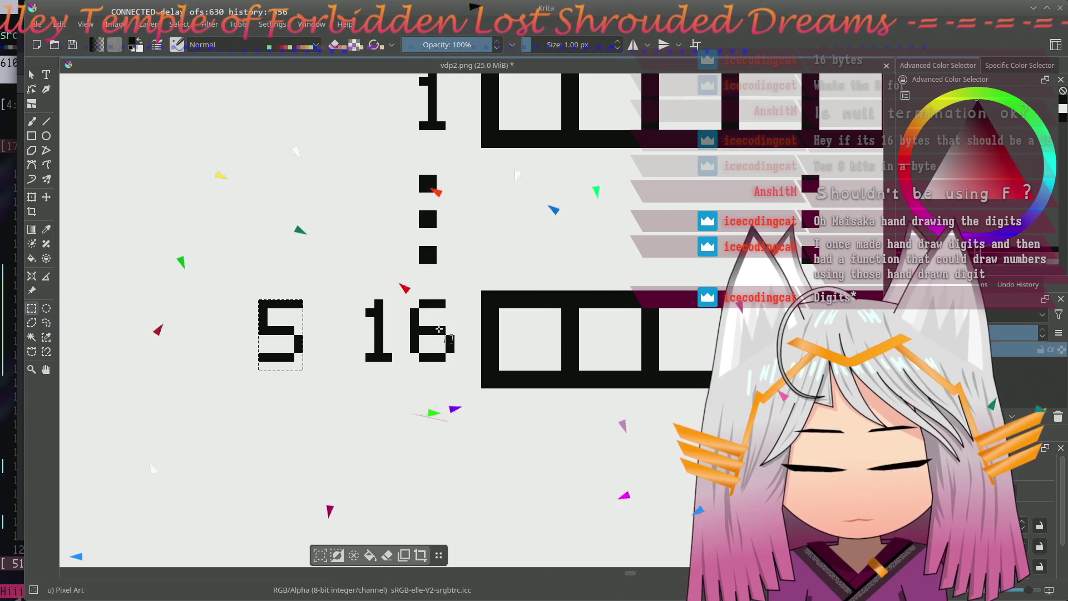
left_click_drag(409, 299, 454, 362)
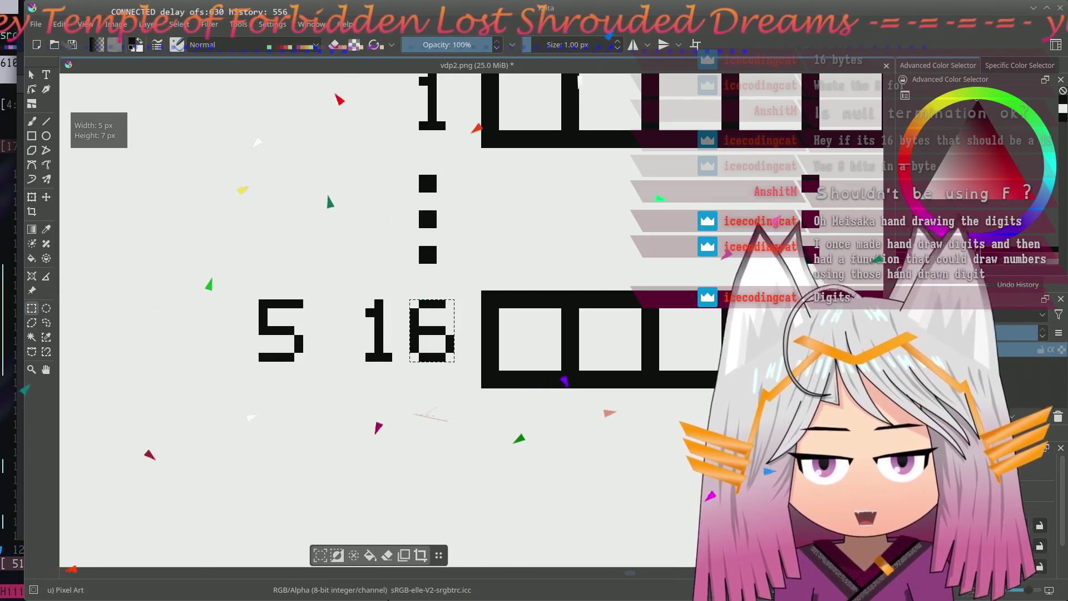
left_click(46, 197)
left_click_drag(458, 337, 173, 231)
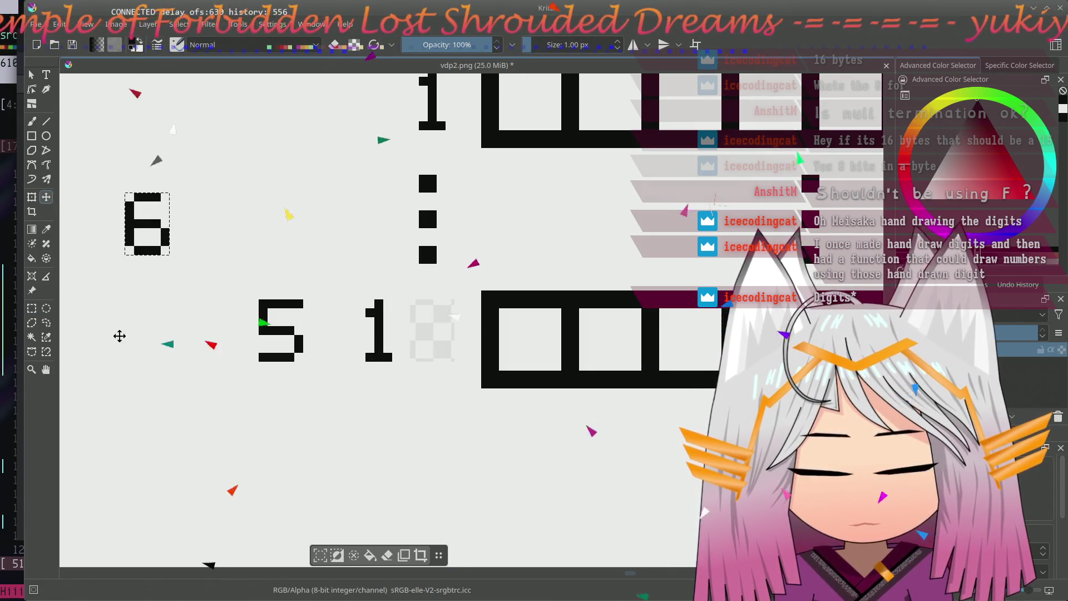
- Place the 5 after the 1 so the bottom label reads 15
left_click(32, 308)
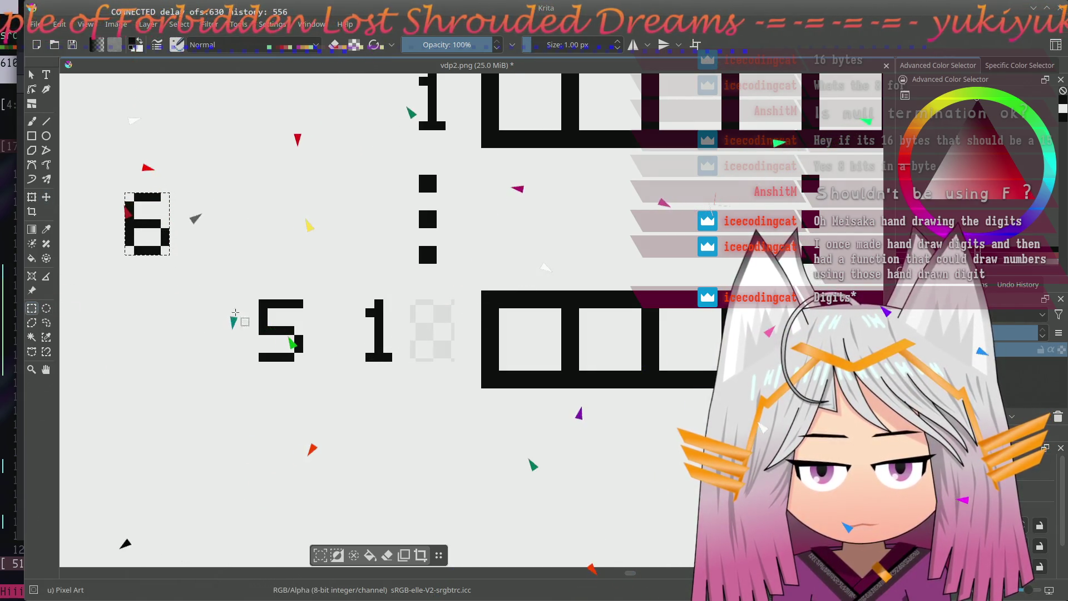
left_click_drag(269, 303, 262, 305)
mouse_move(305, 357)
left_mouse_down()
mouse_move(439, 336)
mouse_move(384, 334)
mouse_move(370, 351)
mouse_move(460, 308)
left_mouse_up()
left_click(46, 197)
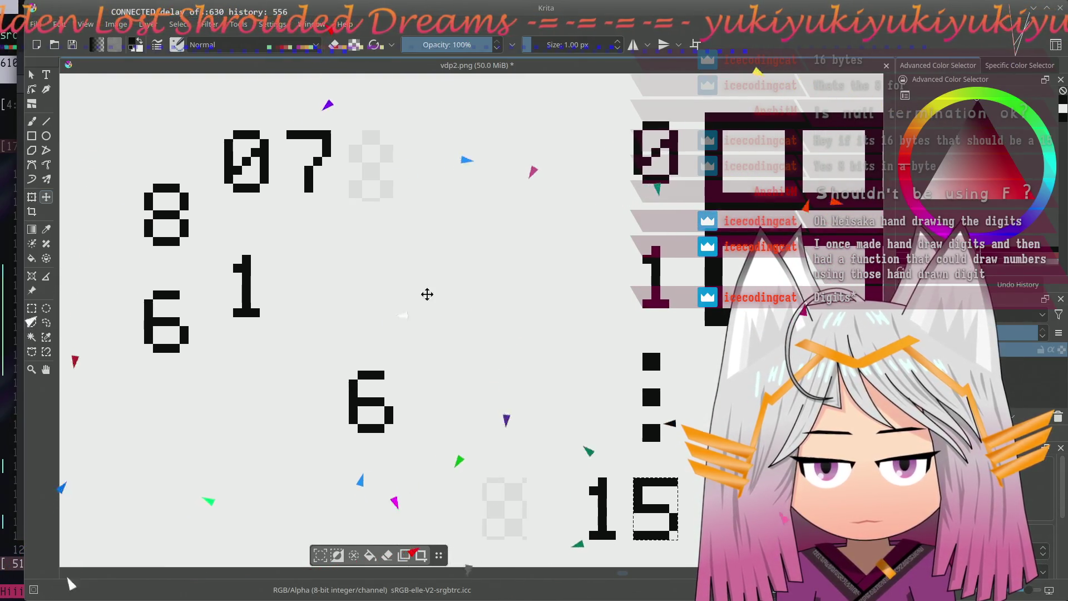
- Move the spare 6 beside the 1 and delete it
left_click(31, 308)
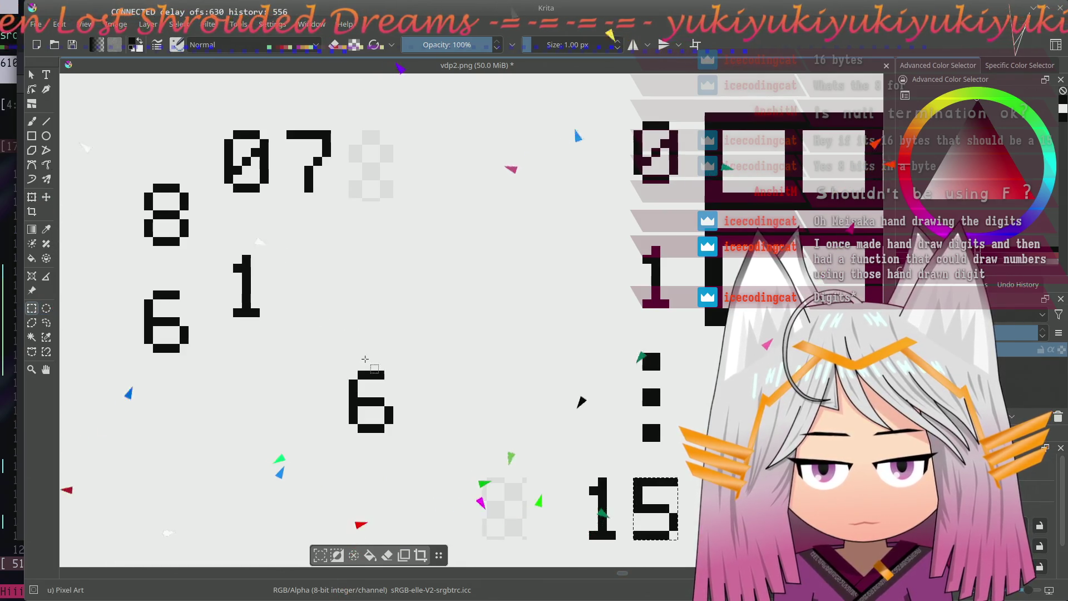
left_click_drag(349, 371, 394, 432)
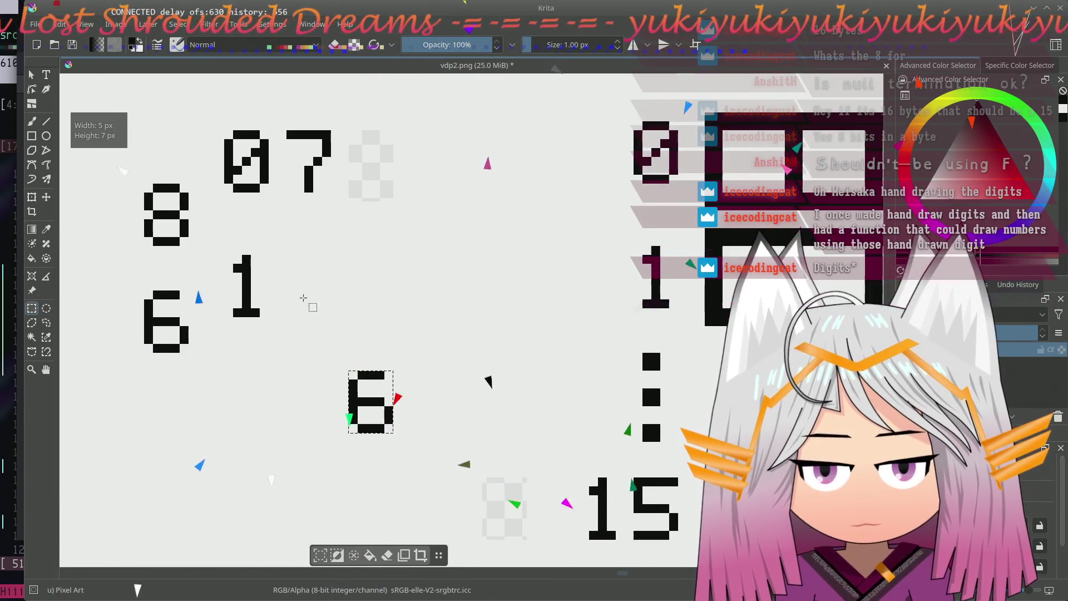
left_click(46, 198)
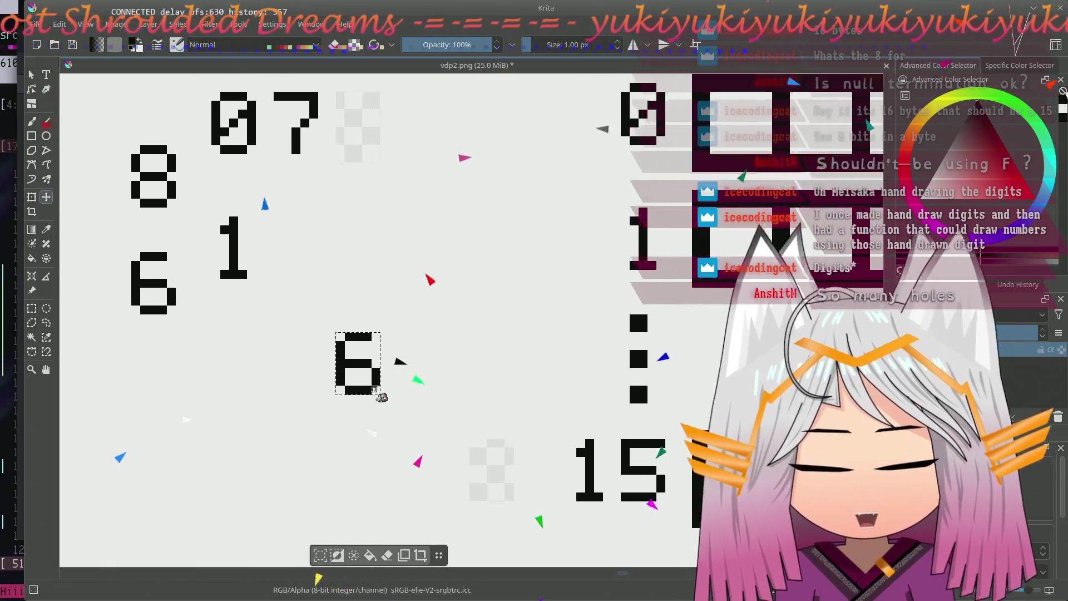
left_click_drag(385, 418, 321, 296)
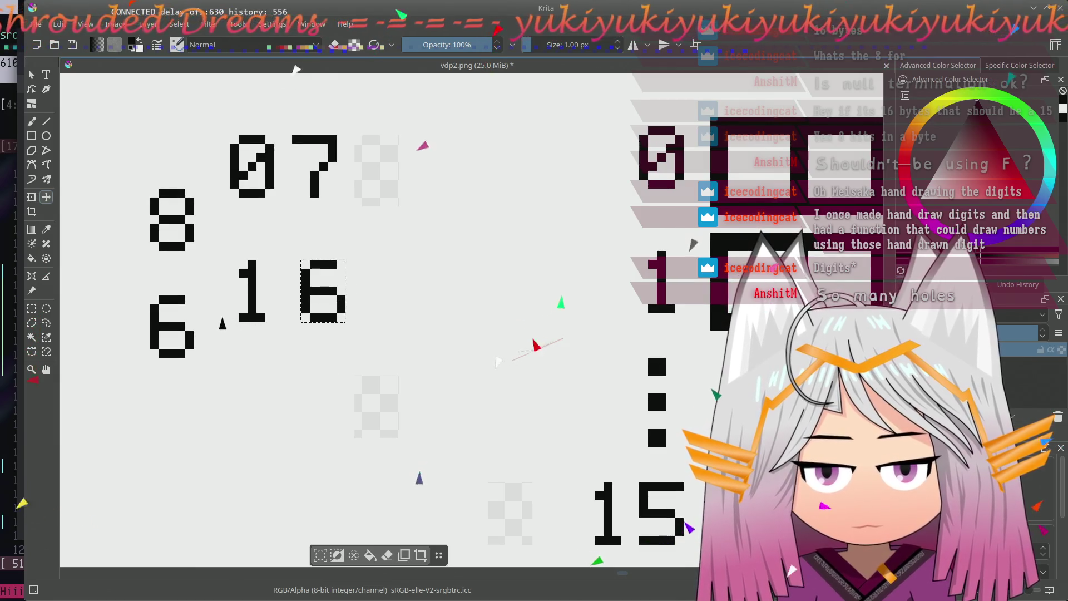
key("Delete")
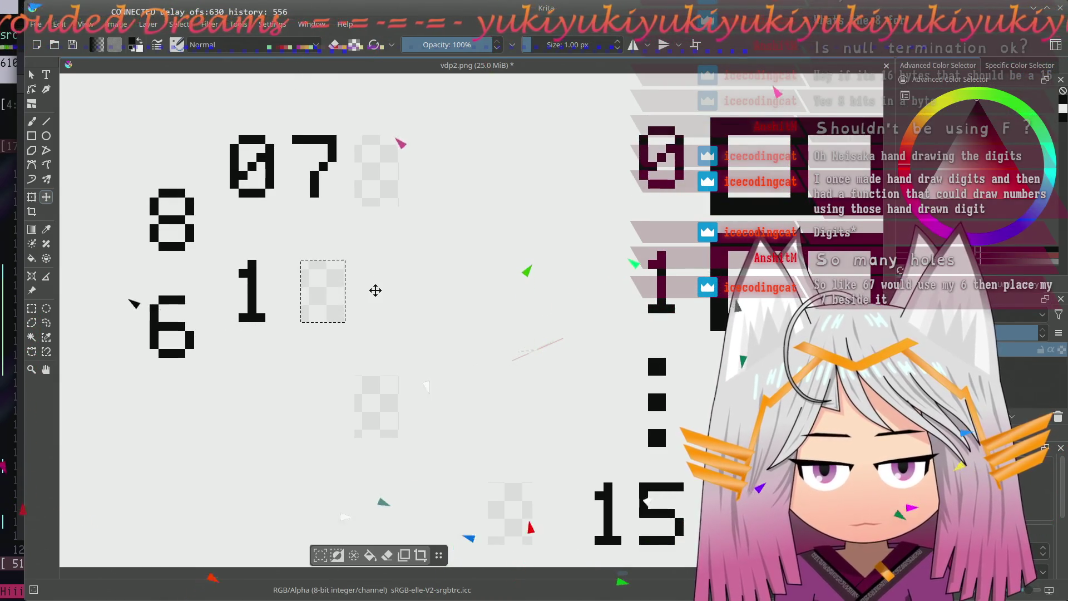
left_click(334, 310)
left_click_drag(364, 286, 338, 336)
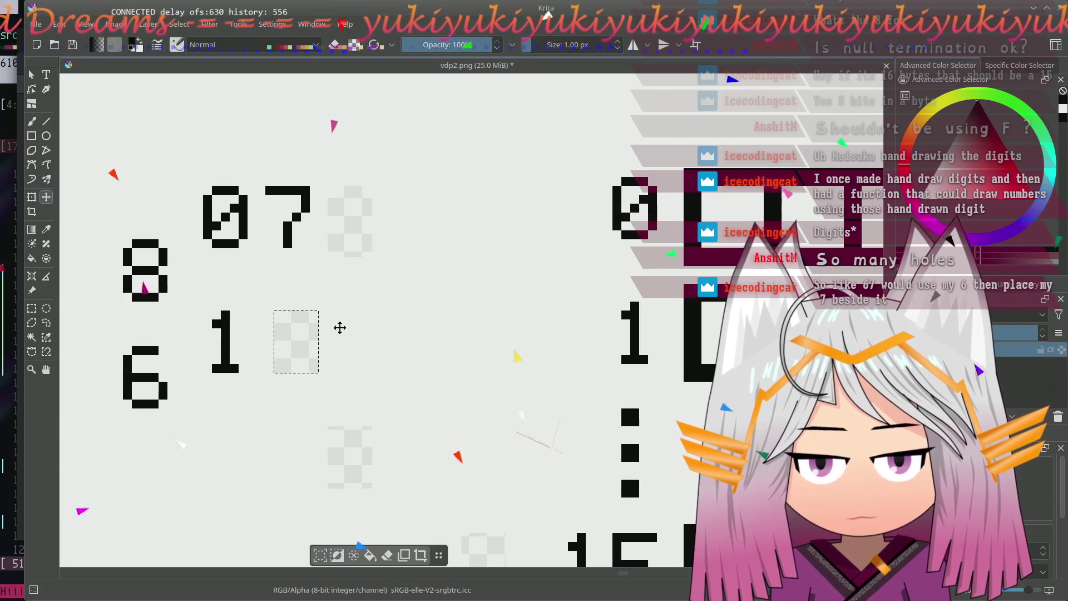
mouse_move(338, 328)
left_mouse_down()
mouse_move(356, 351)
mouse_move(346, 340)
mouse_move(374, 336)
mouse_move(340, 345)
mouse_move(328, 325)
left_mouse_up()
key("ctrl+shift+a")
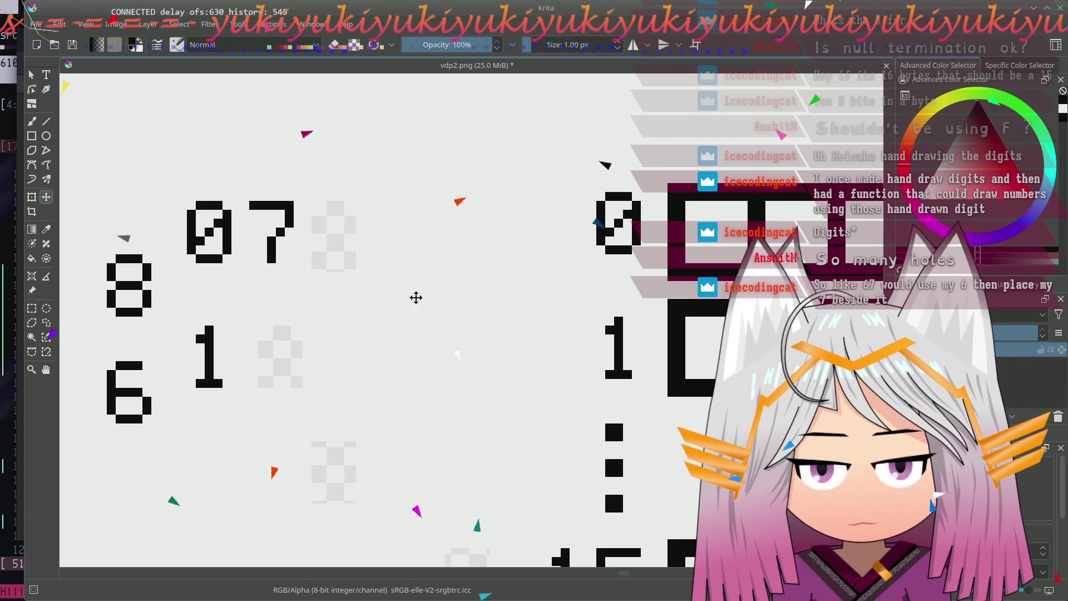
left_click_drag(401, 301, 334, 291)
mouse_move(450, 346)
left_mouse_down()
mouse_move(409, 358)
mouse_move(649, 326)
mouse_move(484, 268)
mouse_move(213, 308)
left_mouse_up()
mouse_move(425, 239)
left_mouse_down()
mouse_move(400, 258)
mouse_move(195, 229)
left_mouse_up()
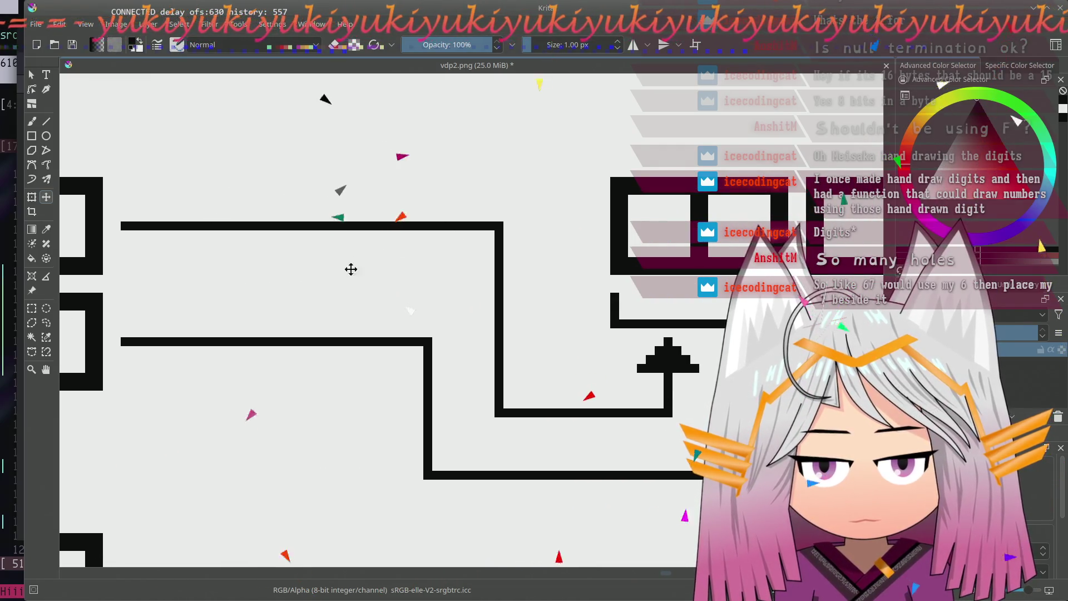
left_click_drag(355, 268, 615, 287)
left_click_drag(248, 296, 566, 315)
left_click_drag(283, 301, 427, 288)
left_click_drag(338, 289, 429, 292)
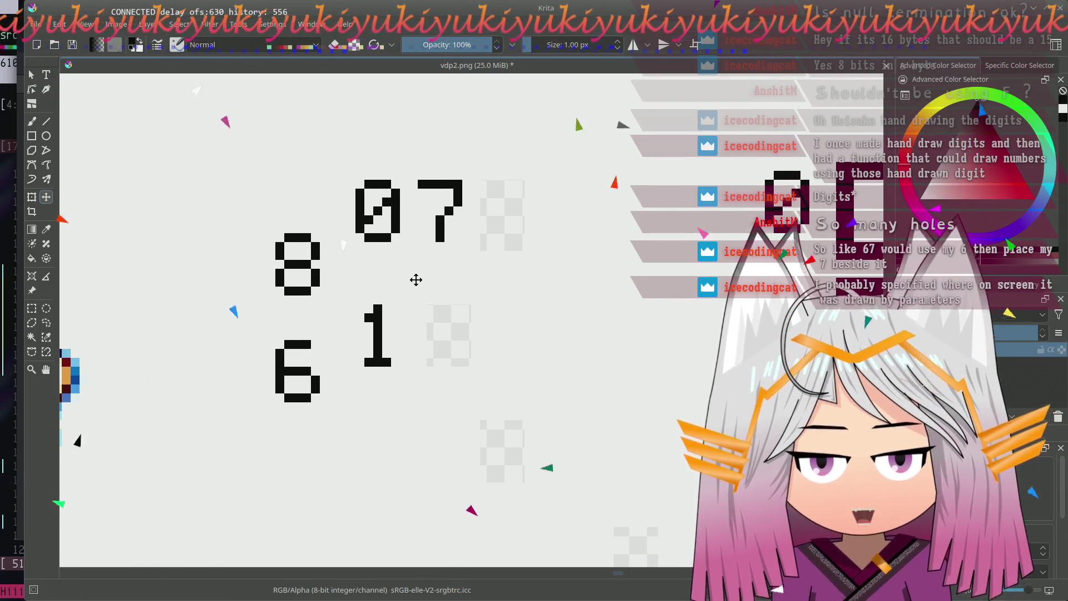
mouse_move(423, 277)
left_mouse_down()
mouse_move(400, 293)
mouse_move(381, 284)
left_mouse_up()
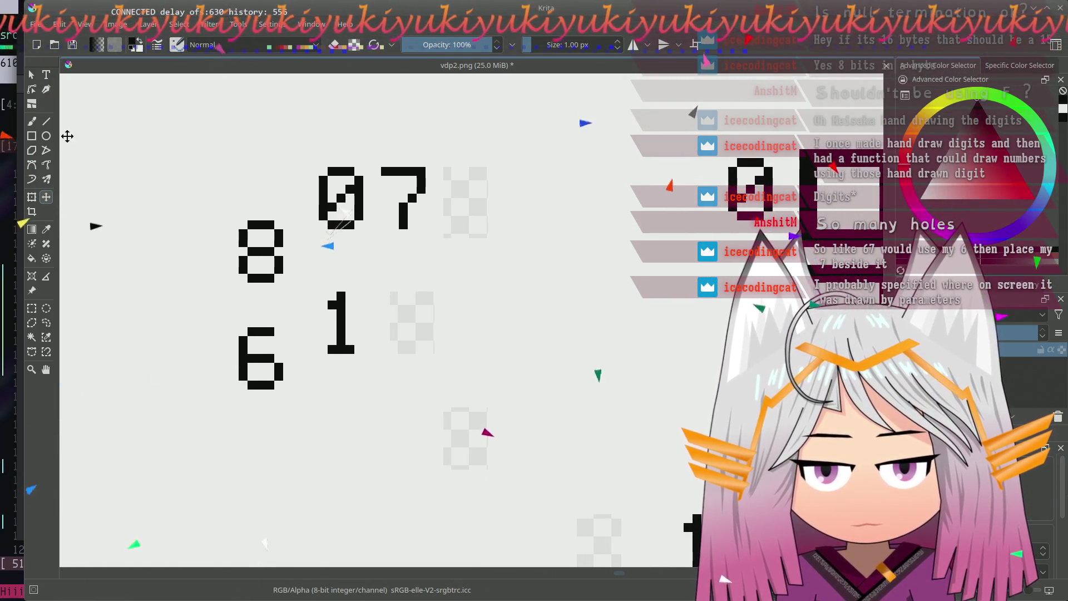
key("b")
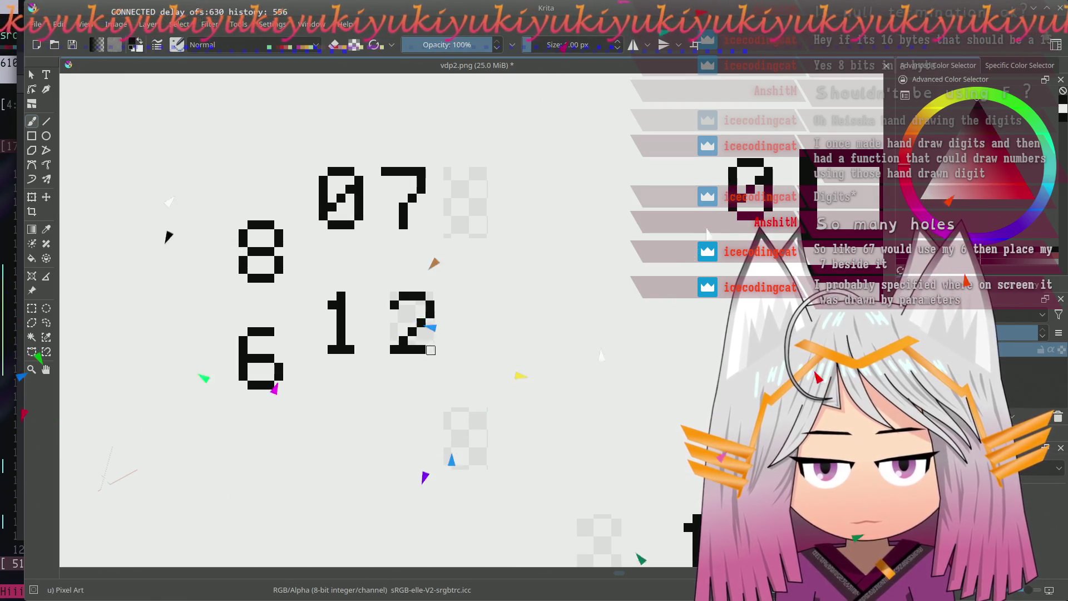
- Hand-draw a 2 and a 3 after the 1, panning the view as the group grows to 123
left_click_drag(401, 276, 403, 288)
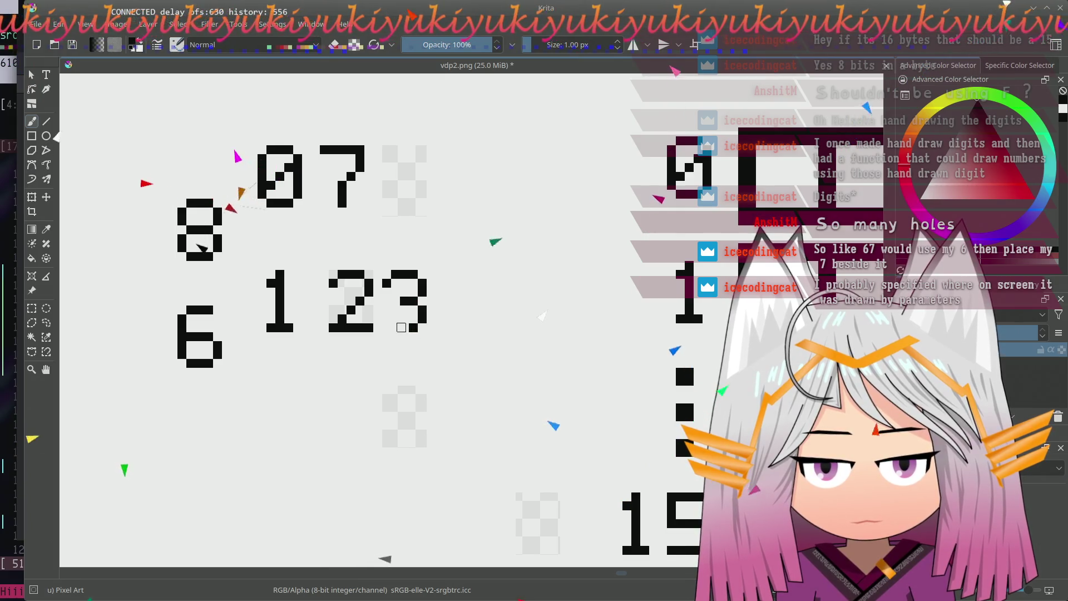
mouse_move(386, 318)
left_mouse_down()
mouse_move(408, 355)
mouse_move(379, 346)
left_mouse_up()
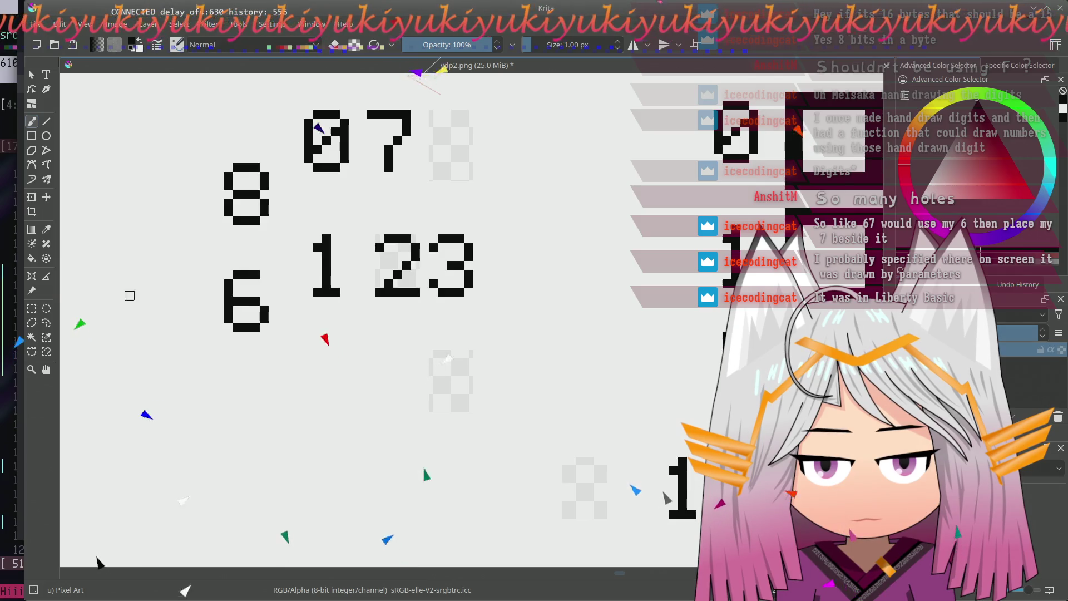
left_click_drag(436, 348, 425, 362)
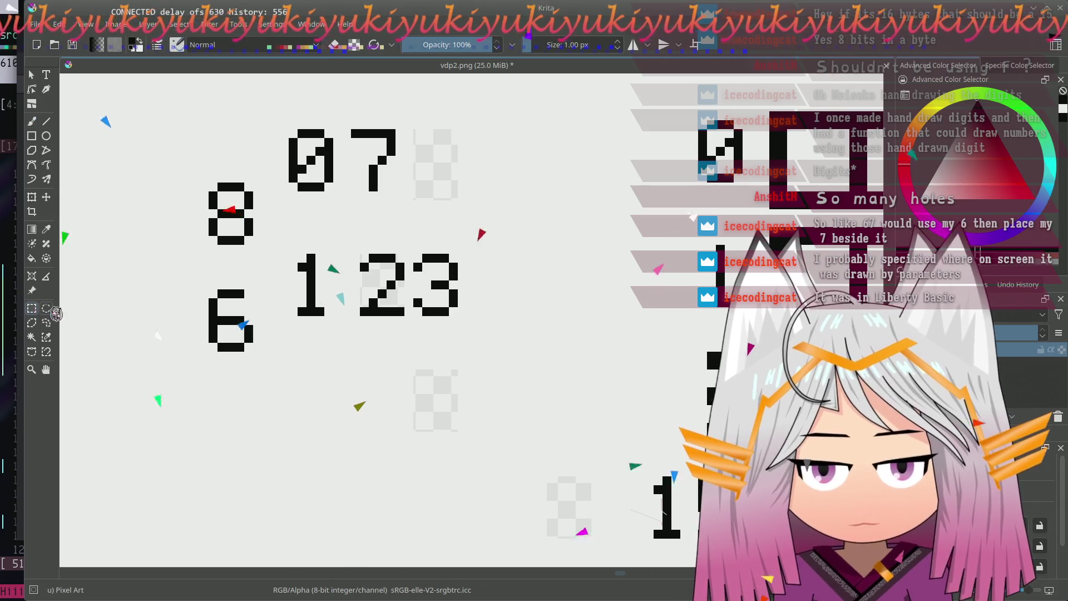
left_click_drag(576, 257, 521, 269)
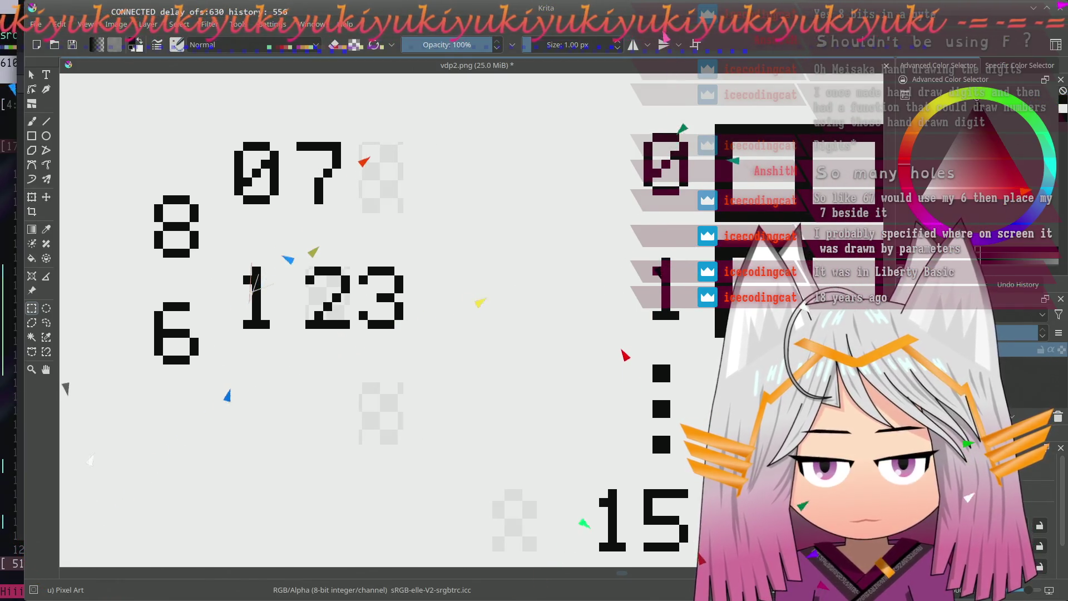
key("minus")
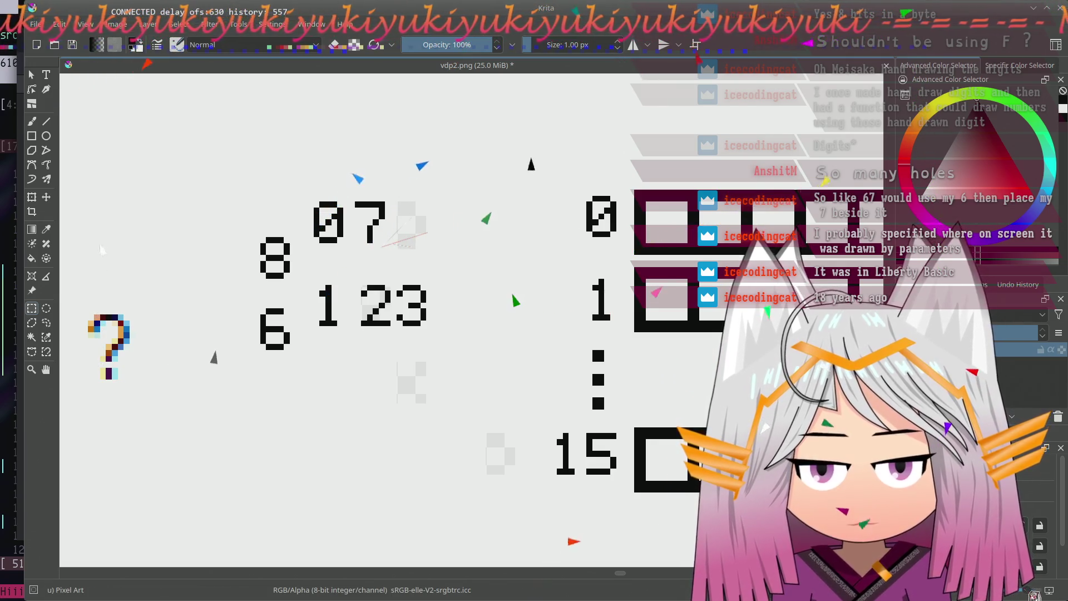
- Zoom out to the whole diagram, then frame the hand-drawn digits and register rows
key("minus")
key("minus")
key("minus")
left_click_drag(585, 367, 437, 337)
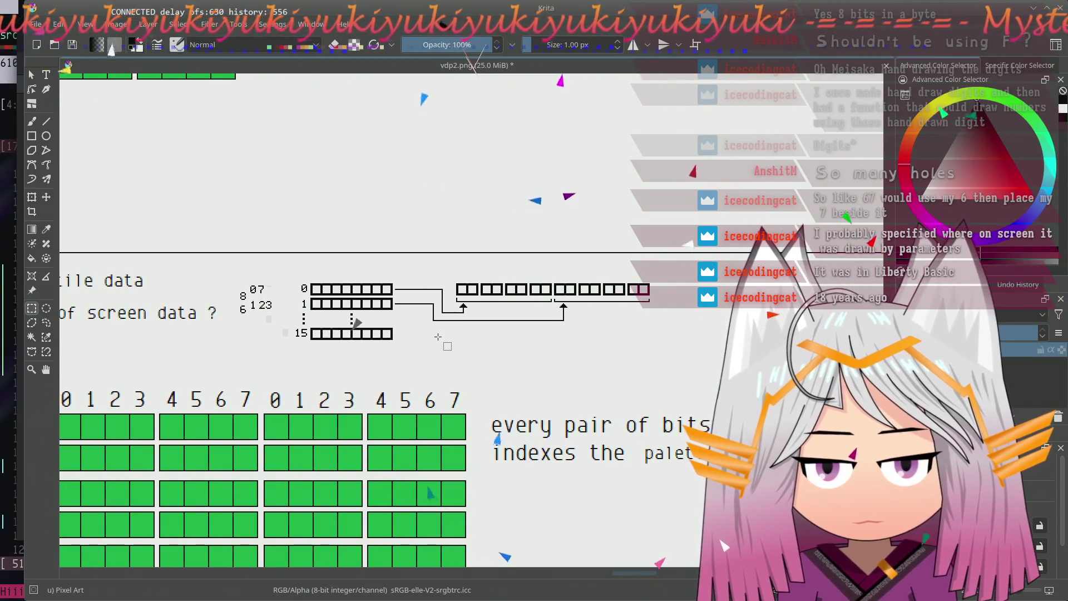
key("t")
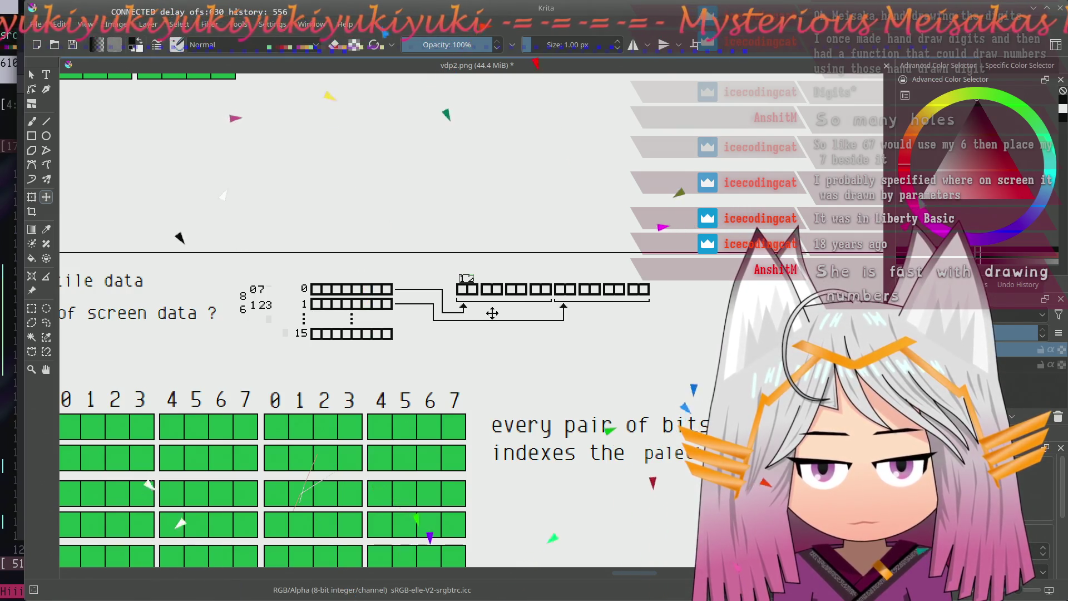
scroll(492, 313, "down", 1)
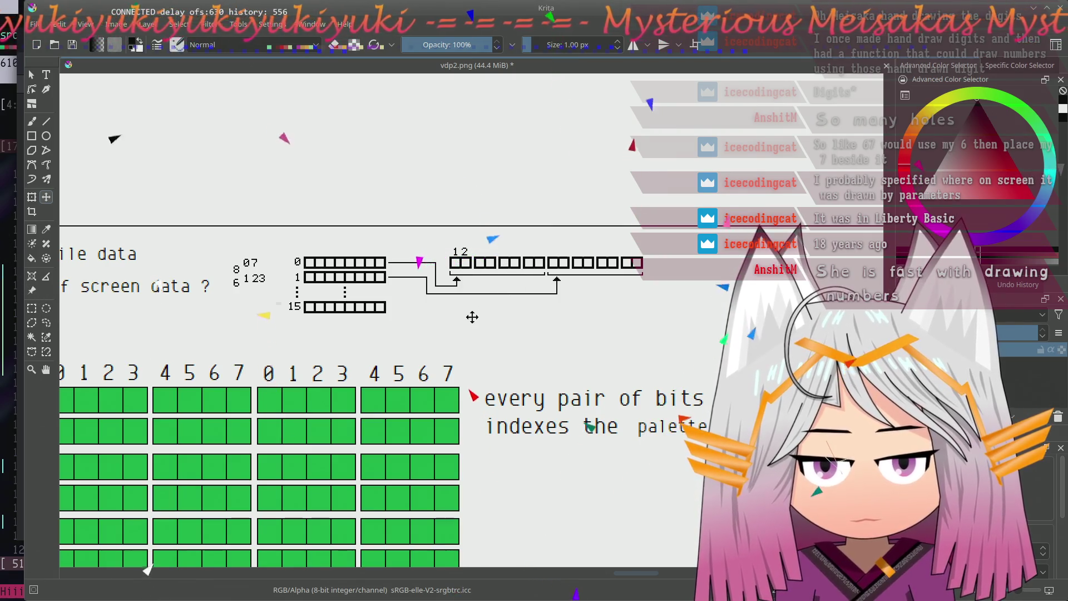
scroll(474, 318, "up", 1)
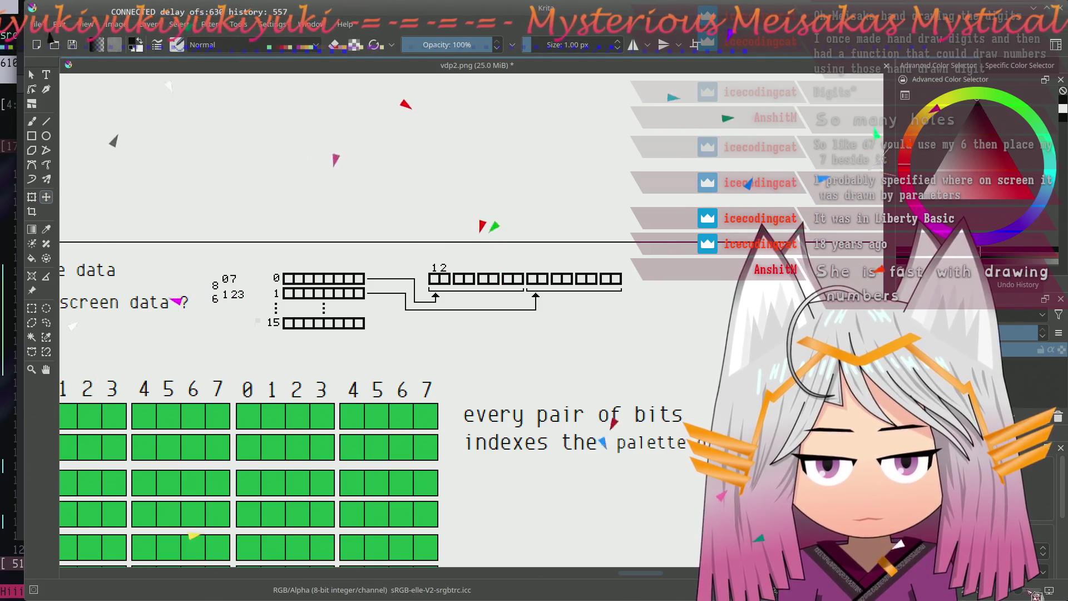
scroll(470, 319, "up", 2)
scroll(470, 319, "up", 1)
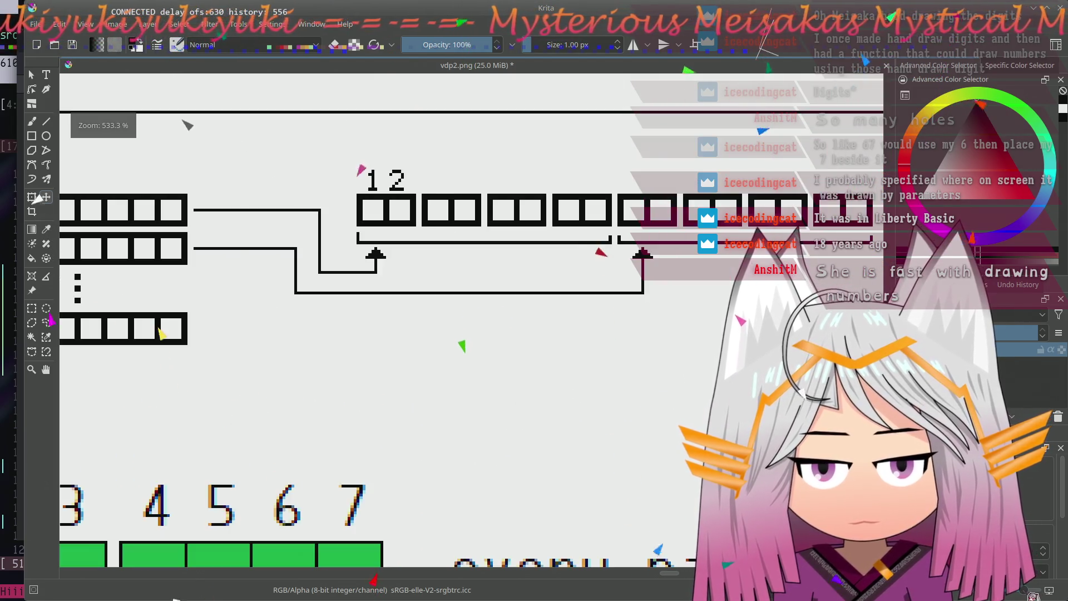
mouse_move(258, 279)
left_mouse_down()
mouse_move(405, 256)
mouse_move(380, 278)
left_mouse_up()
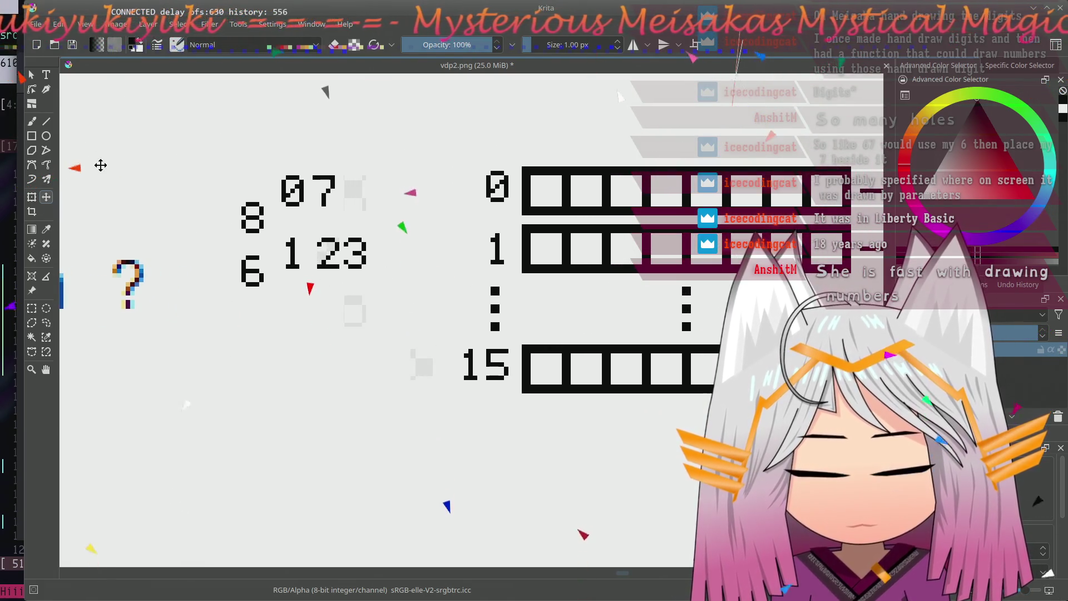
- Draw a vertical-stroke pixel 4 below '123' with the Pixel Art brush, undoing the extra column
key("b")
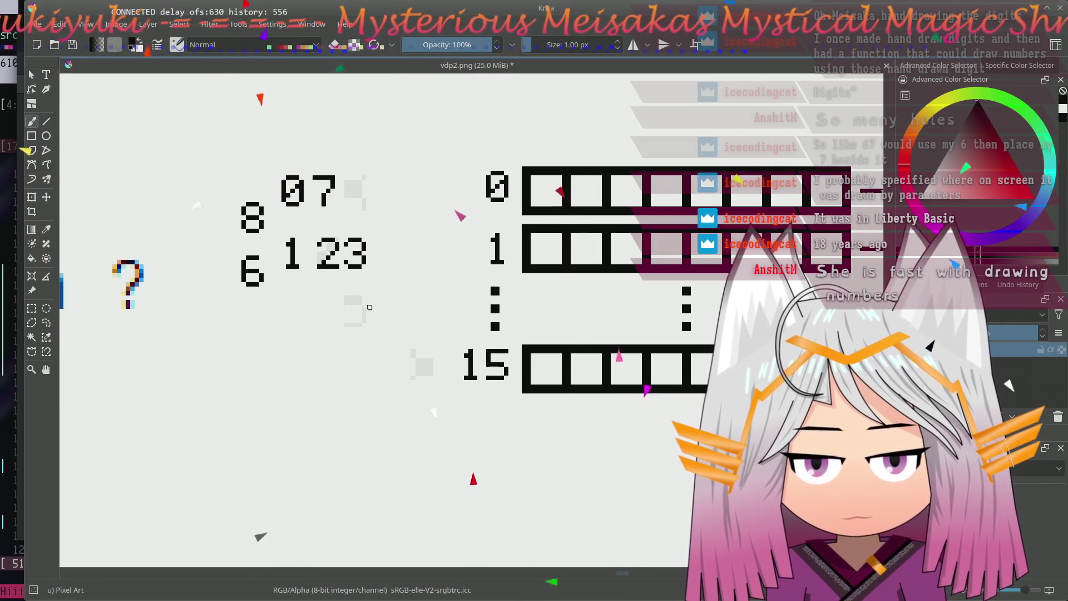
key("plus")
key("plus")
mouse_move(273, 250)
left_mouse_down()
mouse_move(310, 318)
mouse_move(382, 359)
mouse_move(362, 400)
left_mouse_up()
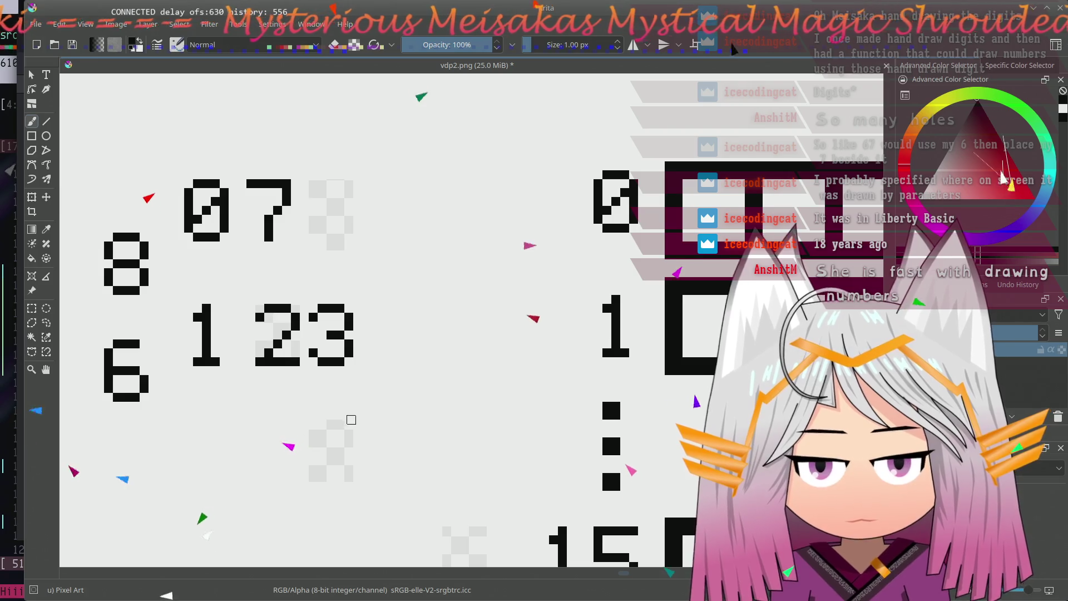
mouse_move(356, 404)
left_mouse_down()
mouse_move(376, 355)
mouse_move(348, 311)
mouse_move(350, 362)
left_mouse_up()
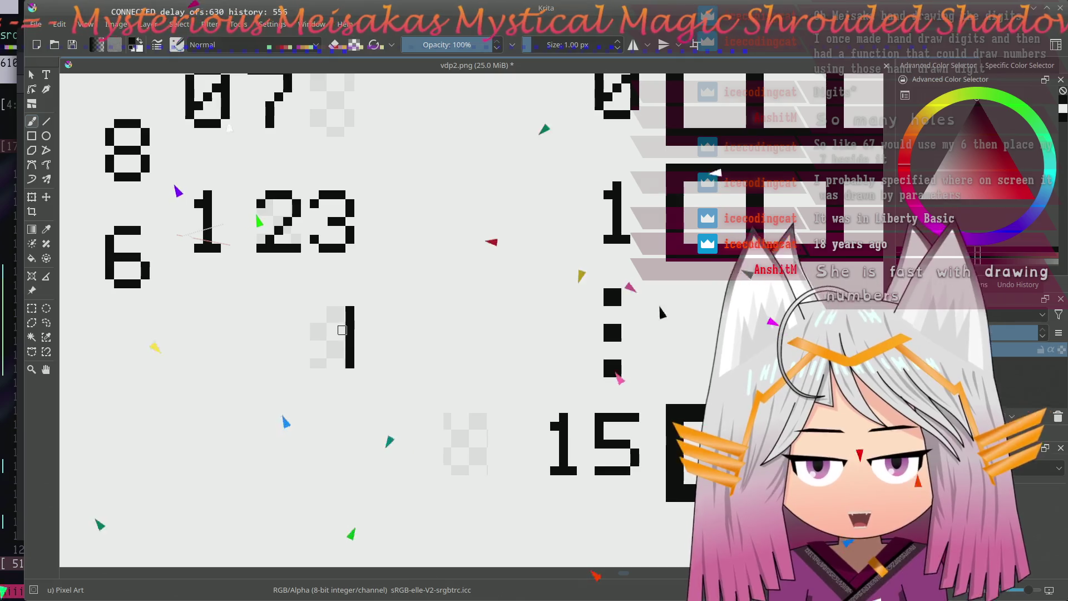
left_click_drag(340, 309, 340, 364)
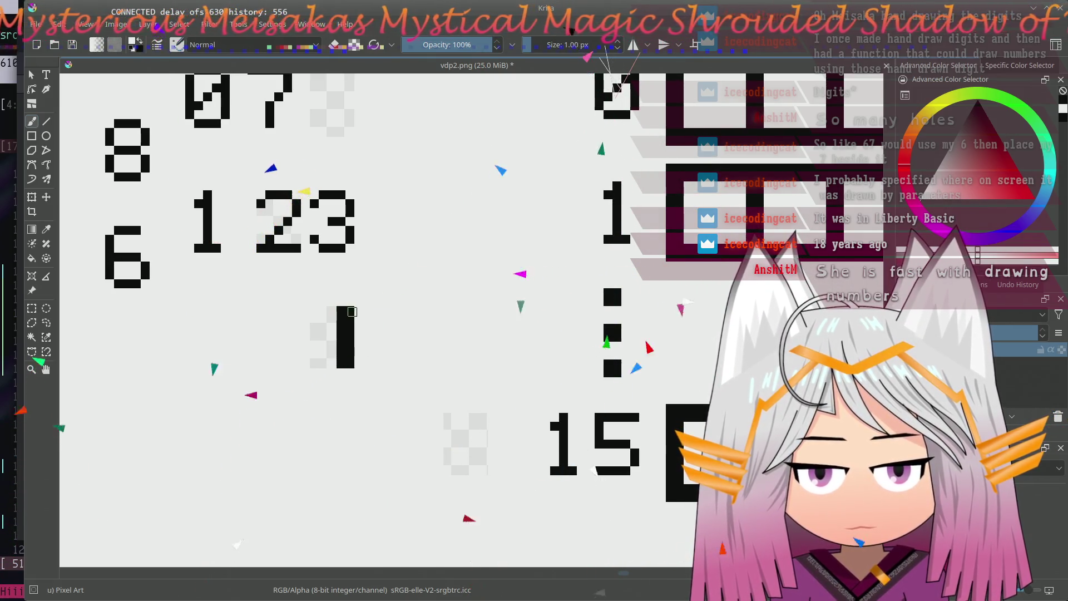
key("ctrl+z")
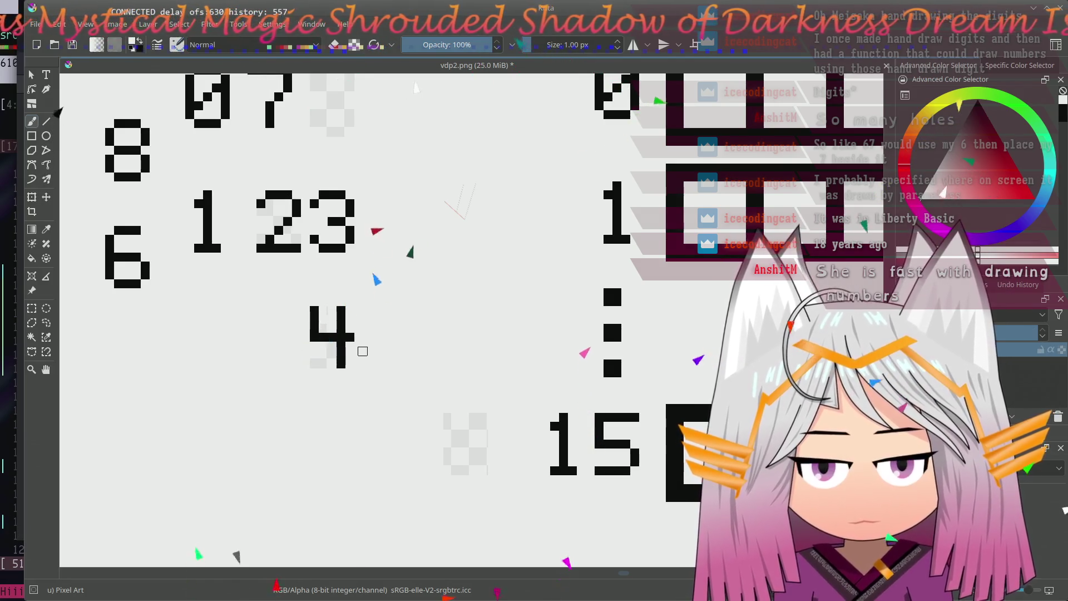
mouse_move(362, 351)
left_mouse_down()
mouse_move(359, 297)
mouse_move(354, 311)
left_mouse_up()
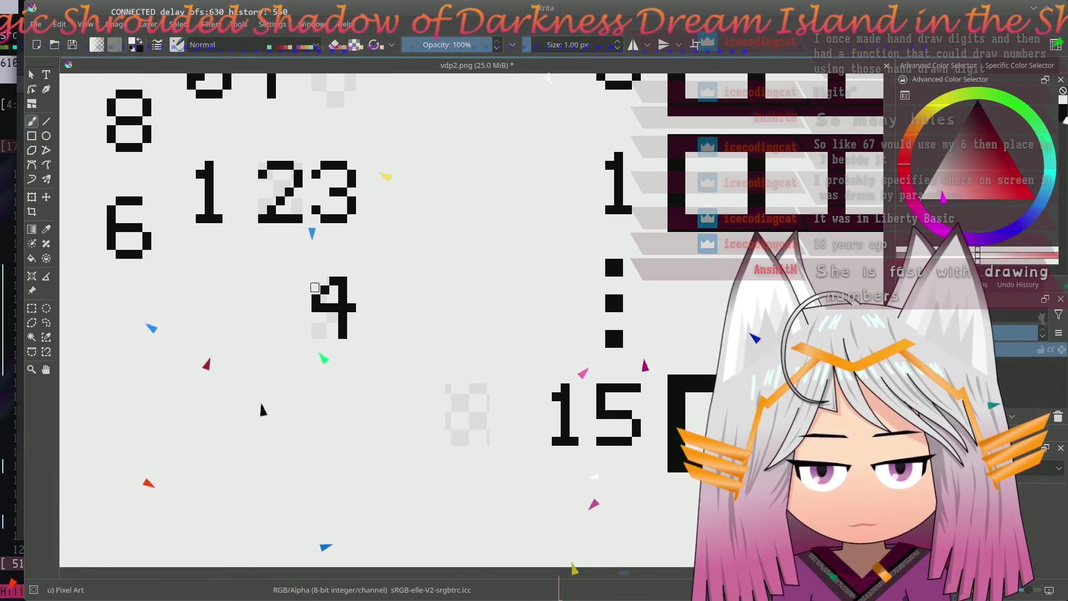
- Erase the faint grey leftover pixels beside the 07 row, leaving 07, 123 and 4 clean
left_click_drag(389, 265, 346, 352)
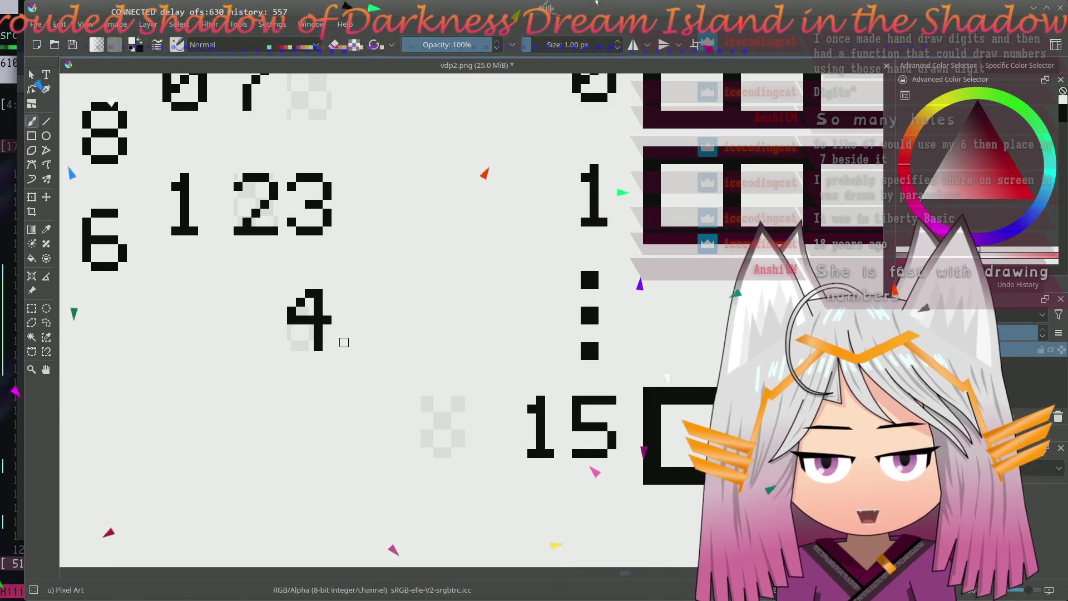
left_click_drag(343, 340, 388, 342)
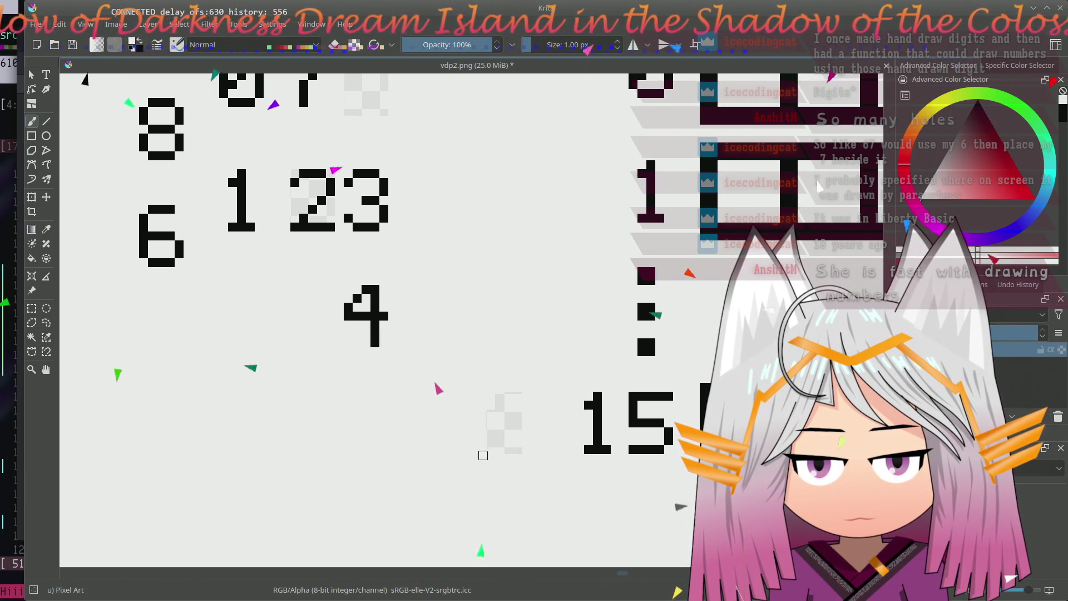
left_click_drag(481, 458, 505, 436)
mouse_move(448, 181)
left_mouse_down()
mouse_move(430, 313)
mouse_move(452, 307)
left_mouse_up()
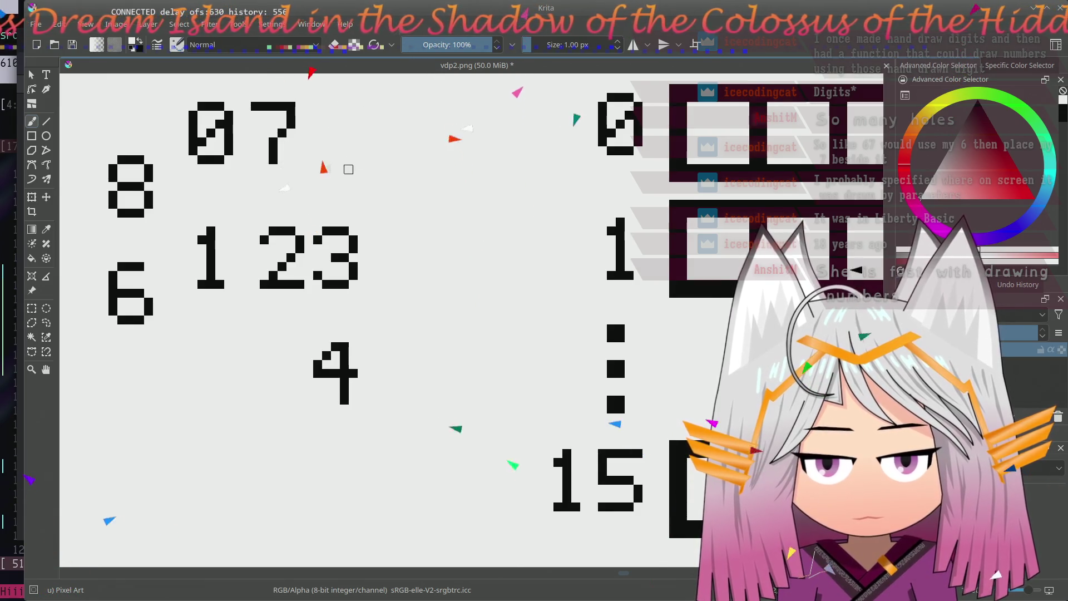
scroll(360, 283, "down", 3)
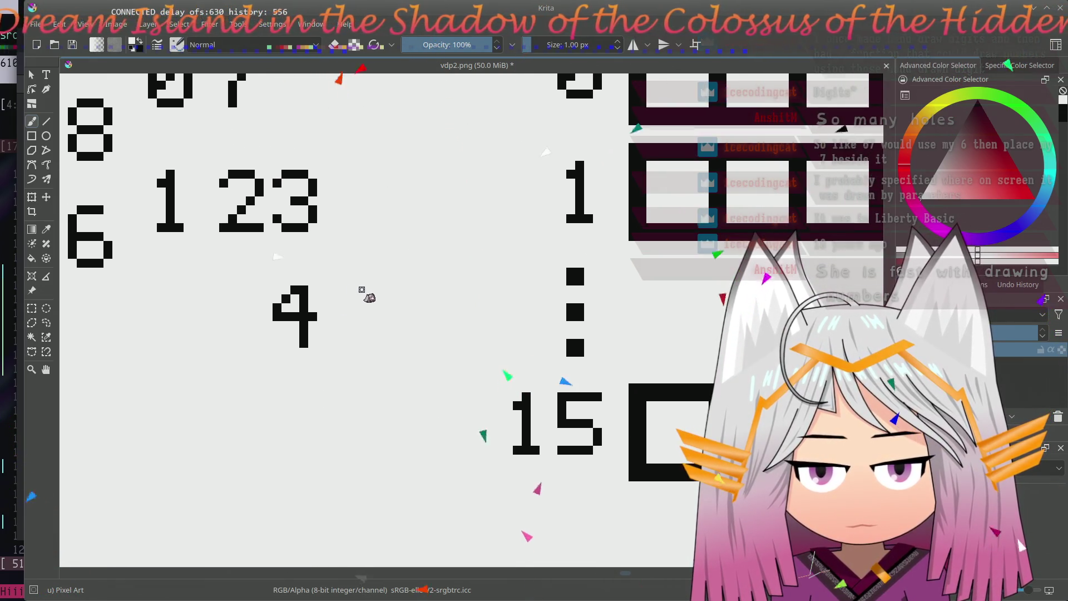
scroll(360, 284, "left", 1)
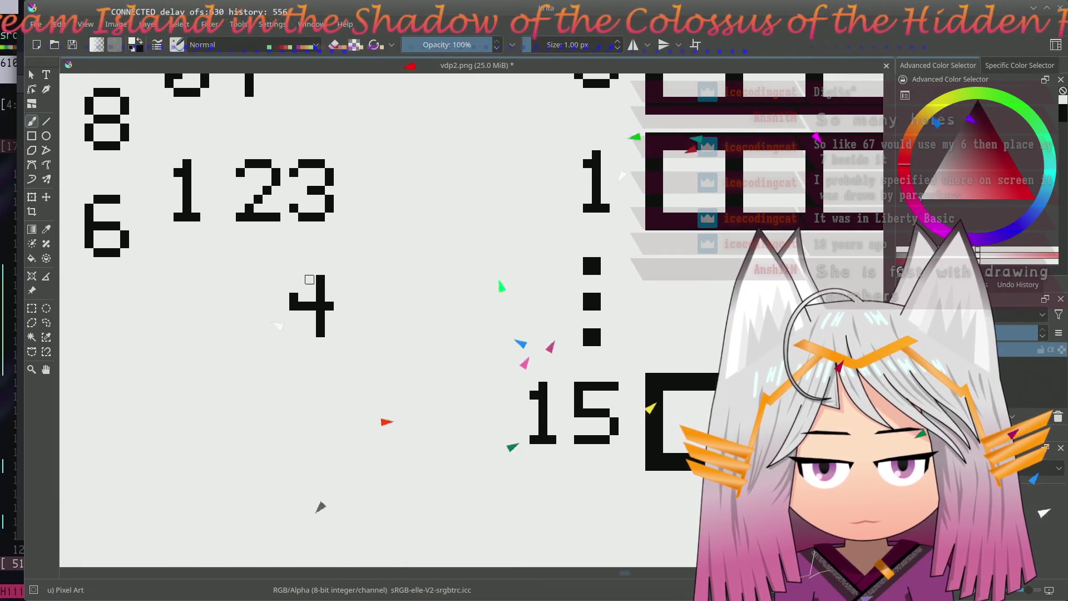
- Erase most of the 4, redraw it as a 9 with a top bar, and add a 4 before it to read 49
mouse_move(324, 287)
left_mouse_down()
mouse_move(320, 277)
mouse_move(321, 382)
left_mouse_up()
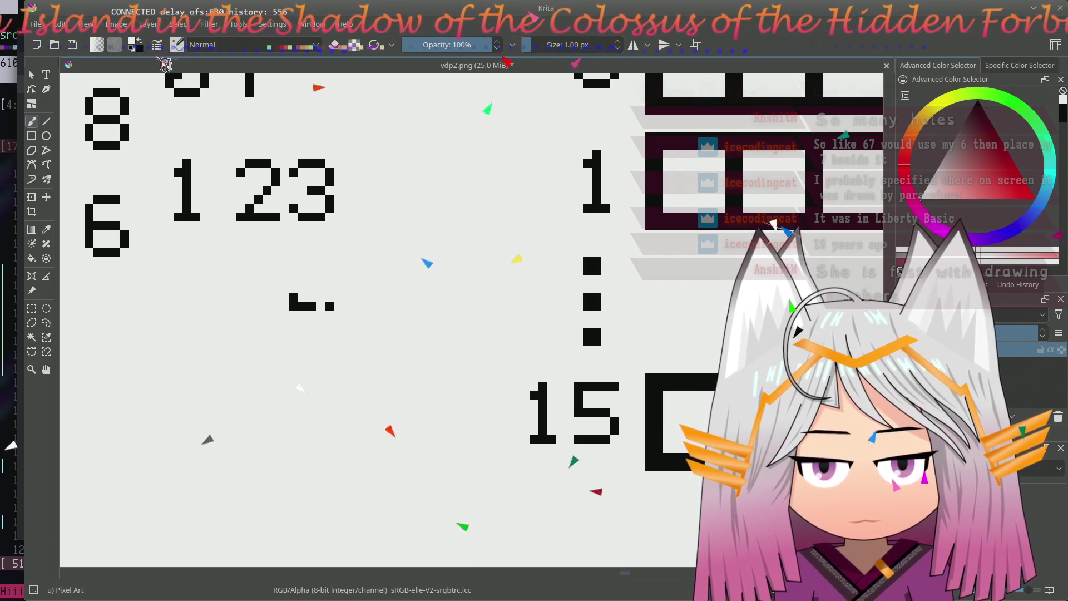
left_click_drag(330, 277, 330, 338)
left_click(293, 279)
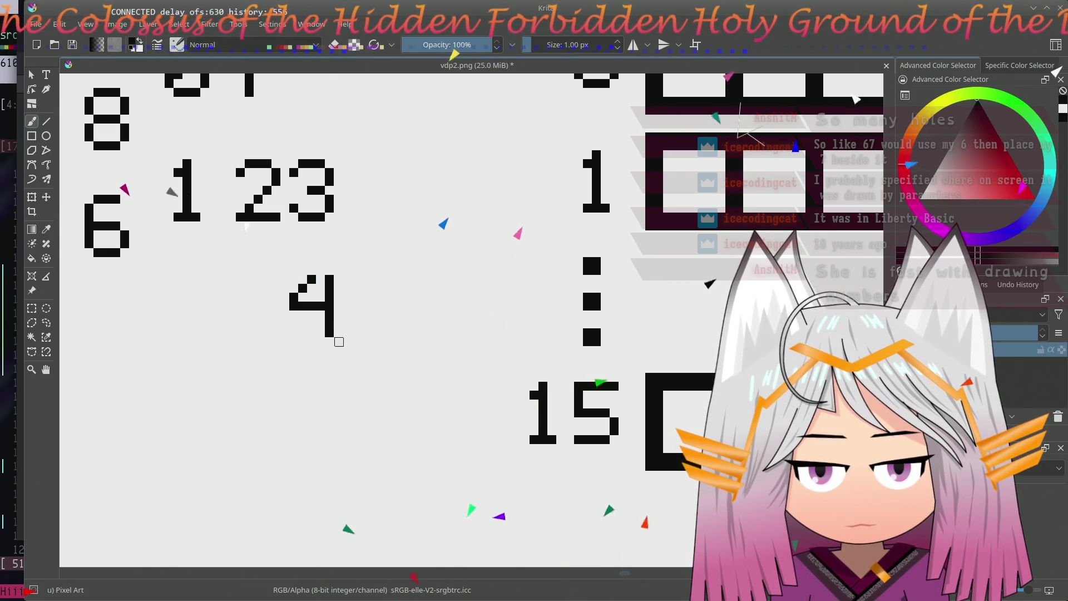
left_click_drag(295, 278, 324, 278)
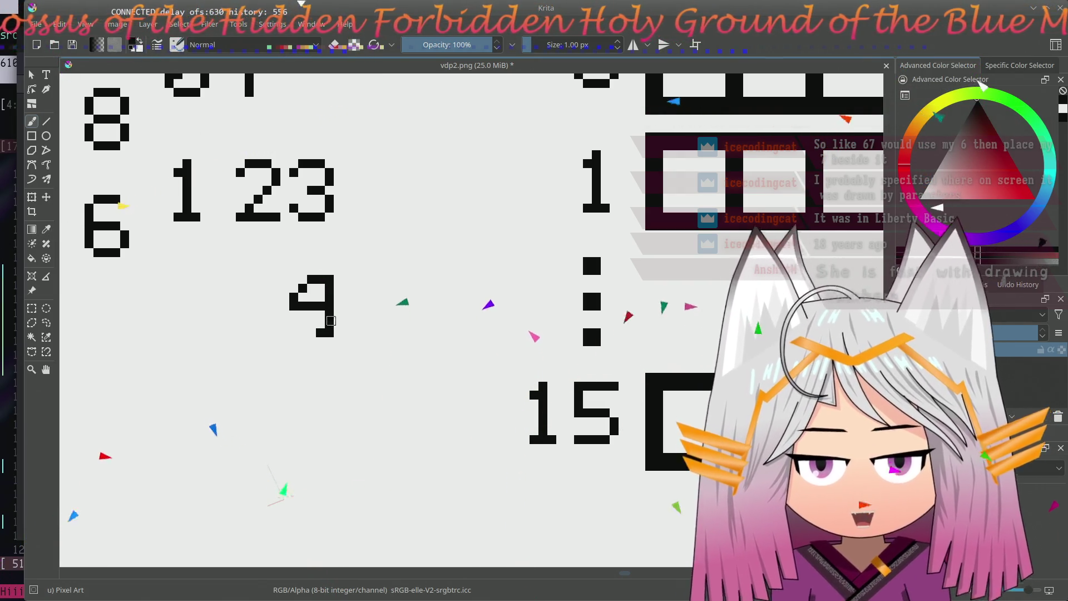
left_click(329, 333)
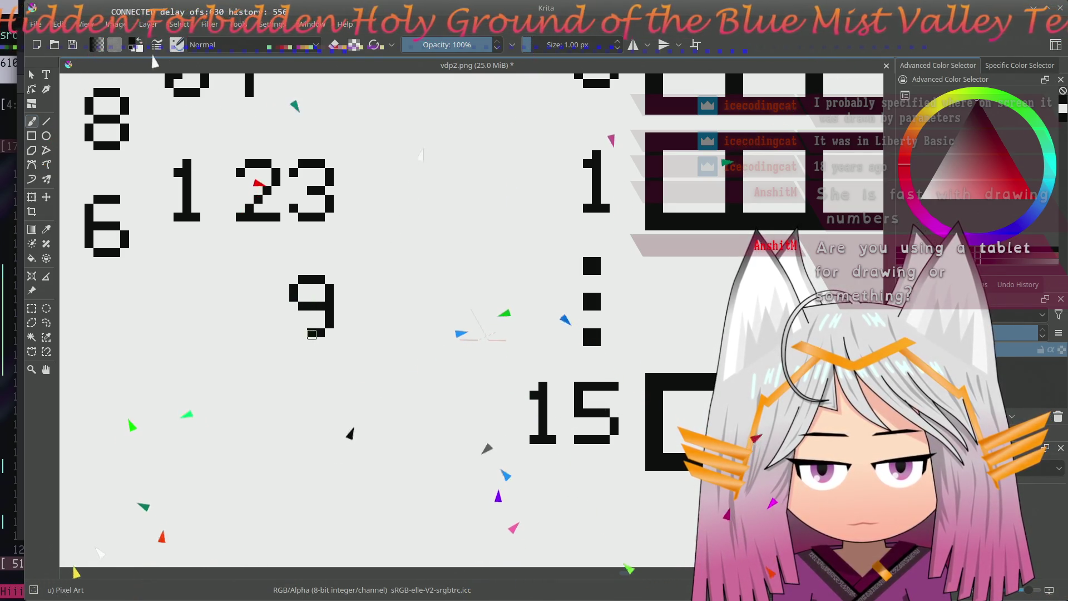
left_click_drag(322, 241, 411, 267)
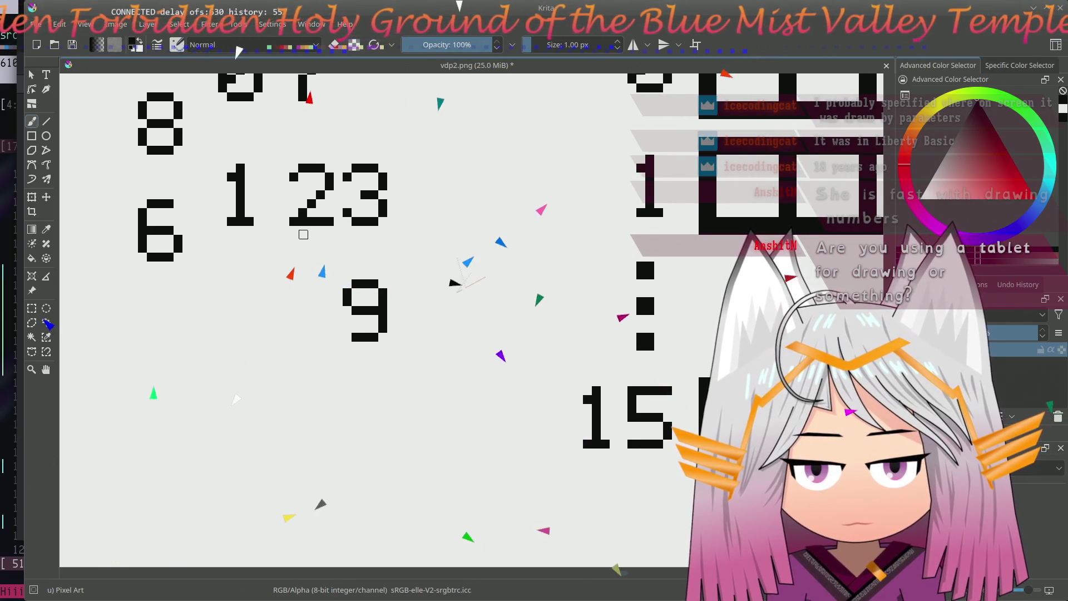
left_click_drag(331, 232, 381, 315)
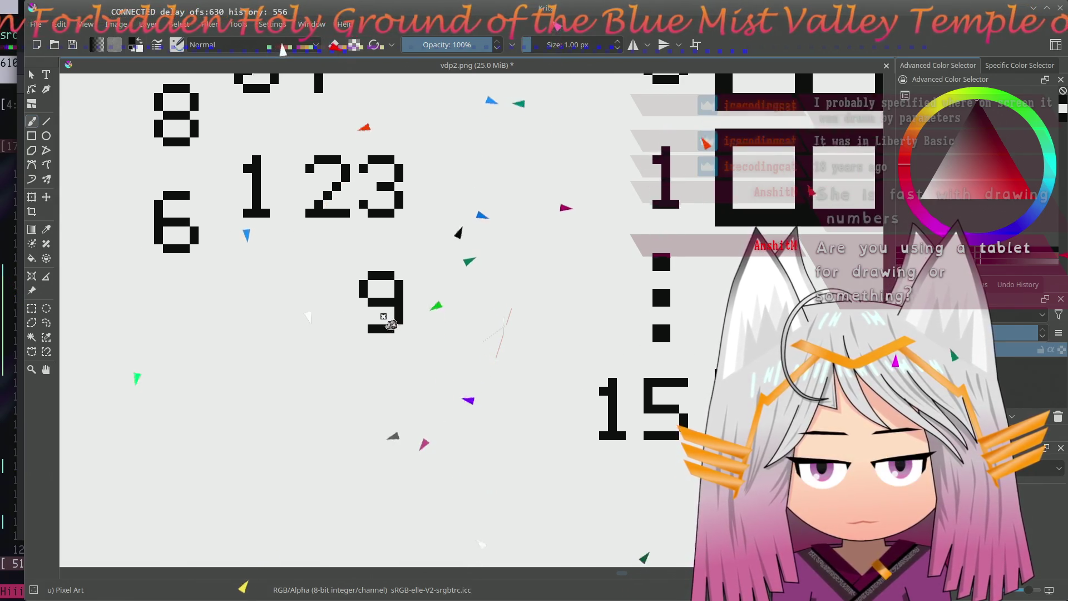
mouse_move(382, 316)
left_mouse_down()
mouse_move(441, 314)
mouse_move(425, 313)
left_mouse_up()
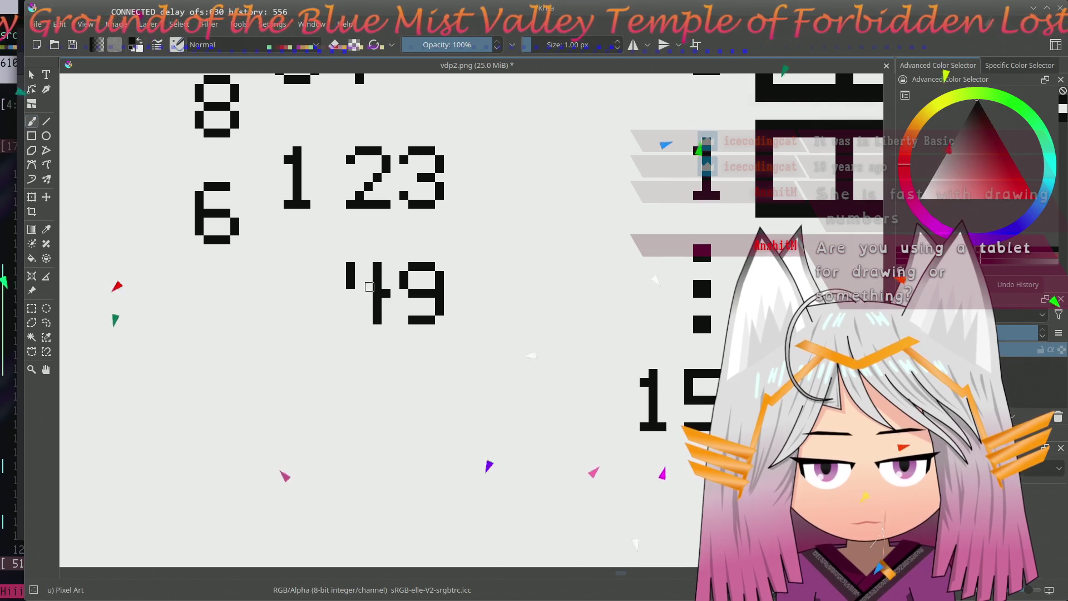
left_click_drag(426, 215, 392, 300)
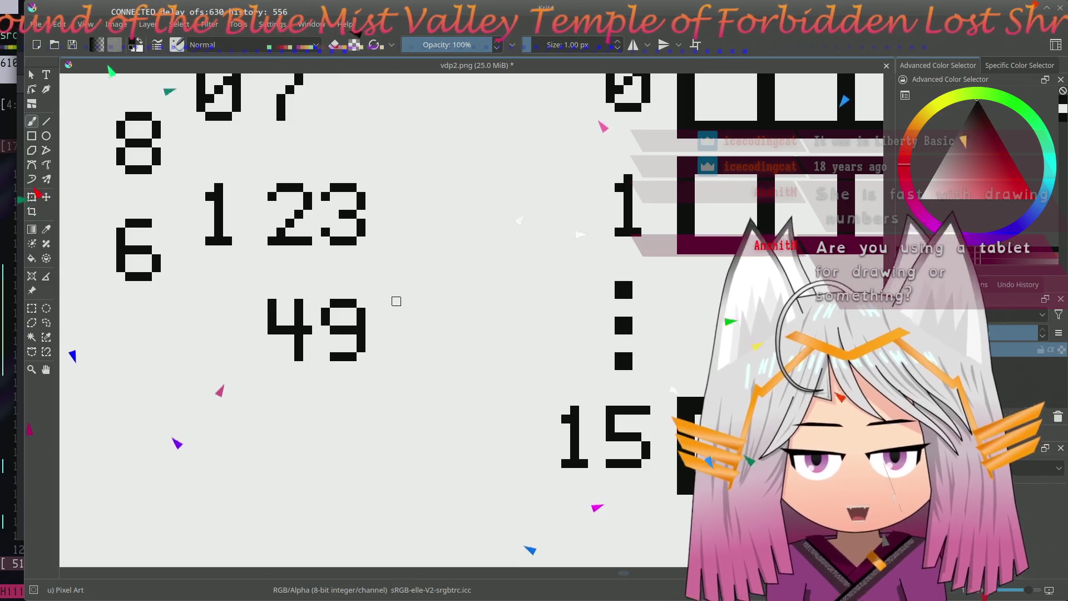
- Paint a small black pixel block just left of the 49, beneath the 1 of 123
mouse_move(395, 303)
left_mouse_down()
mouse_move(406, 353)
mouse_move(412, 325)
left_mouse_up()
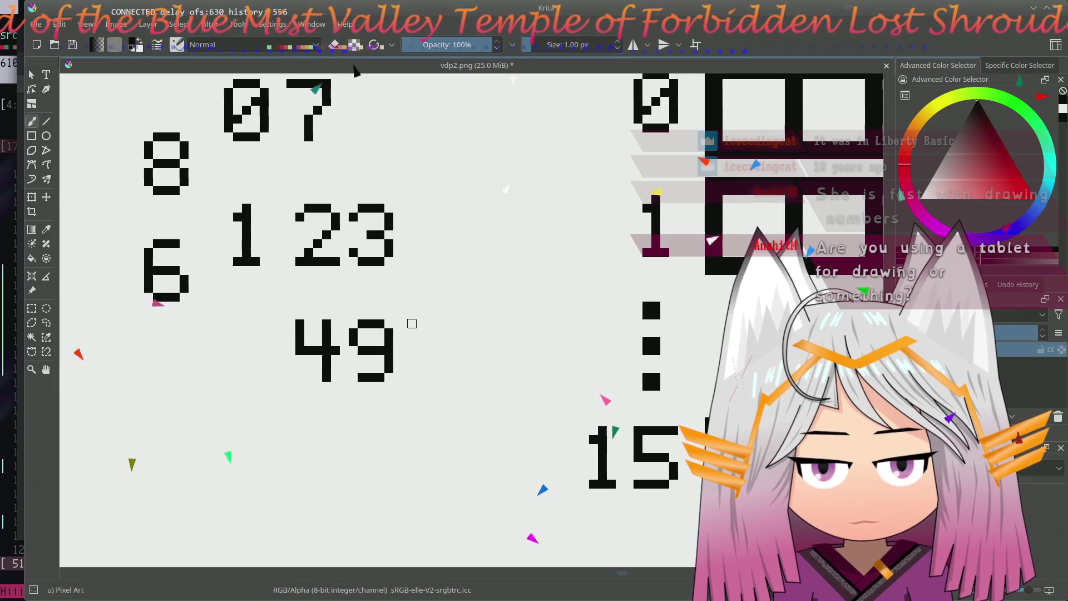
left_click(411, 324)
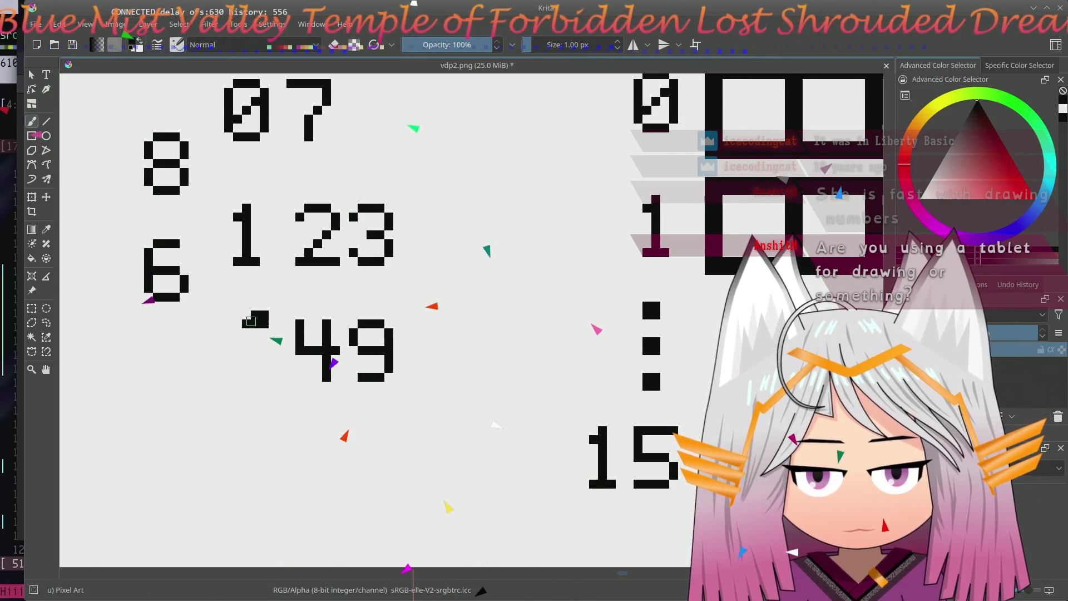
left_click(247, 323)
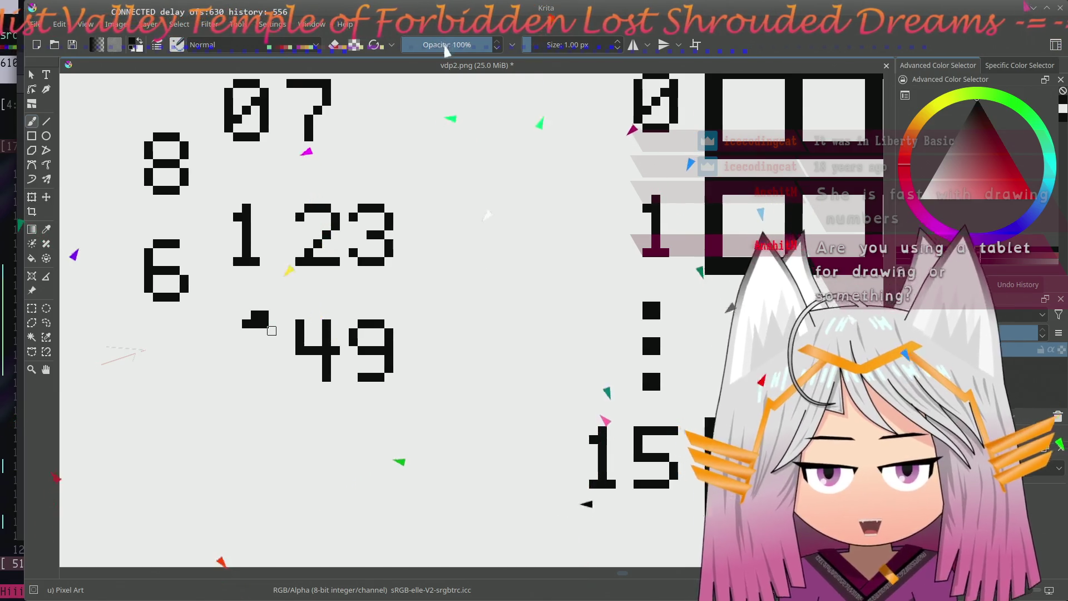
key("ctrl+r")
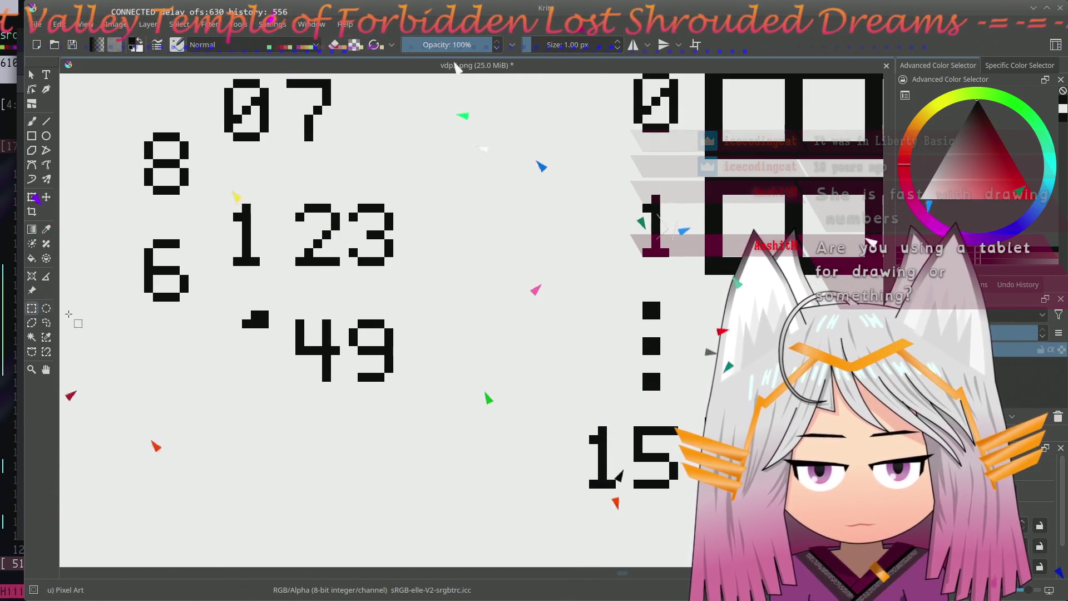
- Delete the small block, then move the digit 5 left of 49 and up under the 1
left_click_drag(241, 302, 279, 337)
key("Delete")
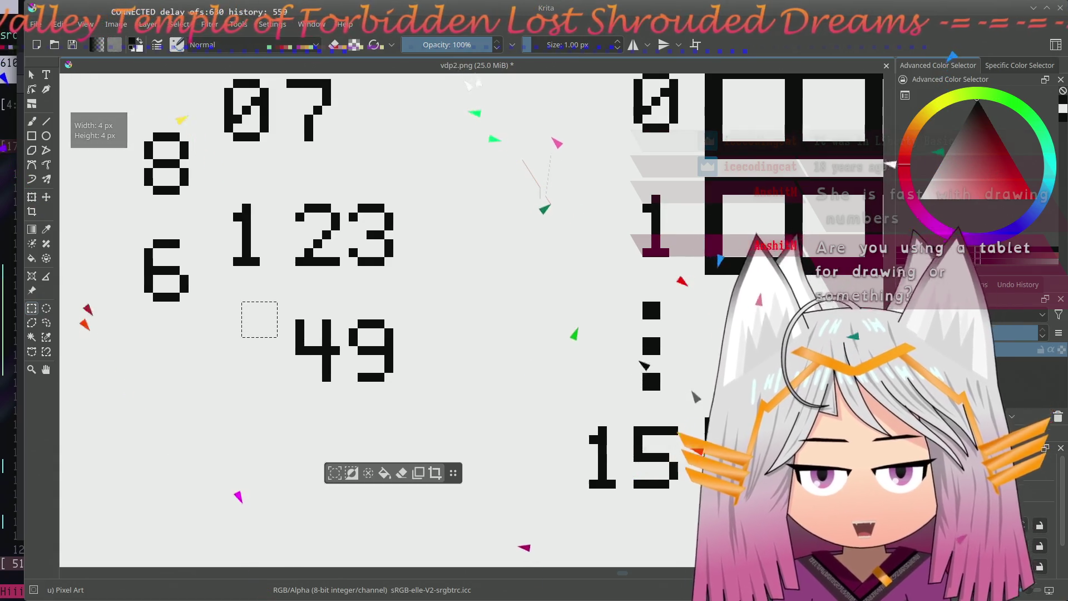
left_click_drag(630, 423, 678, 484)
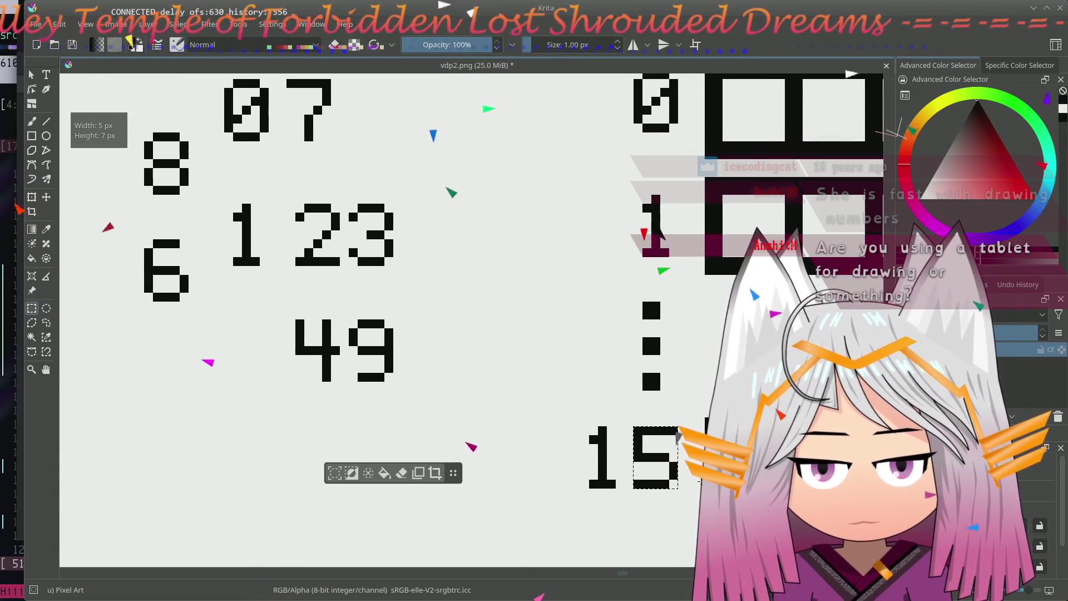
key("t")
mouse_move(656, 472)
left_mouse_down()
mouse_move(235, 335)
mouse_move(232, 352)
left_mouse_up()
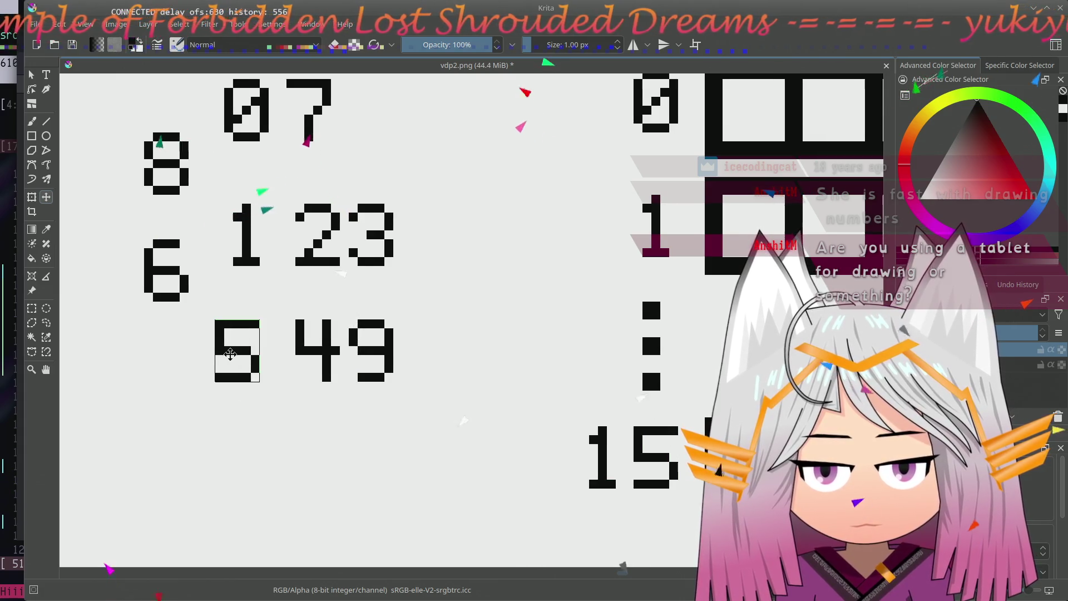
left_click_drag(345, 281, 310, 347)
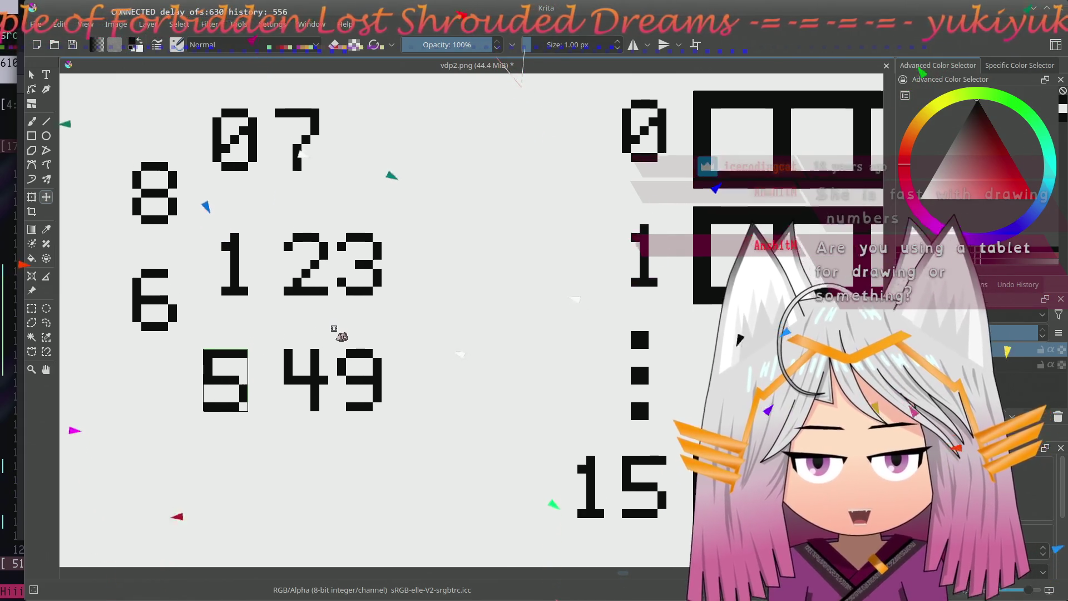
key("Up")
left_click_drag(220, 393, 228, 361)
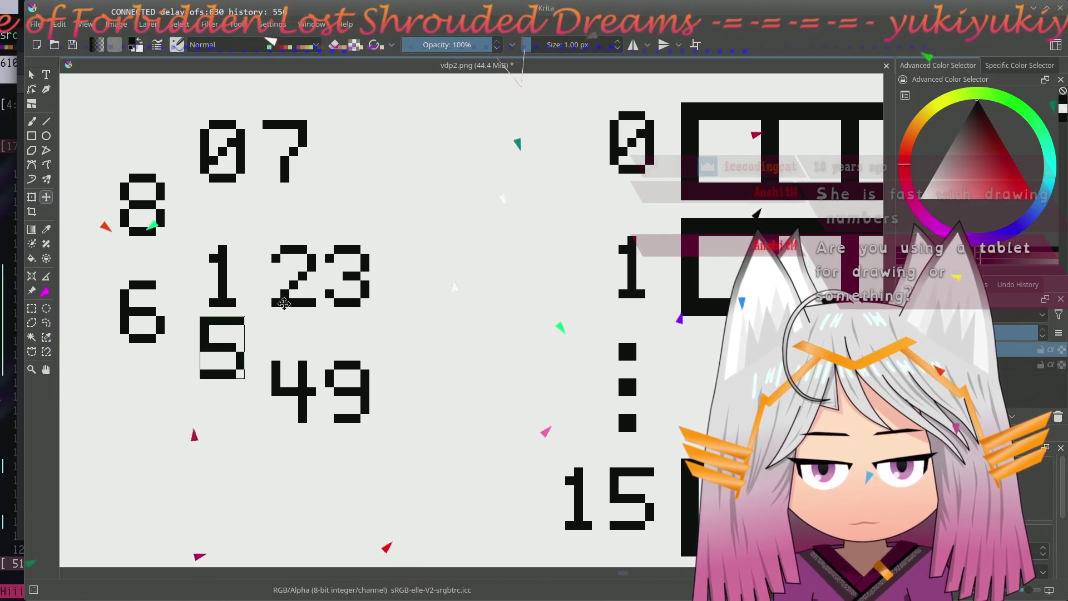
- Box-select the 49 and move it up beside the 5 so the row reads 549
left_click(31, 308)
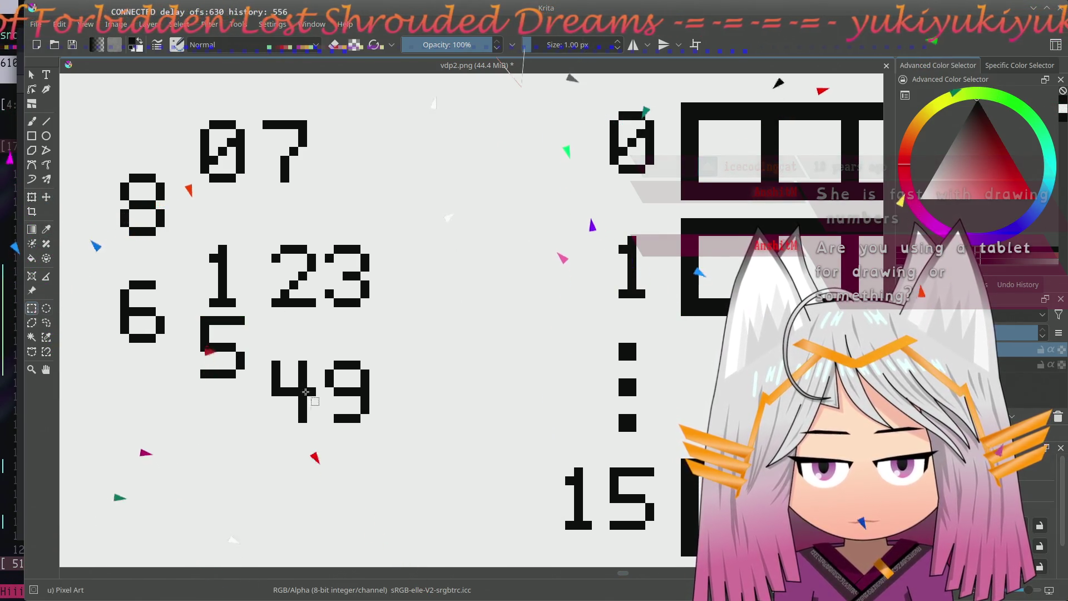
left_click_drag(270, 361, 379, 432)
key("t")
left_click_drag(348, 397, 348, 351)
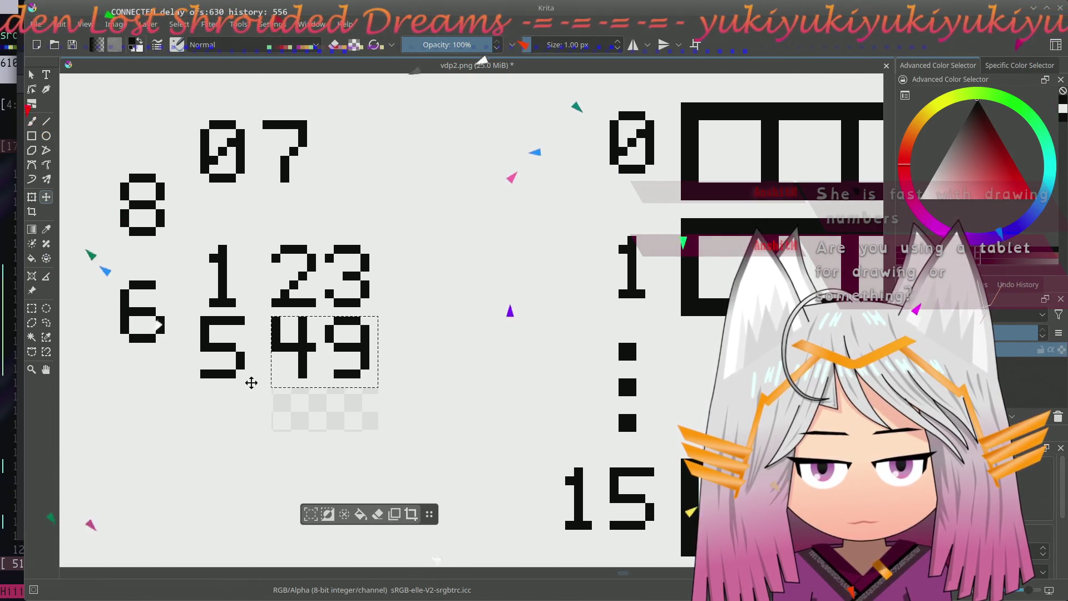
- Select the 07 digits and nudge the 7 one pixel left
left_click(33, 308)
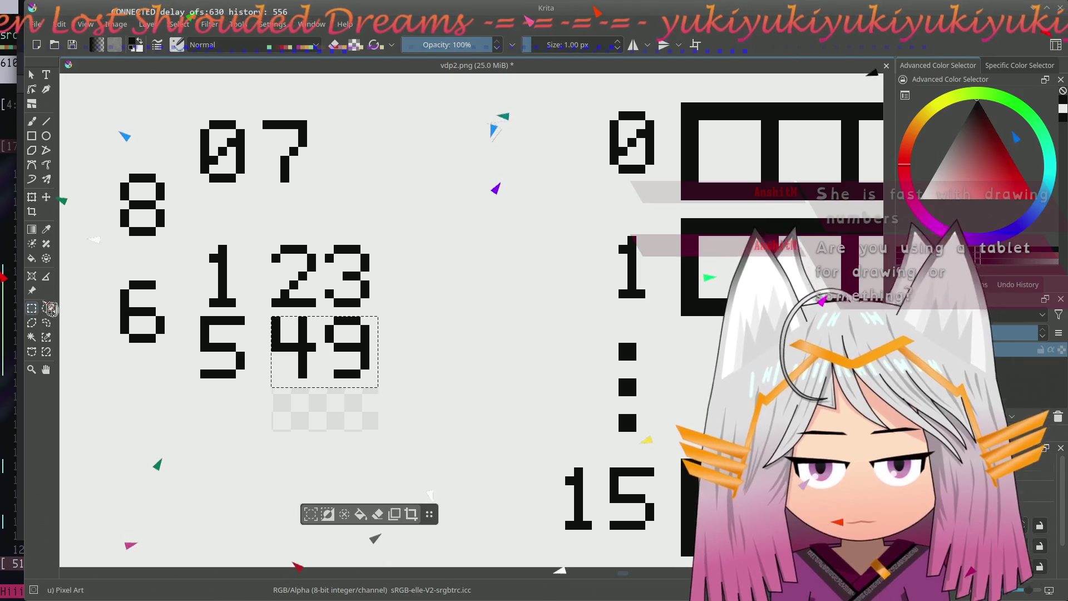
mouse_move(191, 120)
left_mouse_down()
mouse_move(303, 184)
mouse_move(359, 190)
left_mouse_up()
key("t")
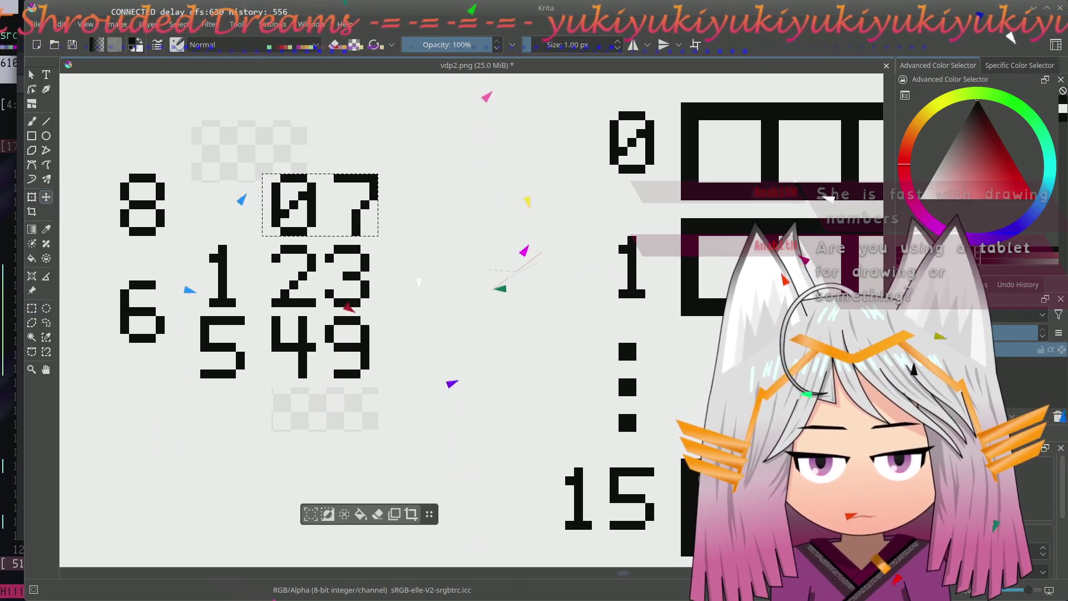
key("ctrl+r")
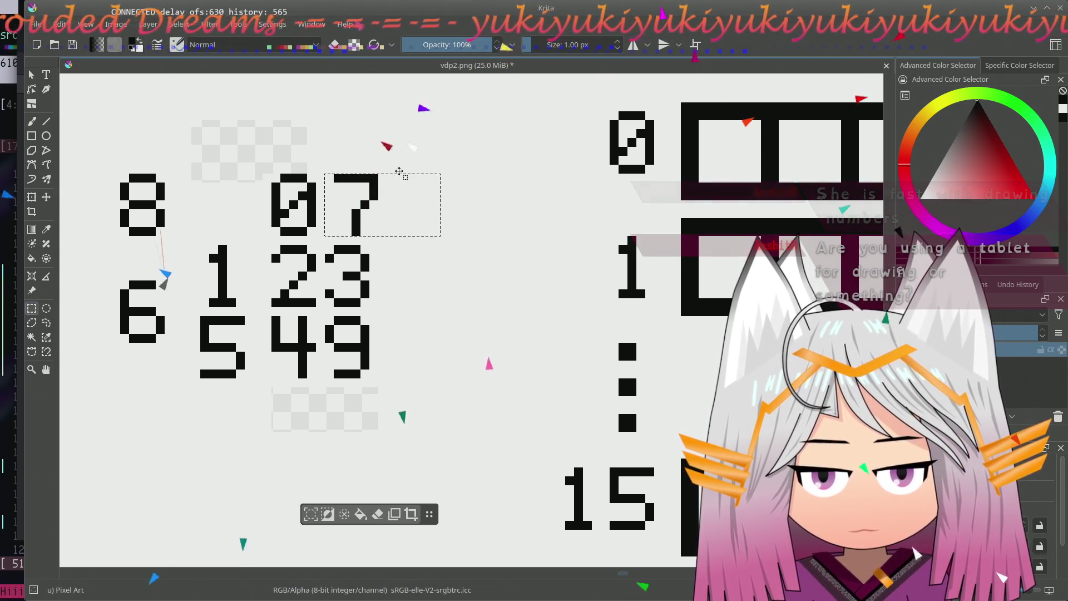
left_click(46, 197)
left_click(361, 200)
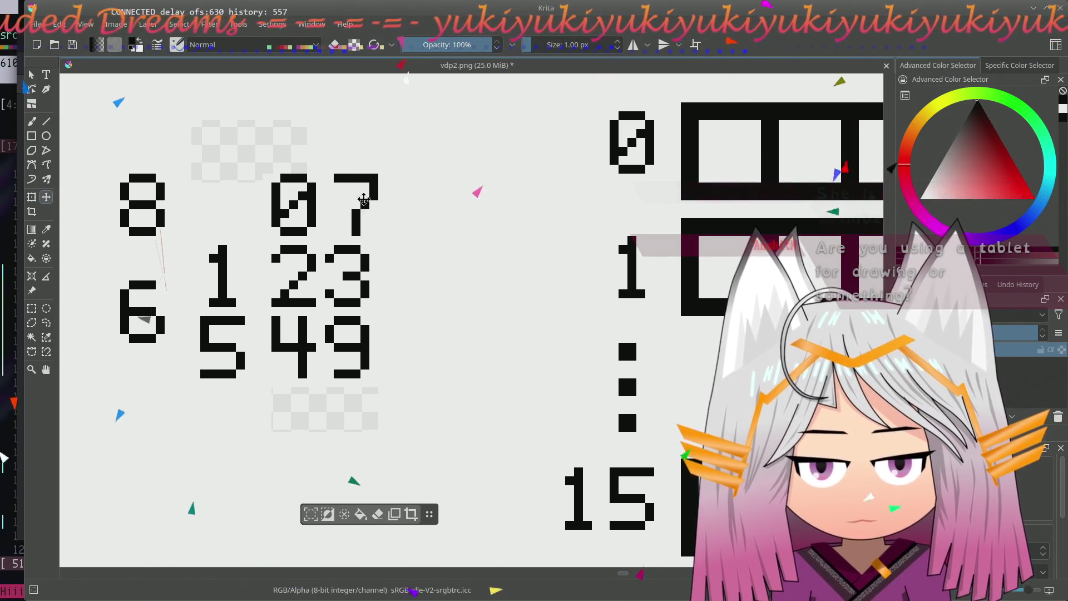
left_click_drag(359, 198, 353, 198)
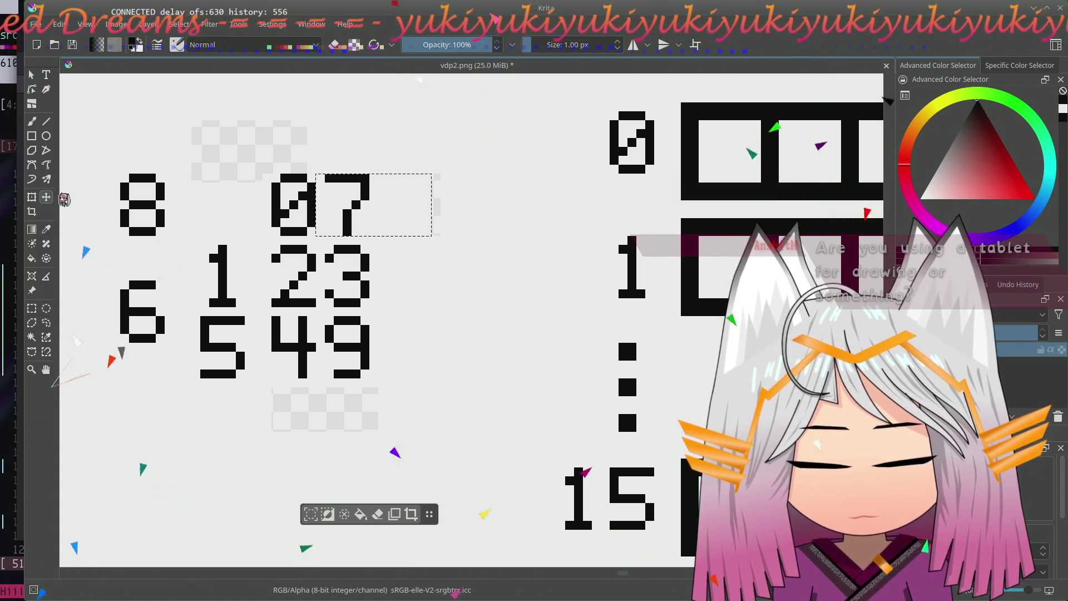
- Select the 1 and 5 together and shift them a few pixels right, then deselect
left_click(33, 308)
left_click_drag(111, 175, 173, 244)
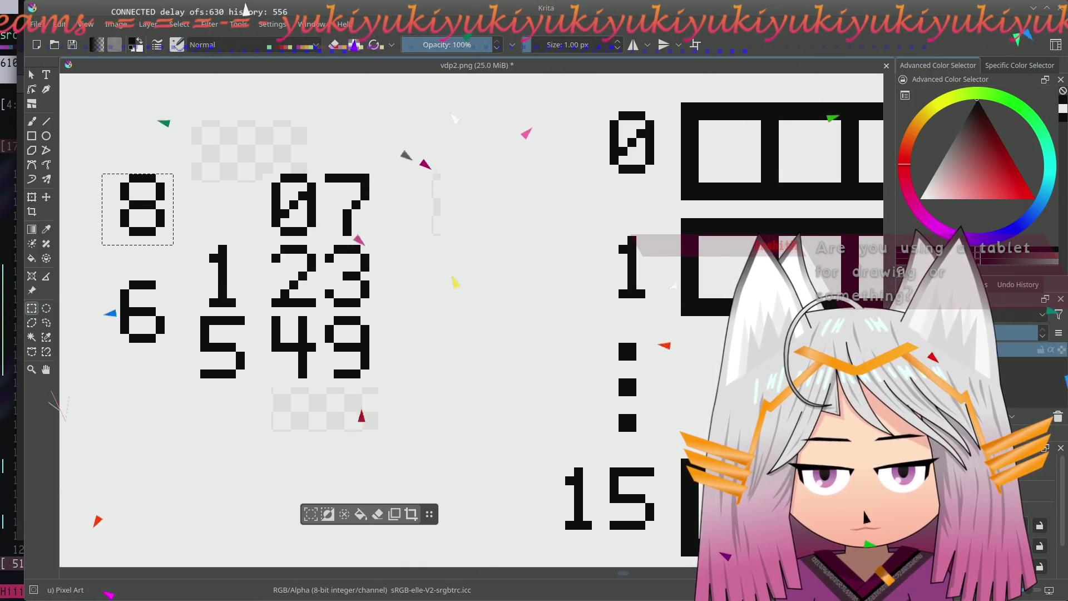
left_click_drag(191, 246, 254, 379)
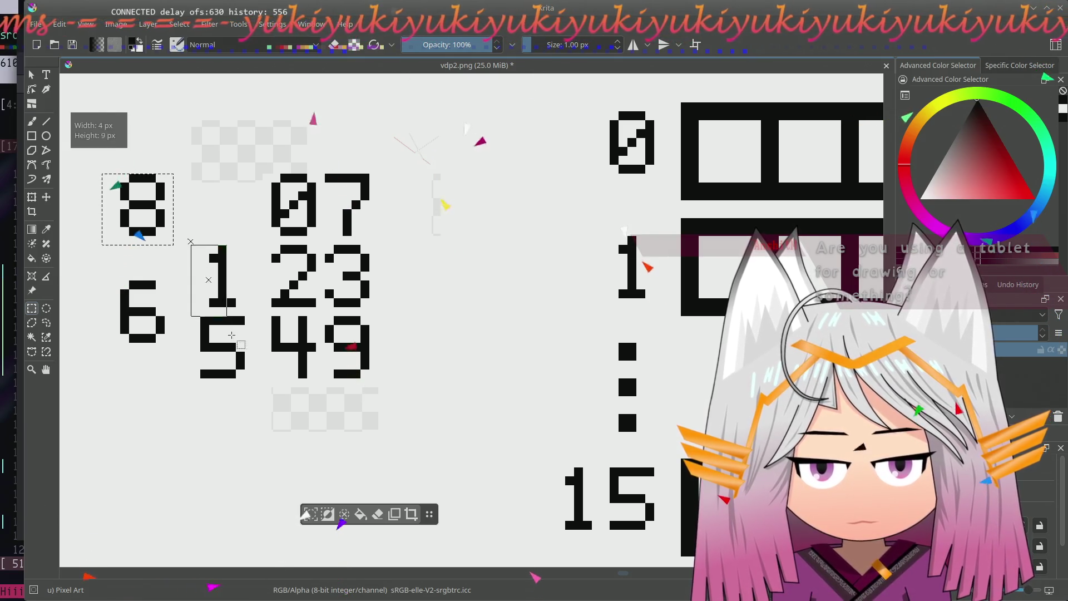
left_click(46, 196)
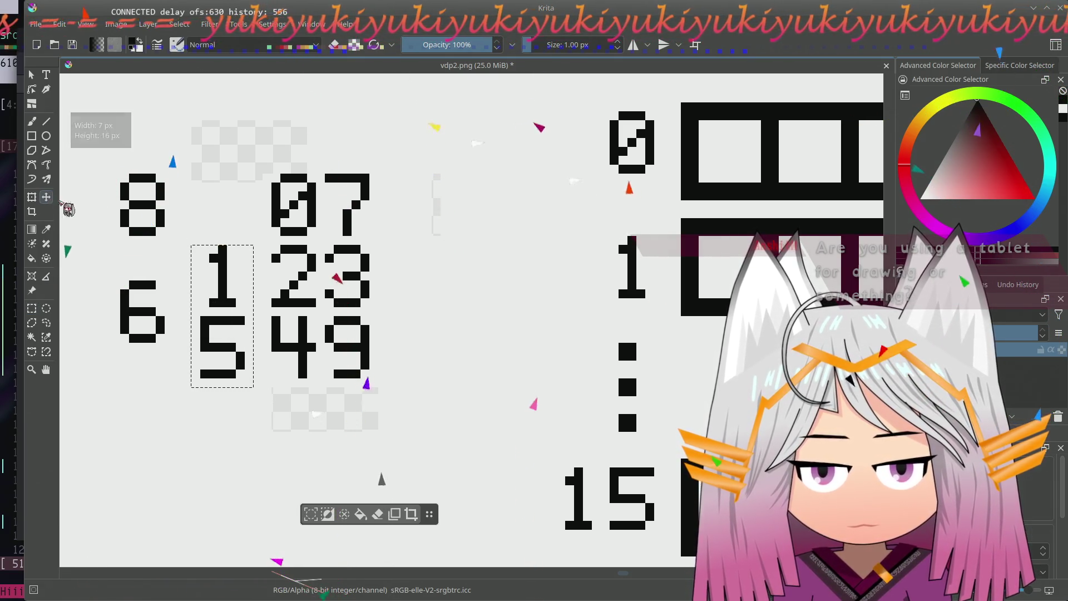
left_click_drag(239, 318, 248, 317)
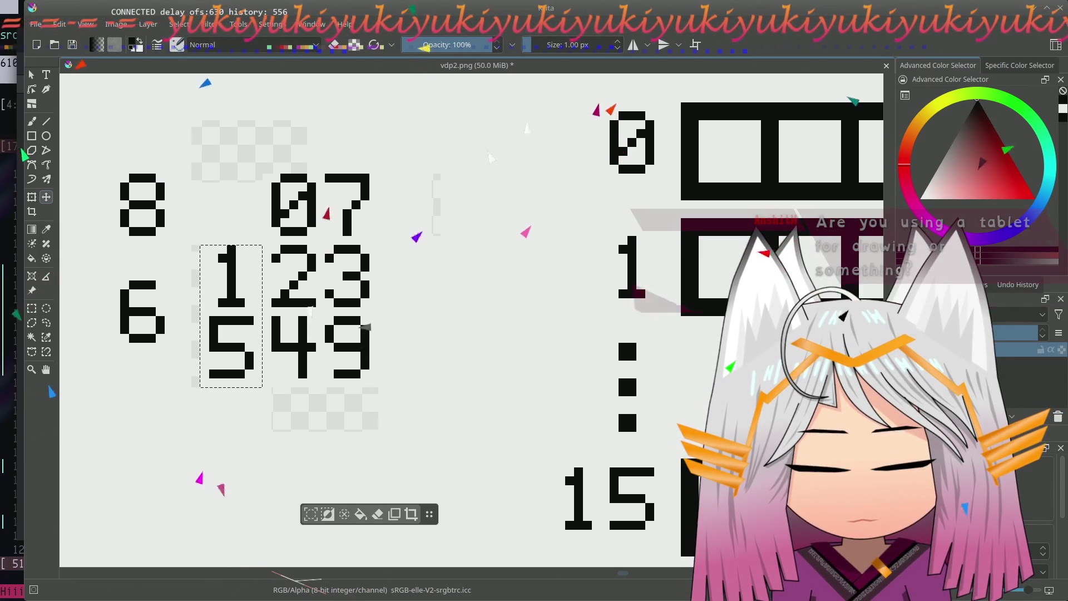
key("ctrl+shift+a")
left_click_drag(244, 364, 252, 363)
key("ctrl+shift+d")
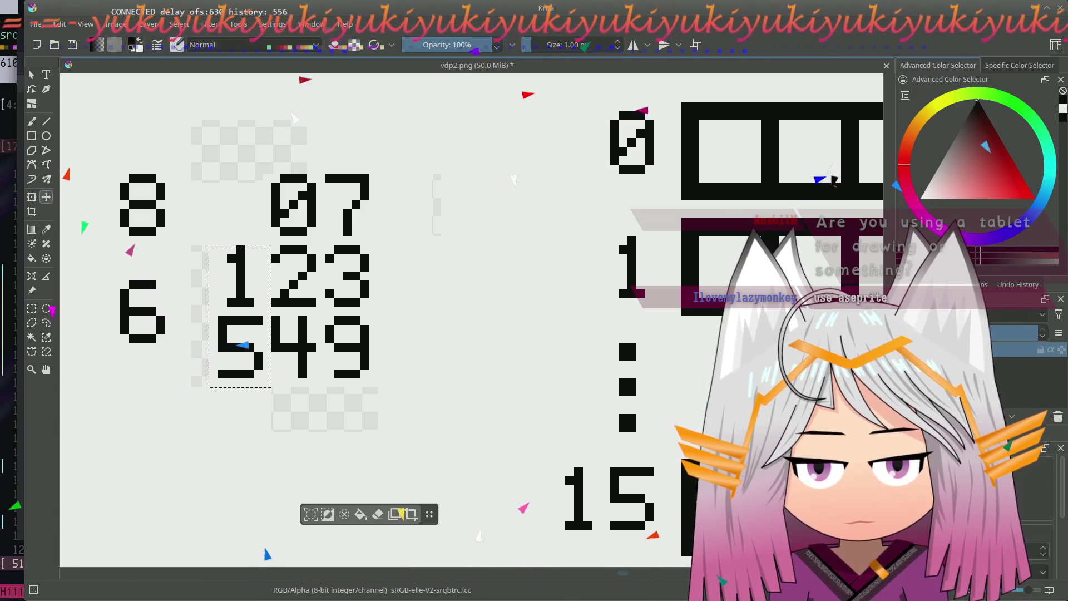
left_click_drag(333, 289, 322, 266)
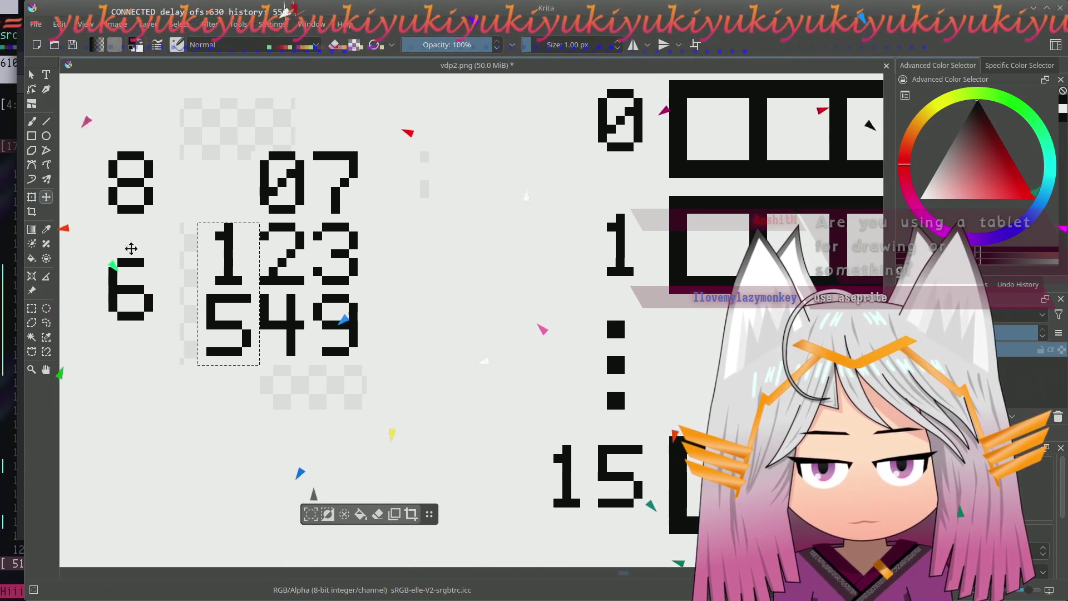
left_click(267, 304)
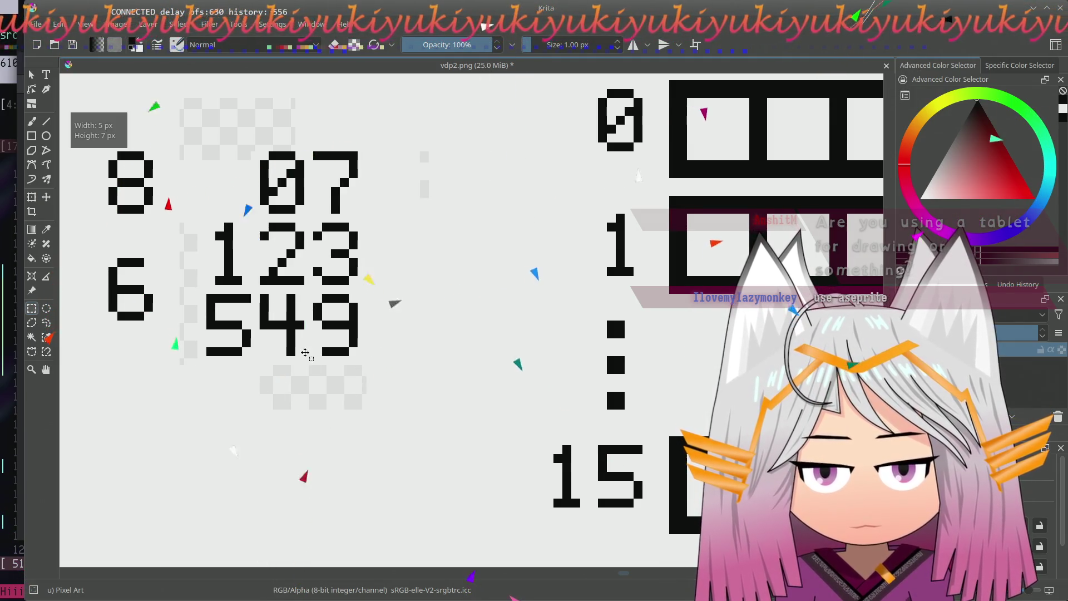
- Move the 4, 5 and 6 down into a new row reading 456
key("t")
mouse_move(301, 321)
left_mouse_down()
mouse_move(177, 328)
mouse_move(186, 395)
left_mouse_up()
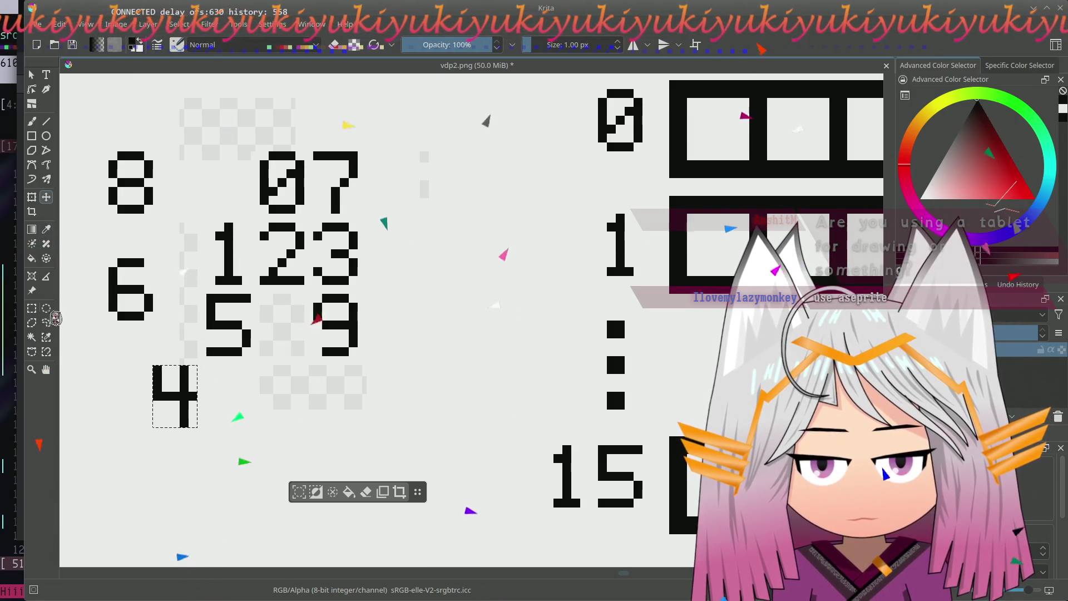
left_click(31, 307)
left_click_drag(206, 294, 255, 353)
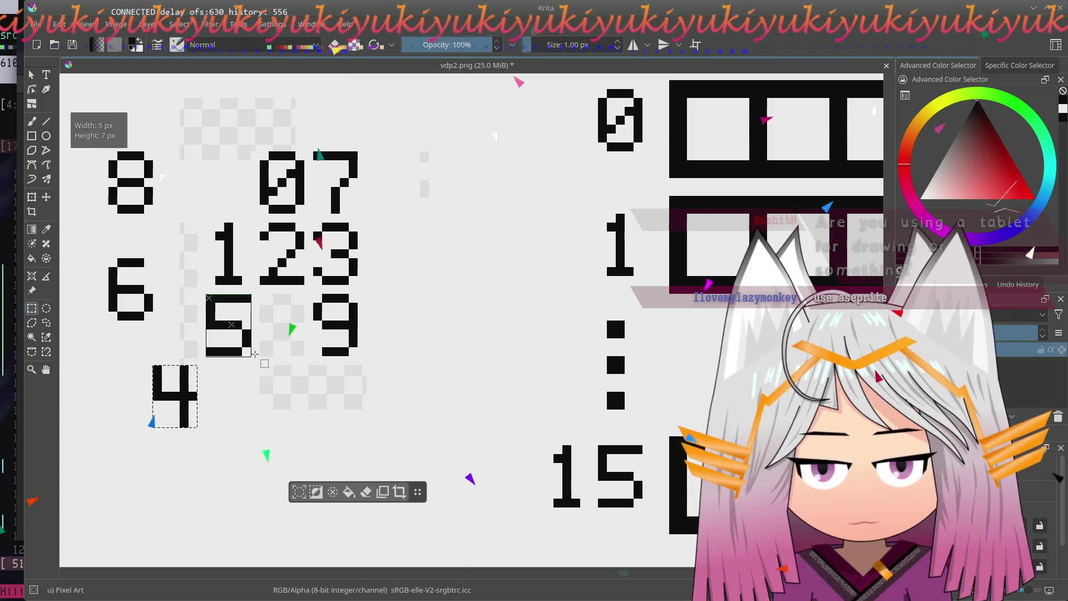
left_click(46, 197)
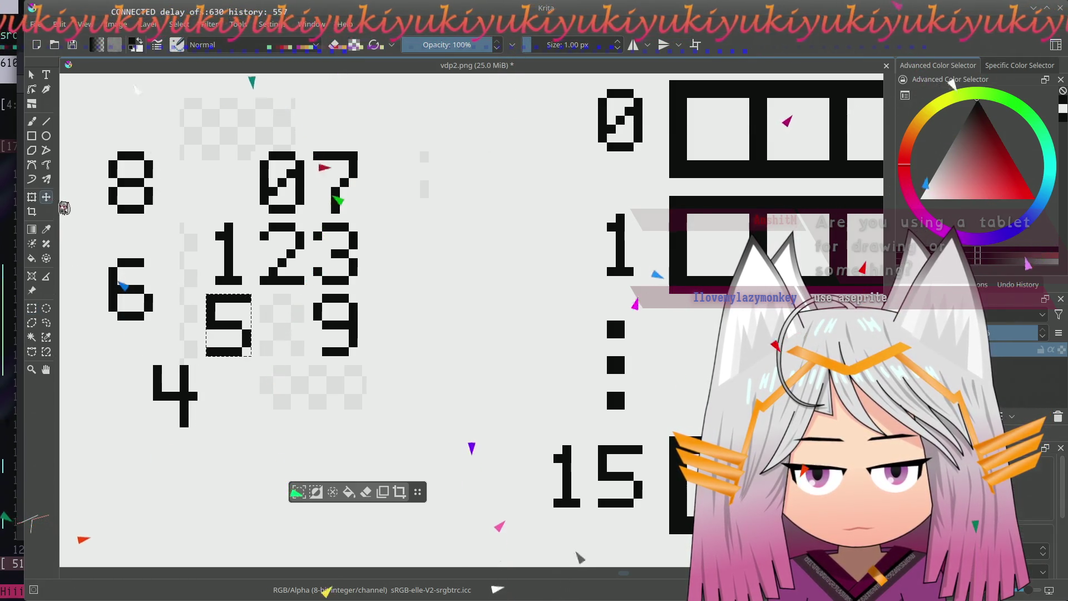
left_click_drag(242, 326, 242, 398)
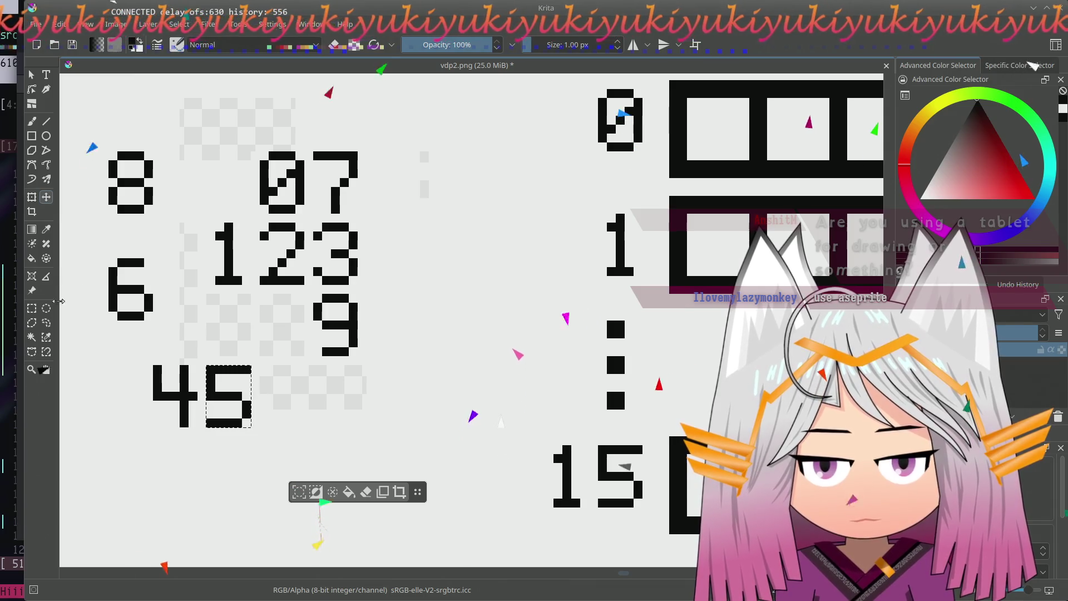
key("ctrl+r")
mouse_move(109, 258)
left_mouse_down()
mouse_move(147, 305)
mouse_move(292, 399)
left_mouse_up()
key("t")
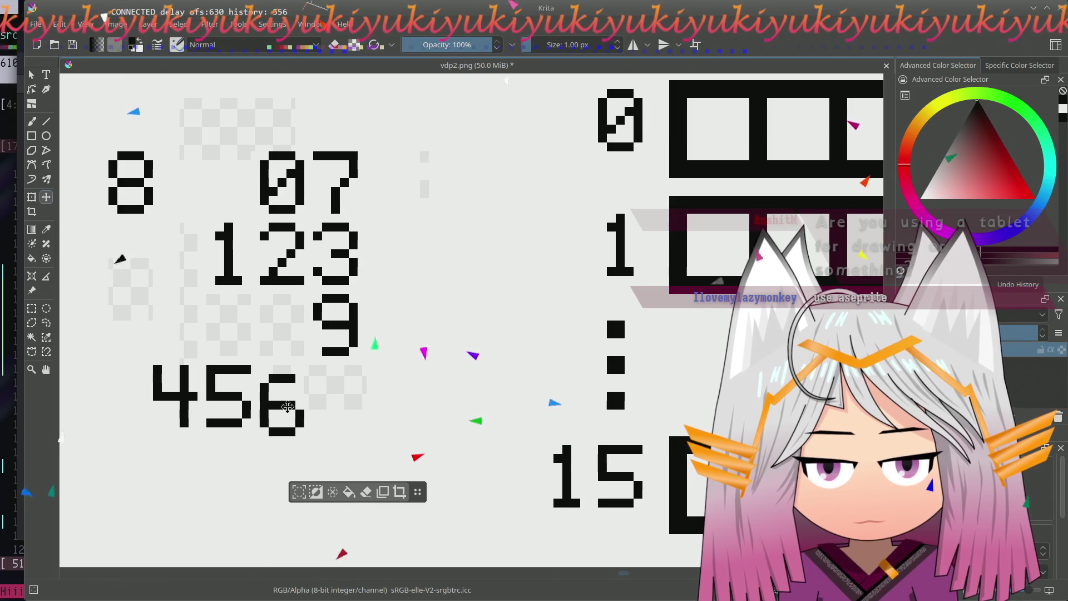
- Move the 7 down left of the 9 and slot the 8 between them to form 789
key("ctrl+r")
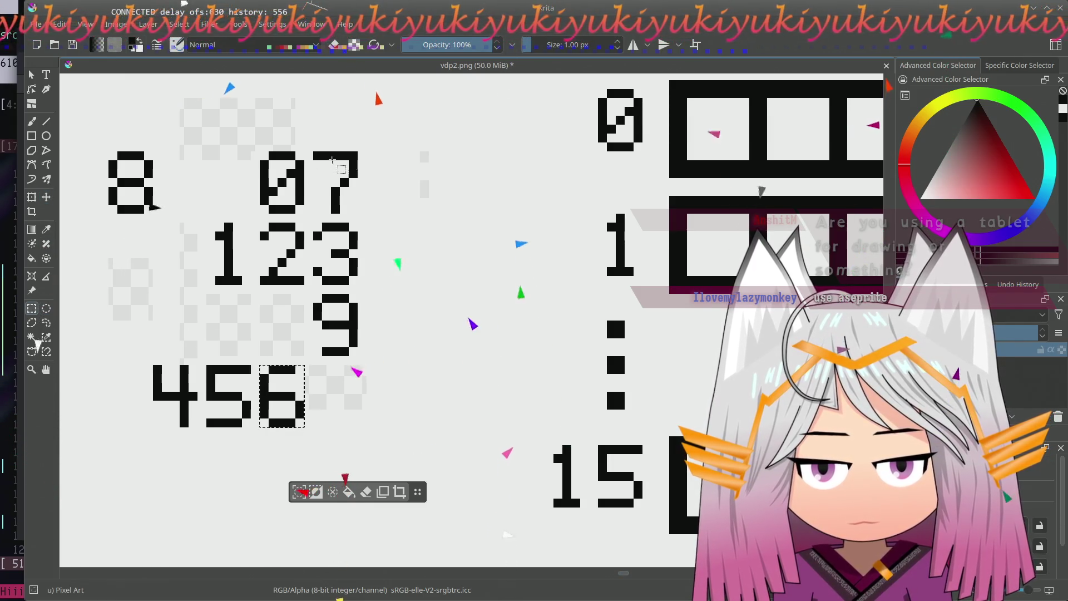
left_click_drag(316, 155, 347, 211)
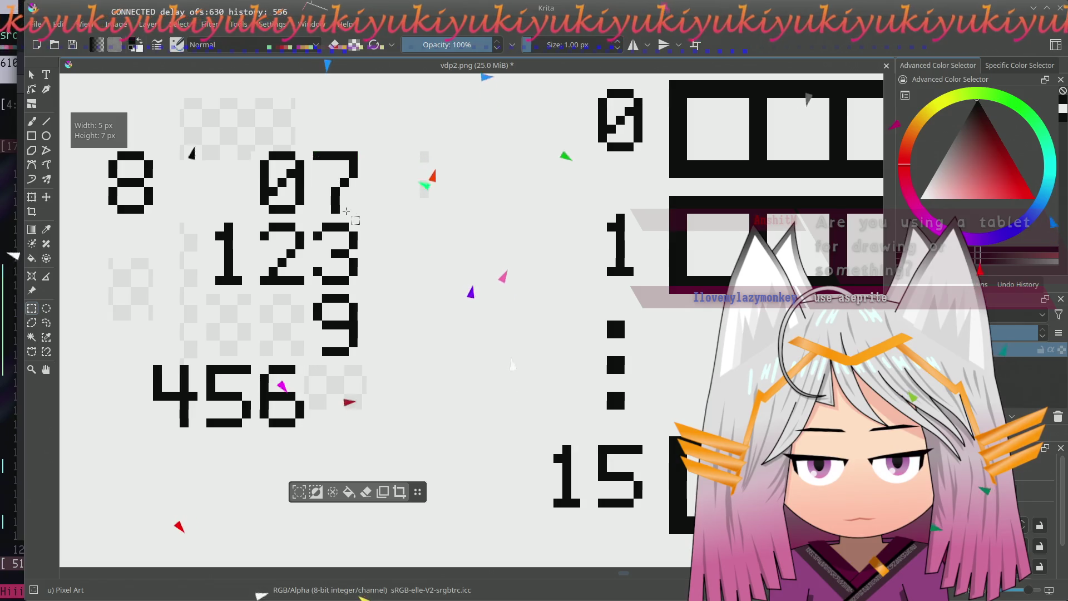
key("t")
mouse_move(347, 181)
left_mouse_down()
mouse_move(257, 323)
mouse_move(242, 320)
left_mouse_up()
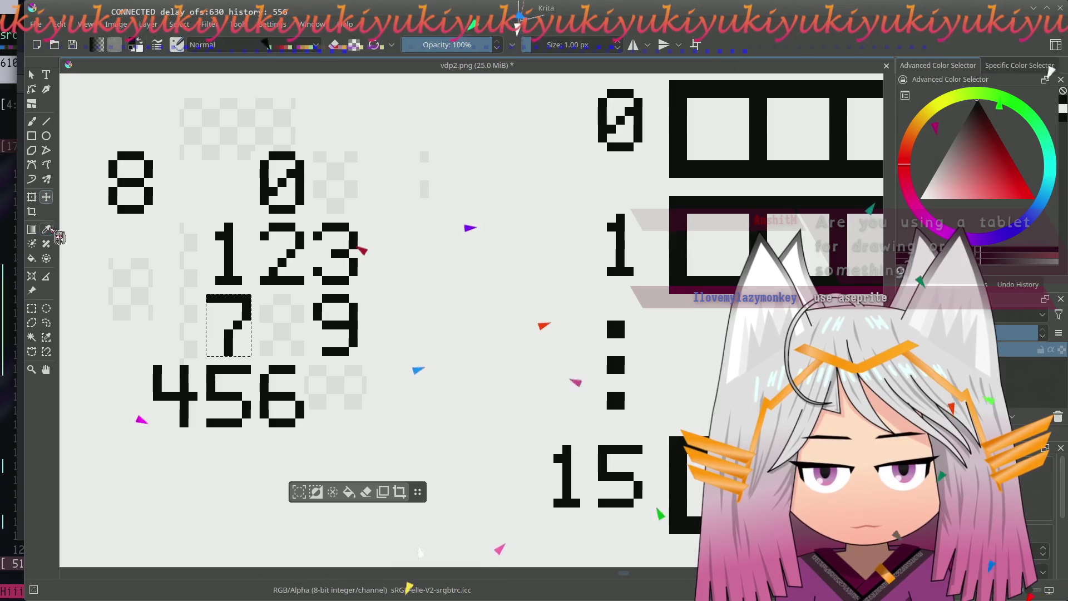
left_click(46, 310)
left_click_drag(108, 151, 154, 207)
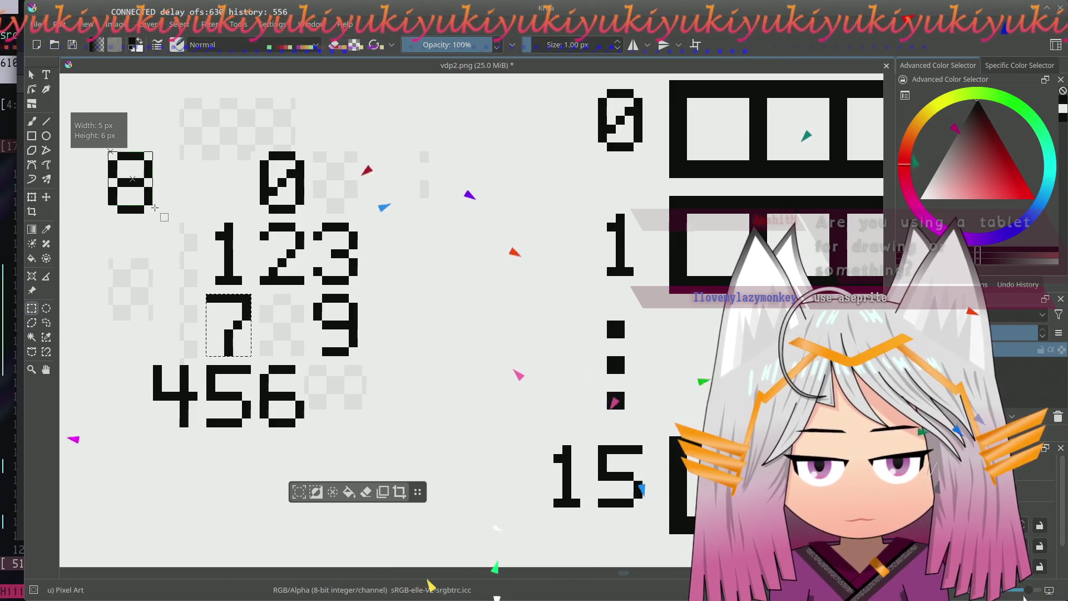
left_click(46, 198)
left_click_drag(129, 169, 281, 312)
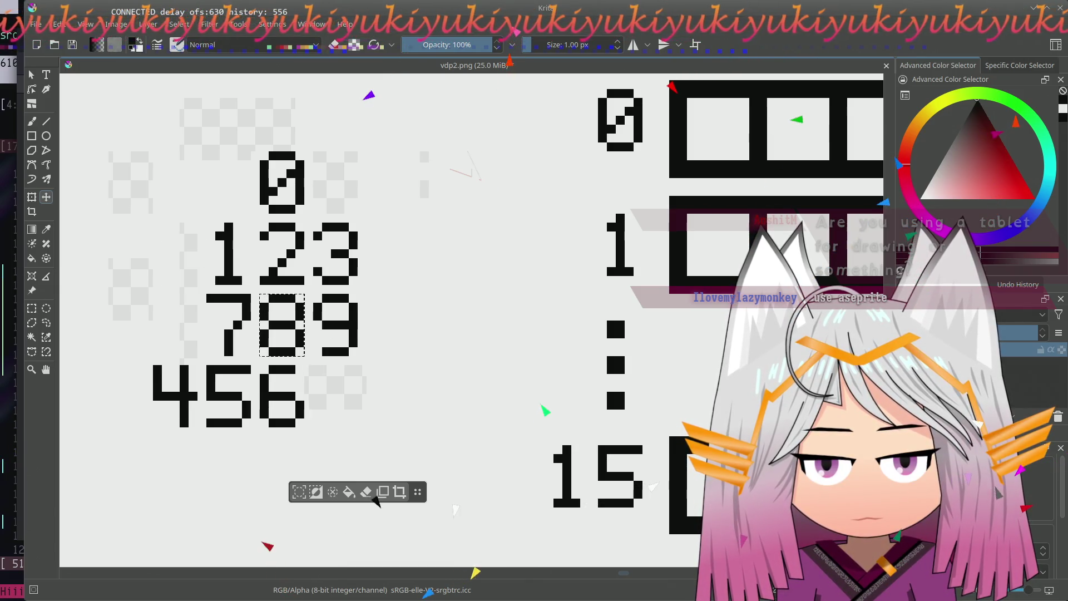
key("ctrl+r")
- Move the 0 above the 1, nudged down a pixel, and shift the 456 row slightly right and down
mouse_move(257, 151)
left_mouse_down()
mouse_move(305, 214)
mouse_move(195, 182)
left_mouse_up()
left_click(47, 197)
key("Down")
left_click(31, 308)
left_click_drag(154, 366, 313, 429)
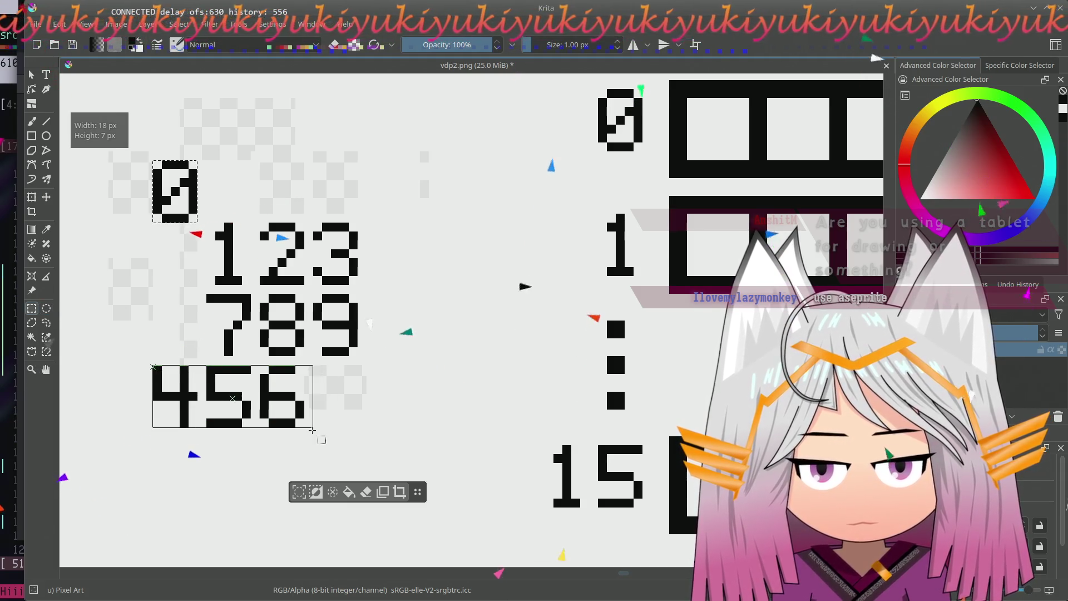
left_click(45, 197)
mouse_move(255, 381)
left_mouse_down()
mouse_move(288, 429)
mouse_move(320, 415)
left_mouse_up()
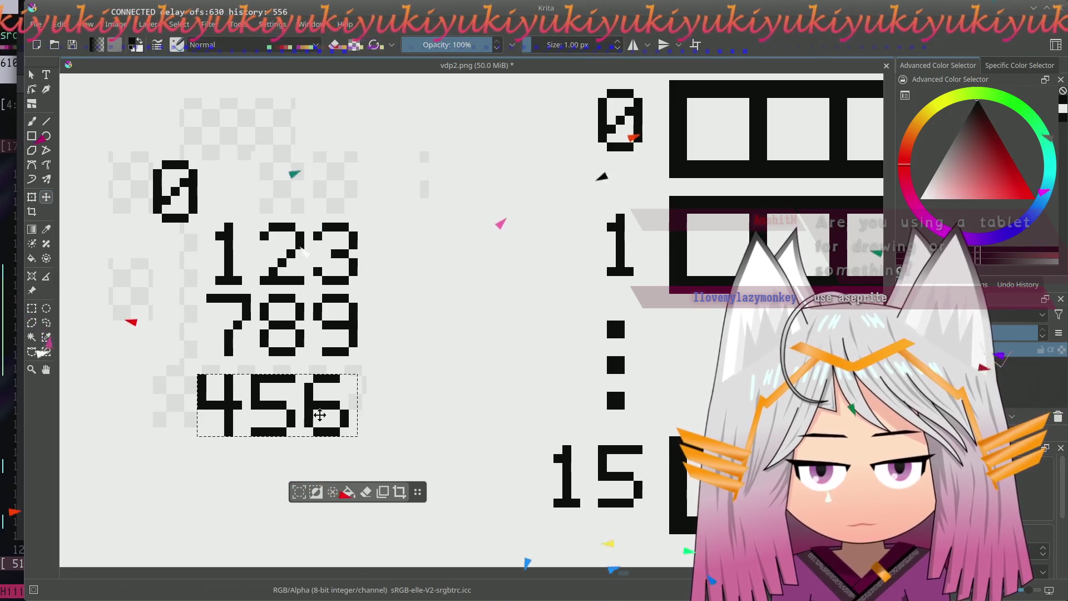
- Move 123 up beside the 0 and lift 456 up between 0123 and 789
left_click(33, 309)
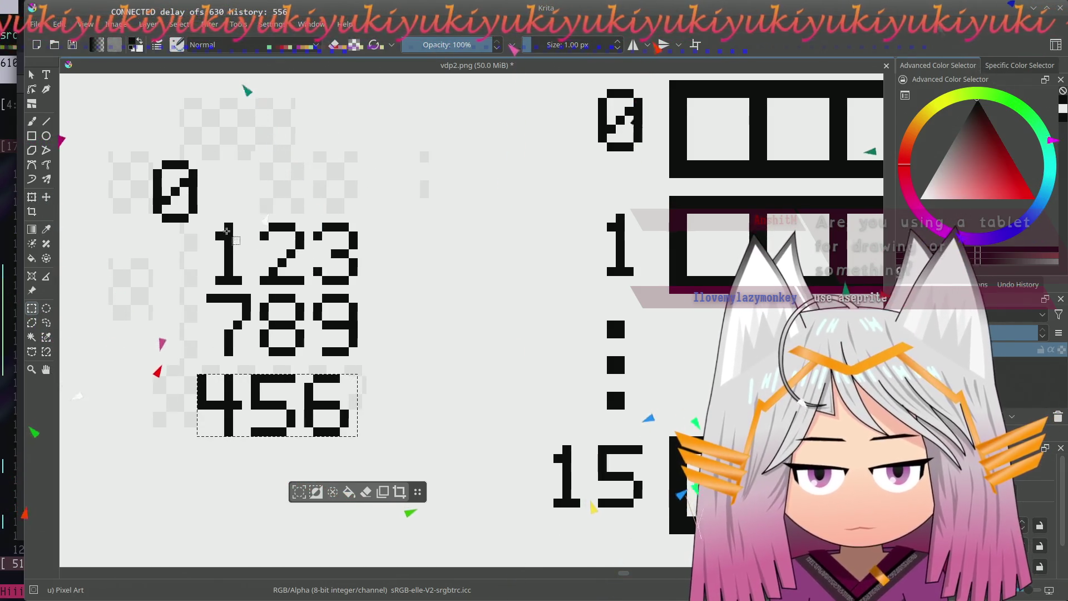
mouse_move(207, 223)
left_mouse_down()
mouse_move(361, 285)
mouse_move(328, 193)
left_mouse_up()
left_click(46, 197)
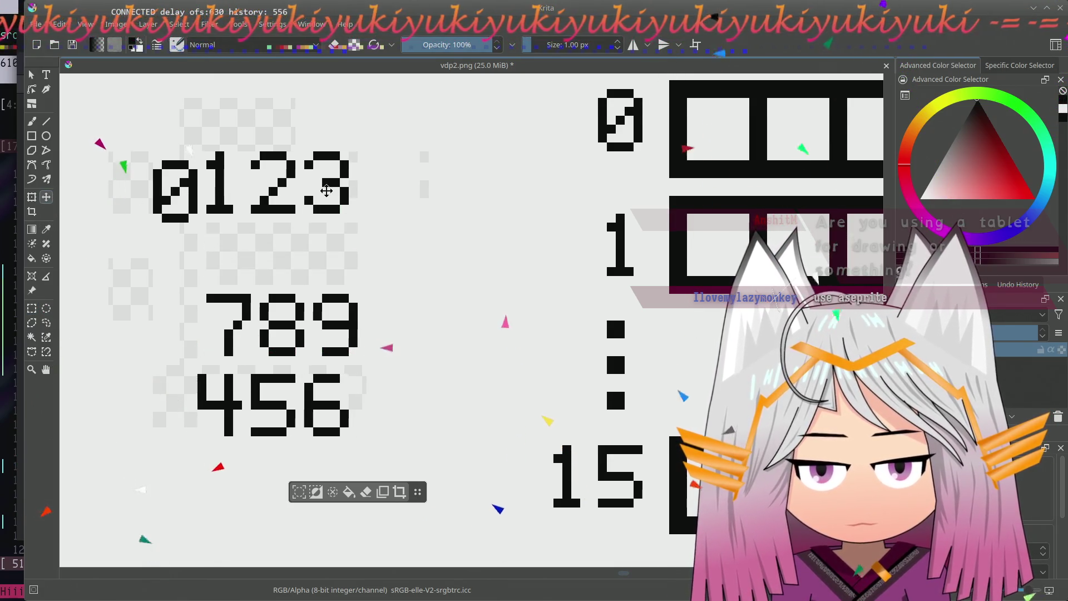
left_click(45, 311)
left_click_drag(197, 373, 350, 436)
left_click(46, 197)
left_click_drag(330, 422, 330, 267)
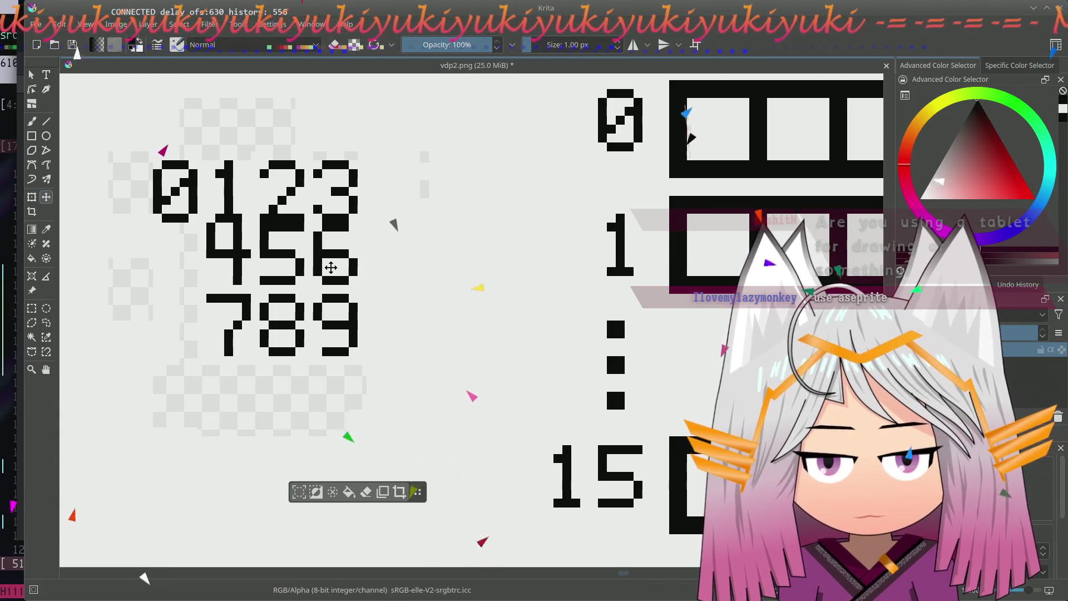
- Raise the 0123 row slightly and clear the selection
left_click(31, 308)
mouse_move(154, 160)
left_mouse_down()
mouse_move(356, 220)
mouse_move(359, 211)
left_mouse_up()
left_click(46, 197)
left_click_drag(310, 187, 309, 178)
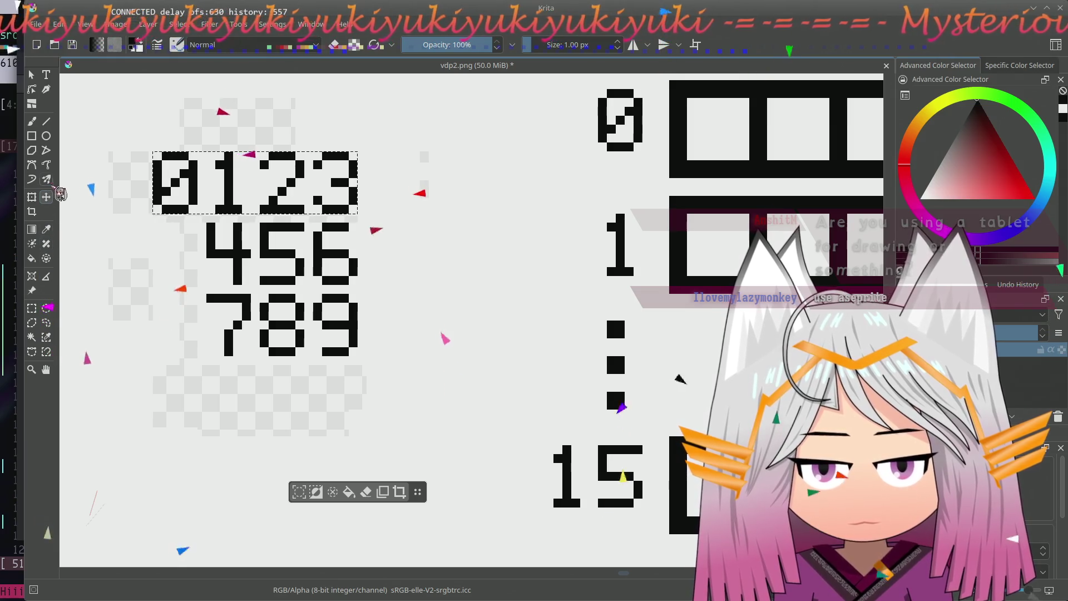
left_click(32, 308)
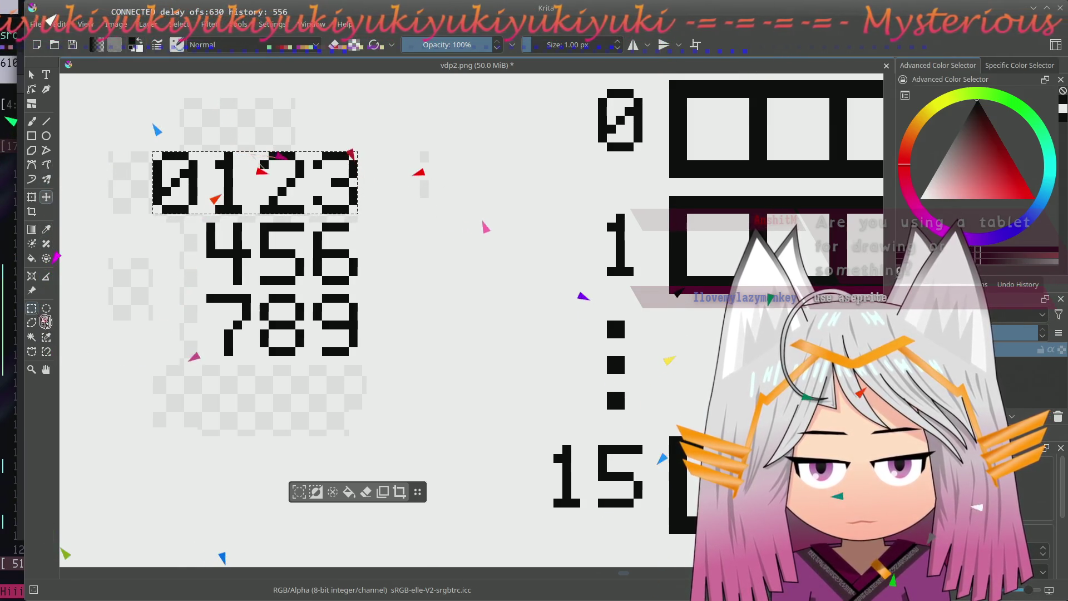
left_click(125, 334)
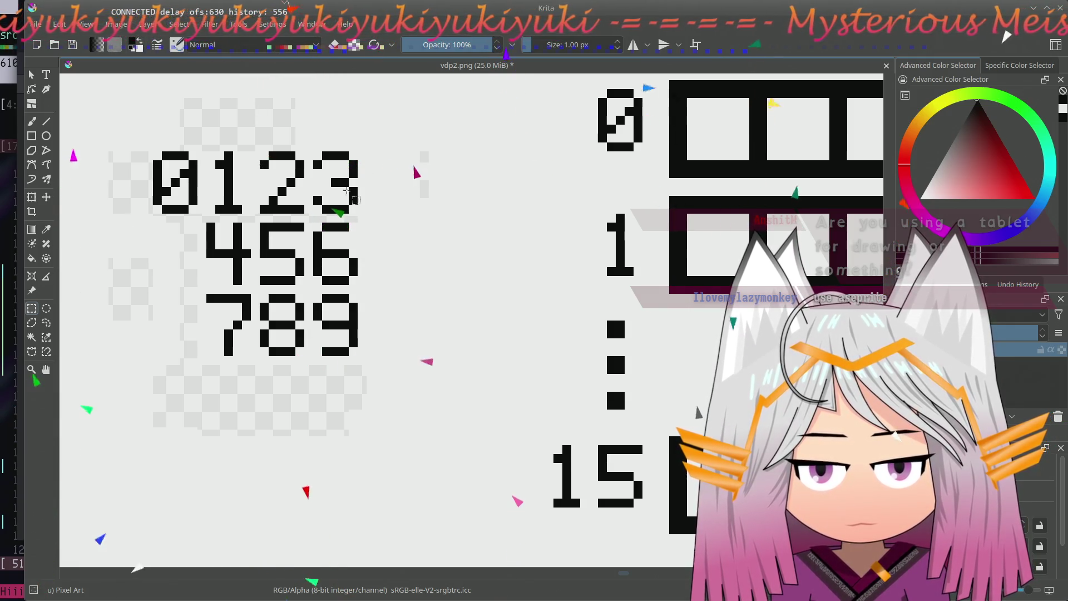
scroll(335, 197, "up", 2)
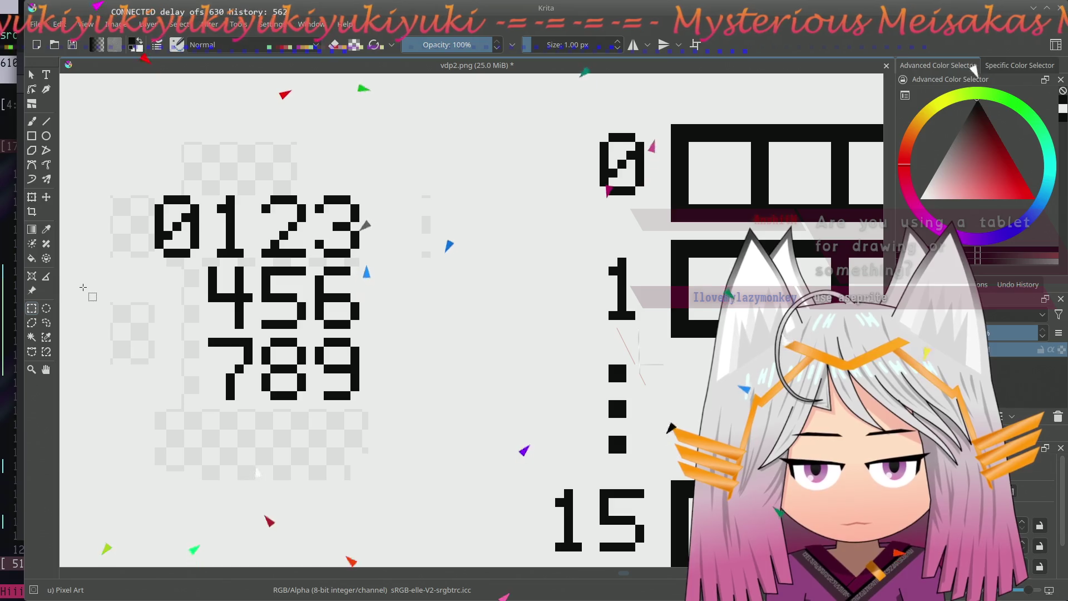
- Fill the transparent checker patches around the digit block with the background colour
left_click(31, 257)
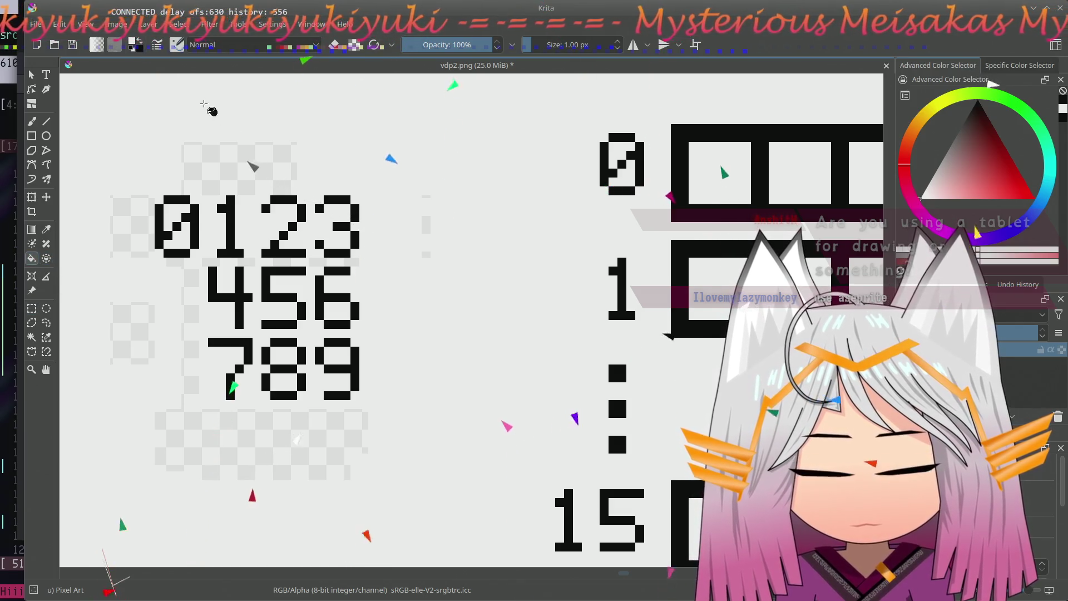
left_click(229, 157)
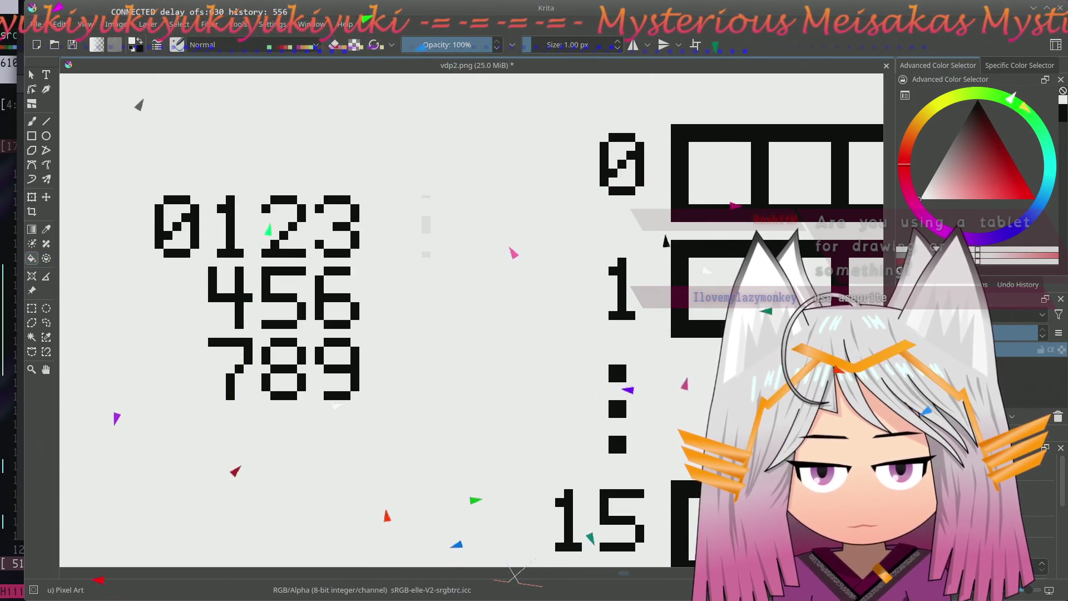
left_click_drag(430, 239, 338, 320)
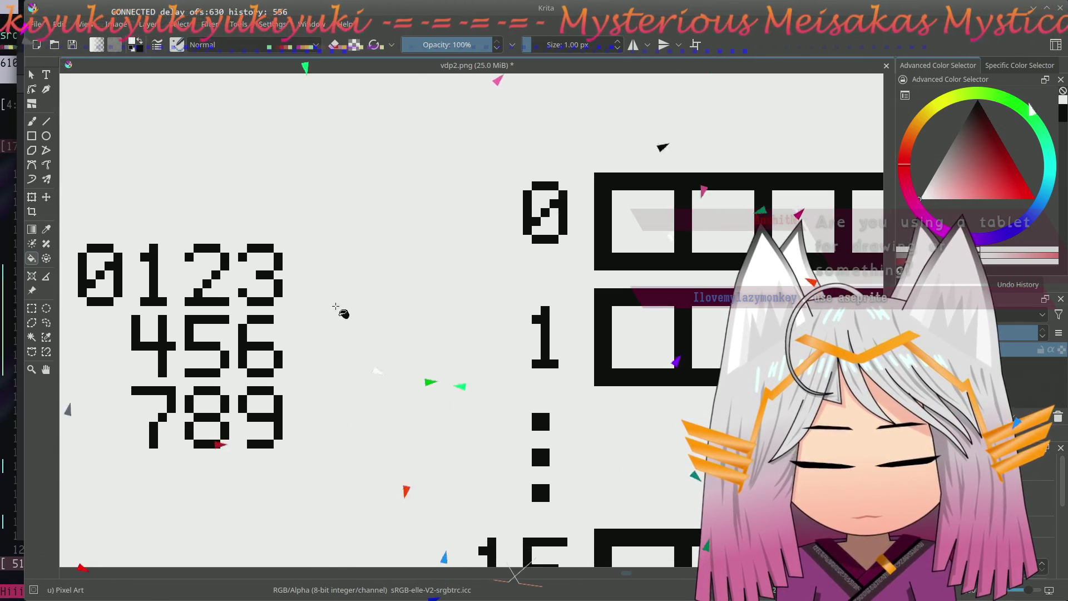
left_click_drag(357, 431, 423, 357)
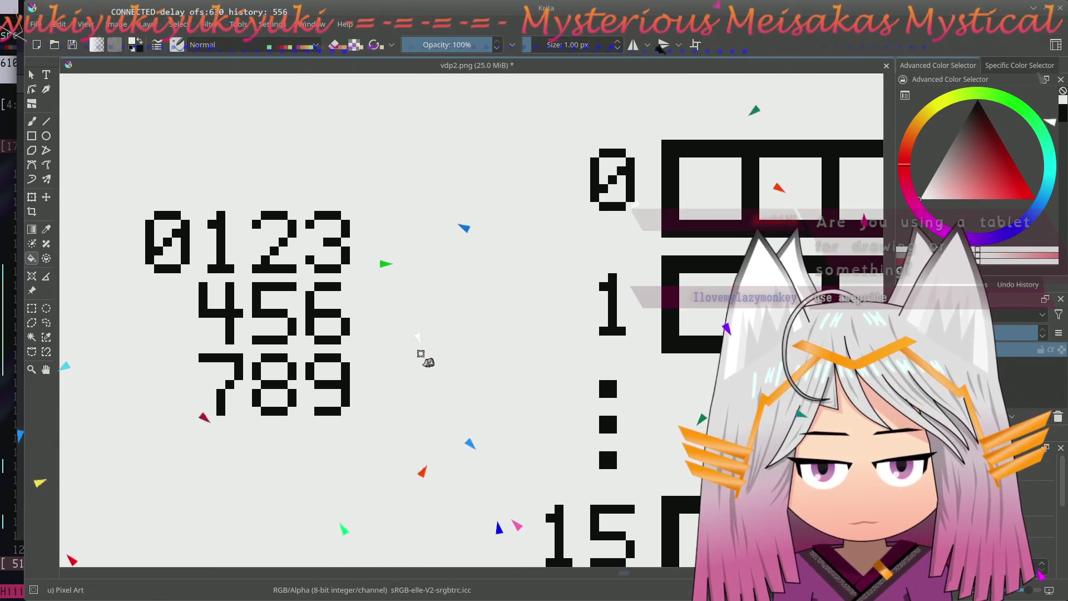
- Box-select the whole 0123/456/789 digit block for copying, then deselect
left_click(32, 308)
left_click_drag(145, 205, 360, 410)
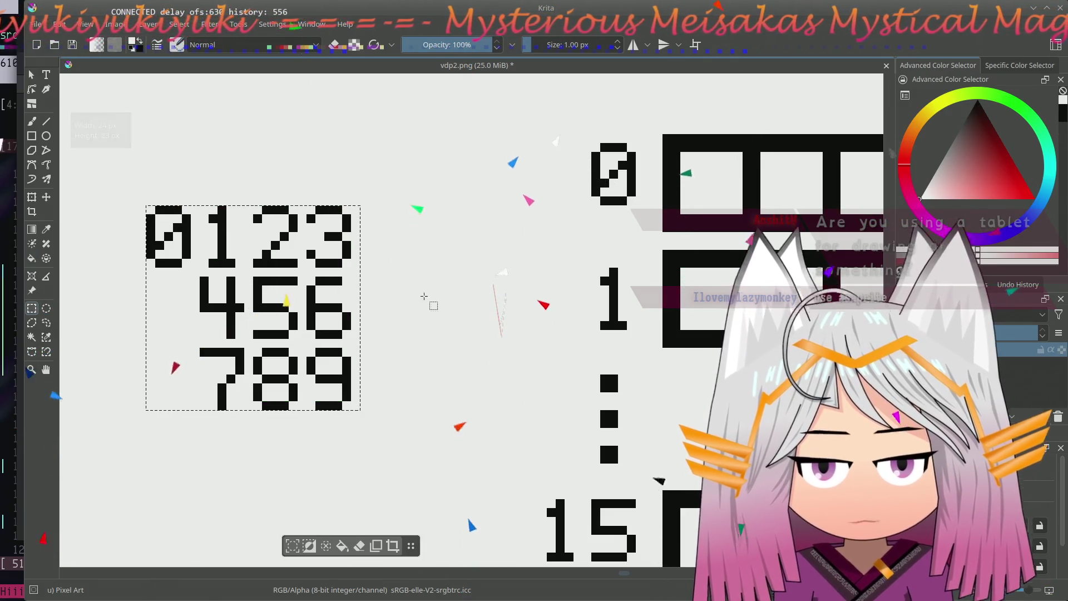
left_click_drag(584, 273, 493, 288)
left_click(363, 306)
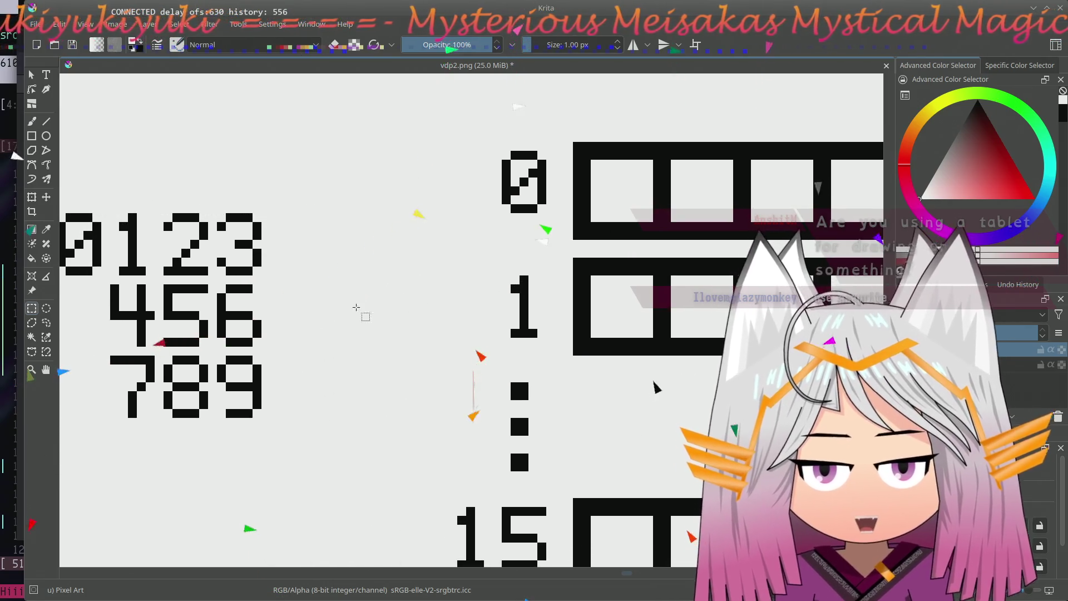
- Paste a copy of the digit block and place it above the register boxes, right of the 12 label
key("ctrl+v")
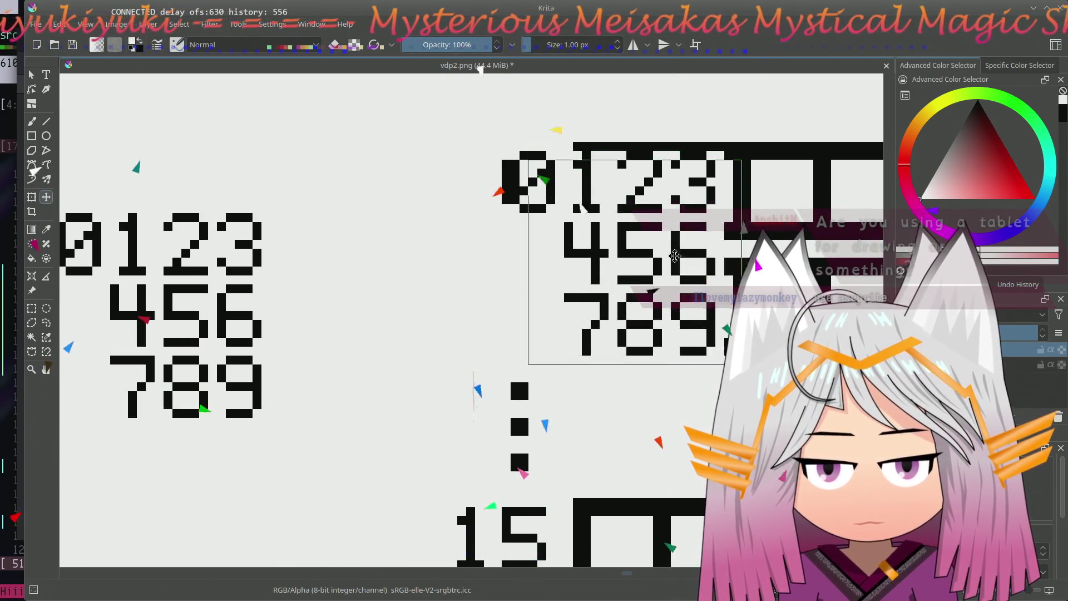
left_click_drag(148, 269, 742, 248)
mouse_move(593, 202)
left_mouse_down()
mouse_move(441, 226)
mouse_move(758, 215)
mouse_move(294, 254)
mouse_move(648, 192)
mouse_move(353, 238)
mouse_move(279, 226)
mouse_move(200, 231)
mouse_move(536, 231)
left_mouse_up()
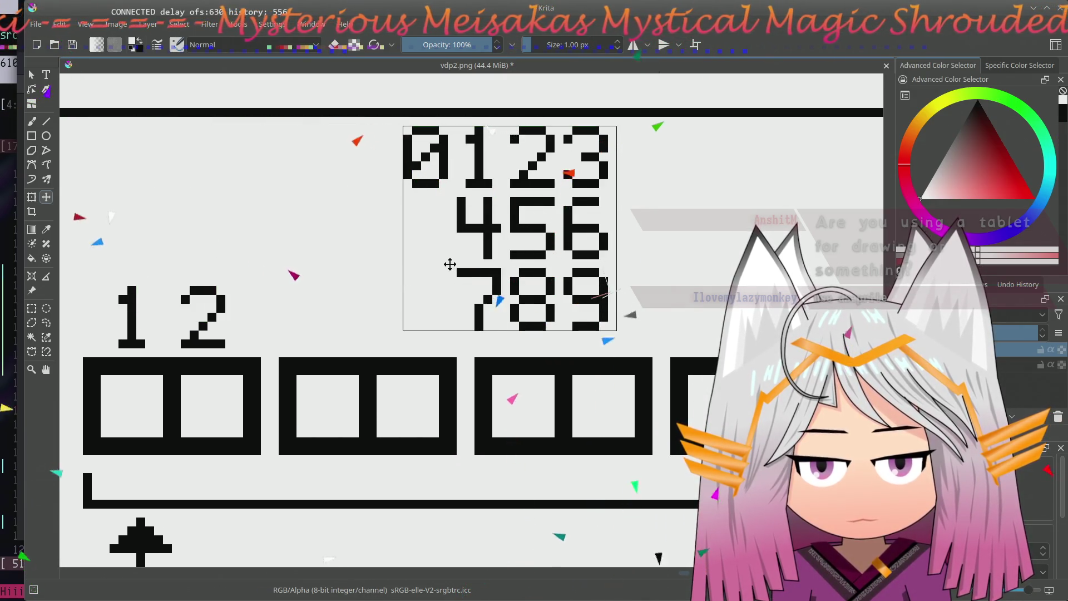
left_click_drag(293, 282, 339, 267)
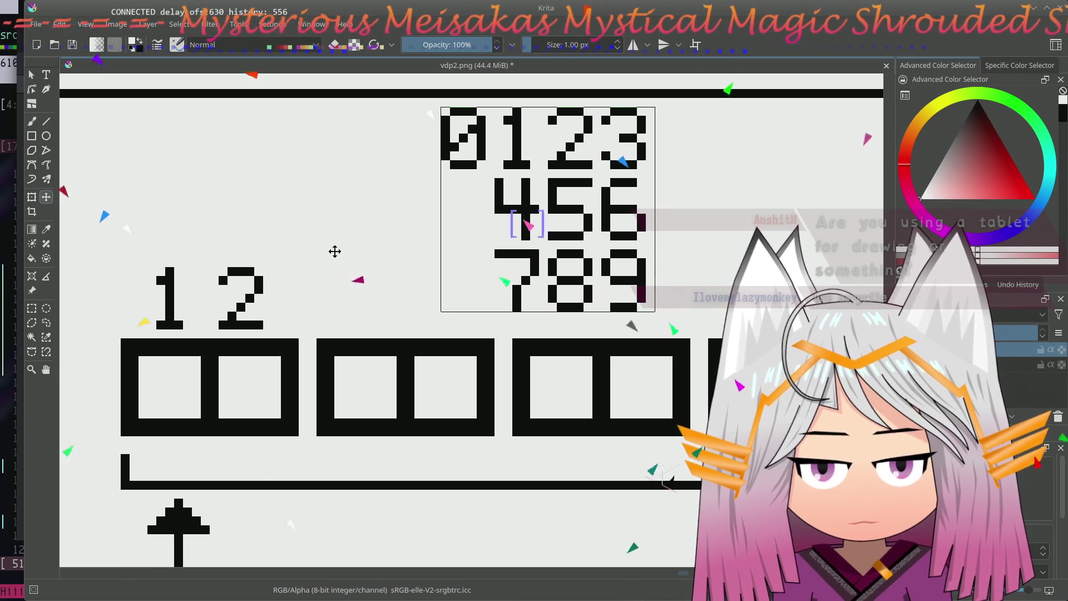
left_click(31, 308)
mouse_move(218, 268)
left_mouse_down()
mouse_move(275, 322)
mouse_move(271, 330)
left_mouse_up()
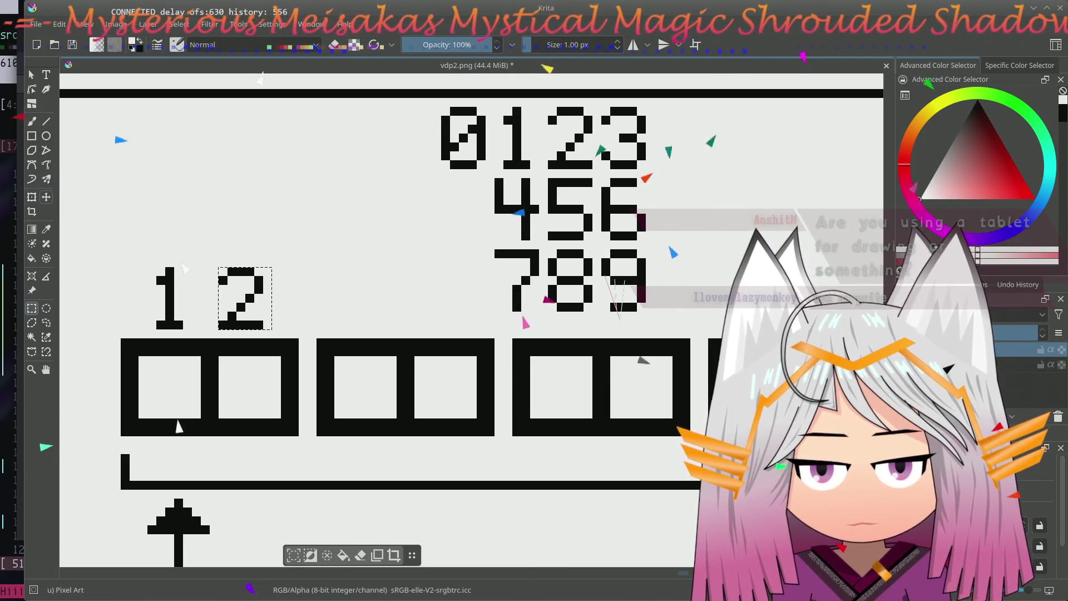
- Nudge the 2 slightly right of the 1, deselect, and merge the pasted digits down with Ctrl+E
left_click(46, 198)
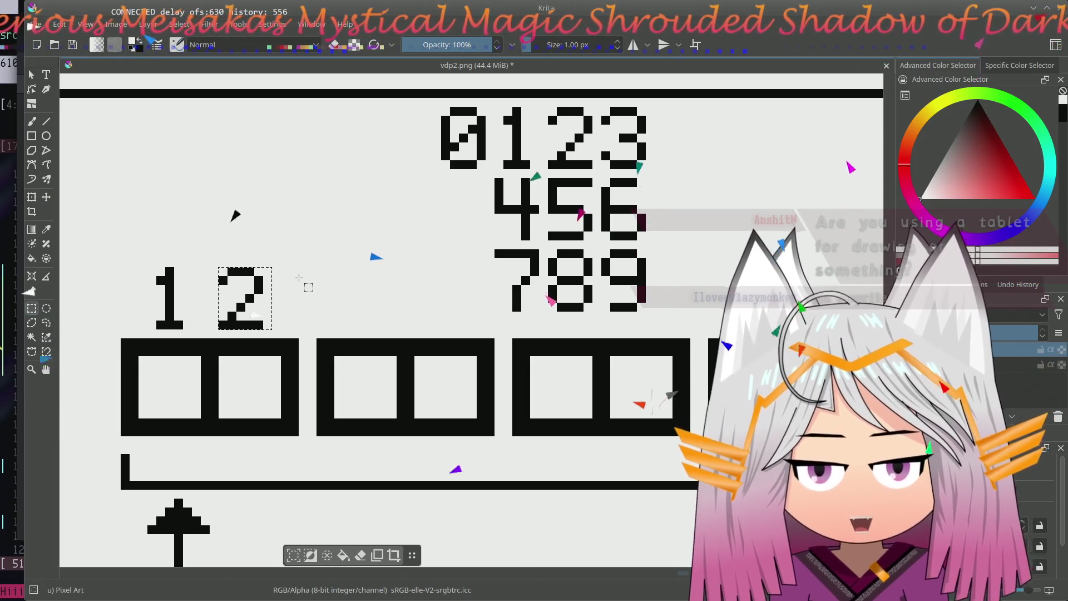
left_click_drag(306, 313, 287, 318)
key("t")
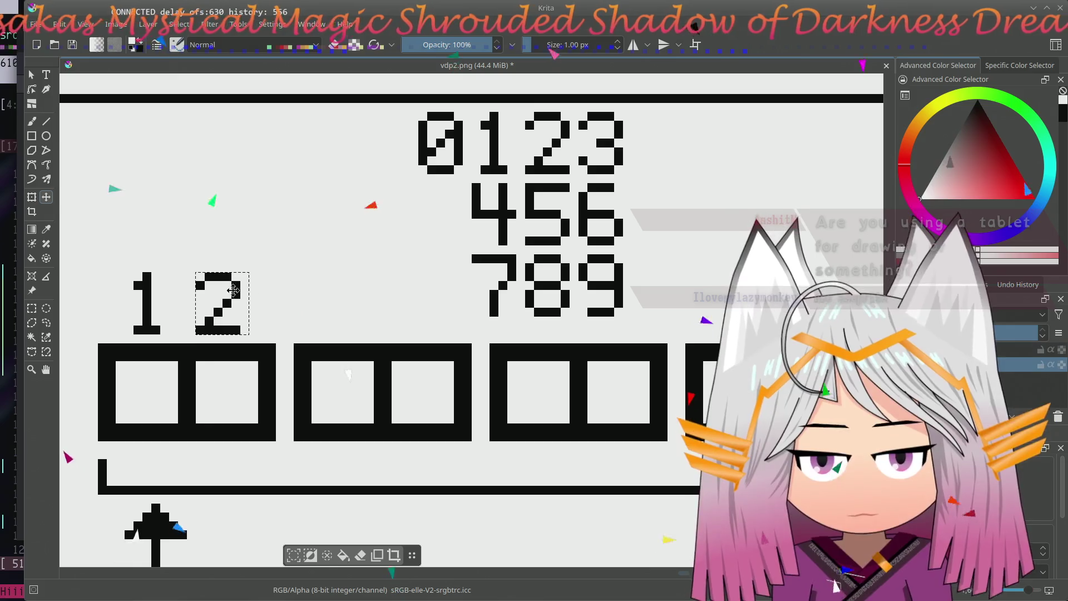
left_click_drag(223, 293, 231, 295)
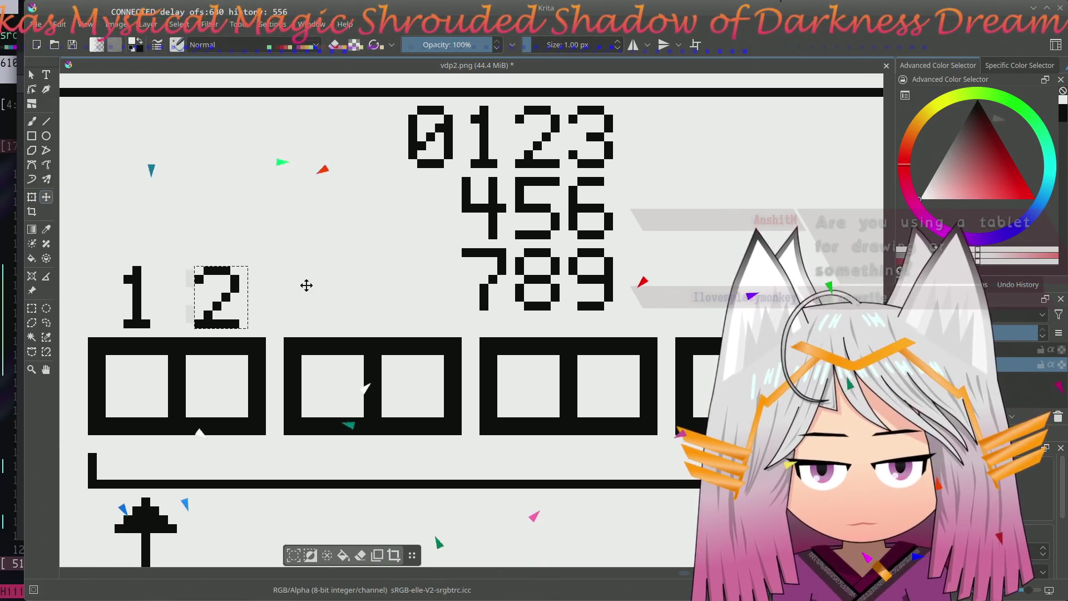
scroll(334, 288, "right", 1)
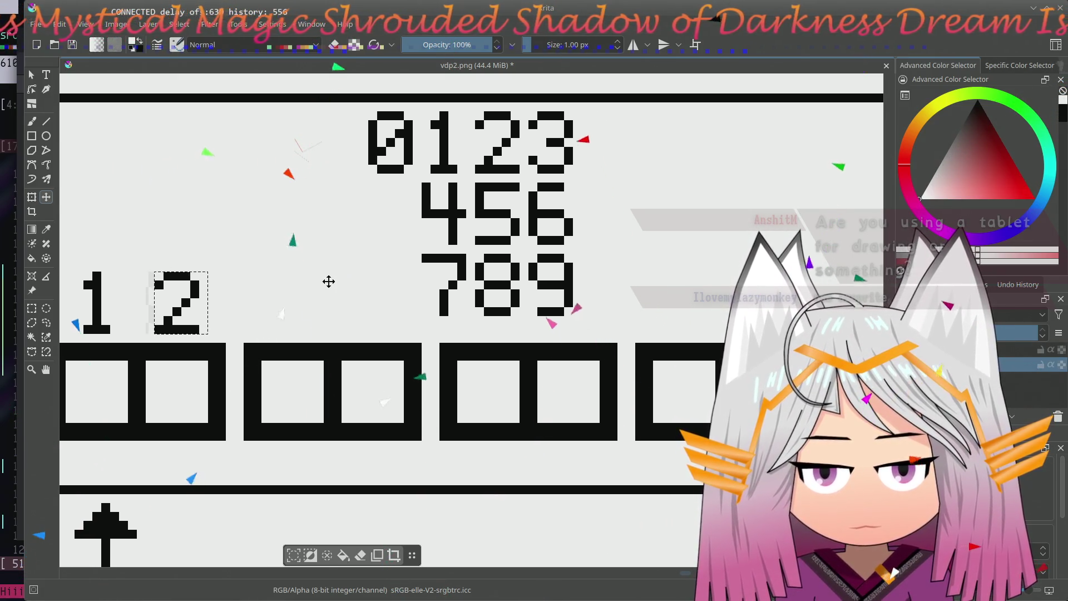
key("ctrl+shift+a")
key("ctrl+r")
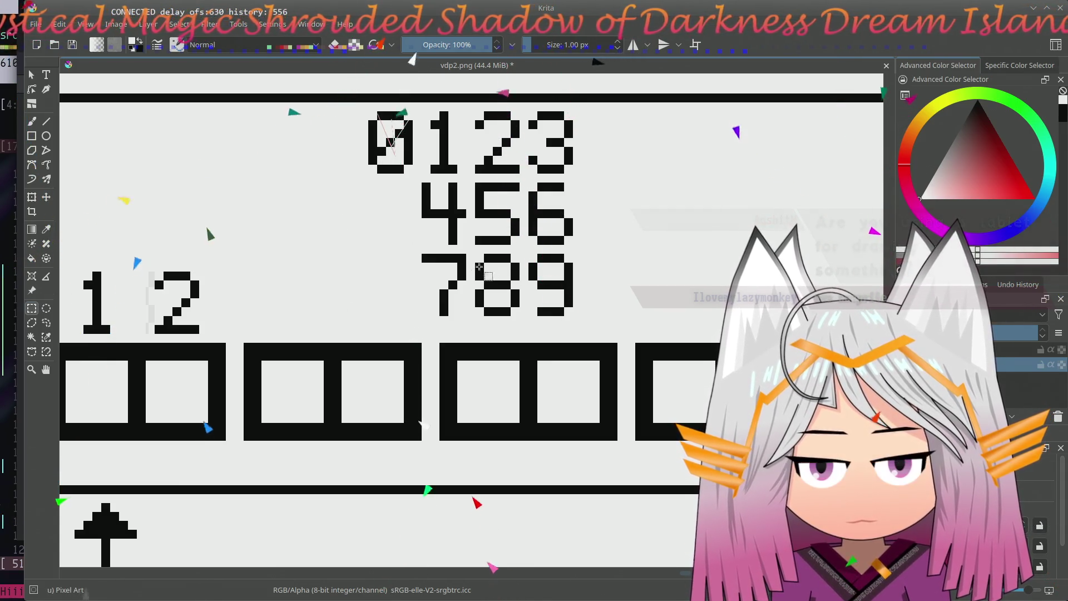
key("ctrl+e")
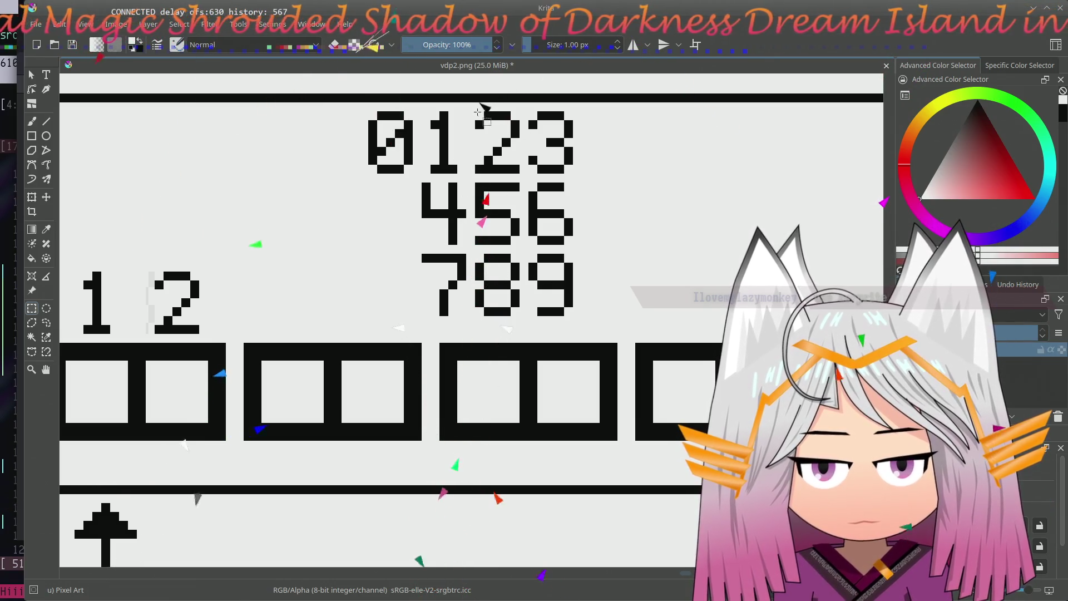
left_click(483, 109)
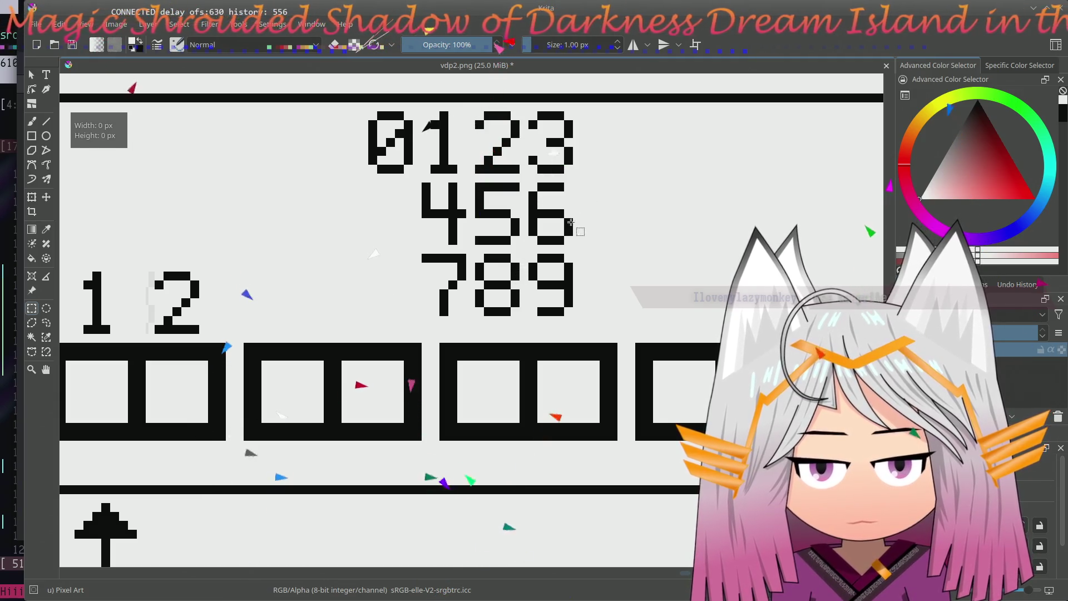
- Select the 1 and 2 digits above the boxes and shift them to the right
left_click_drag(531, 111, 584, 173)
left_click_drag(294, 292, 368, 281)
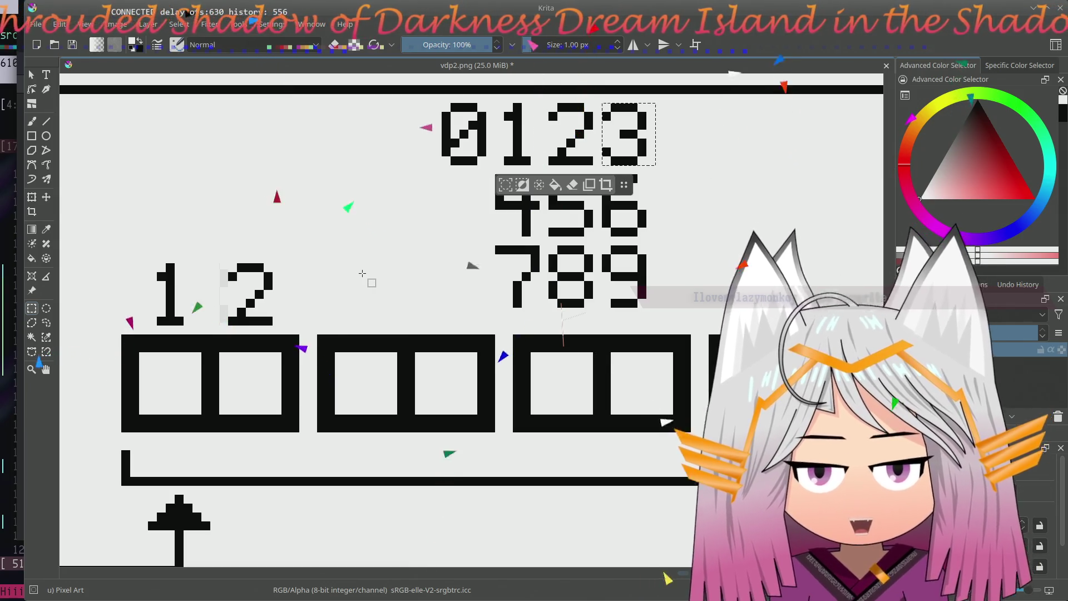
left_click_drag(144, 266, 262, 322)
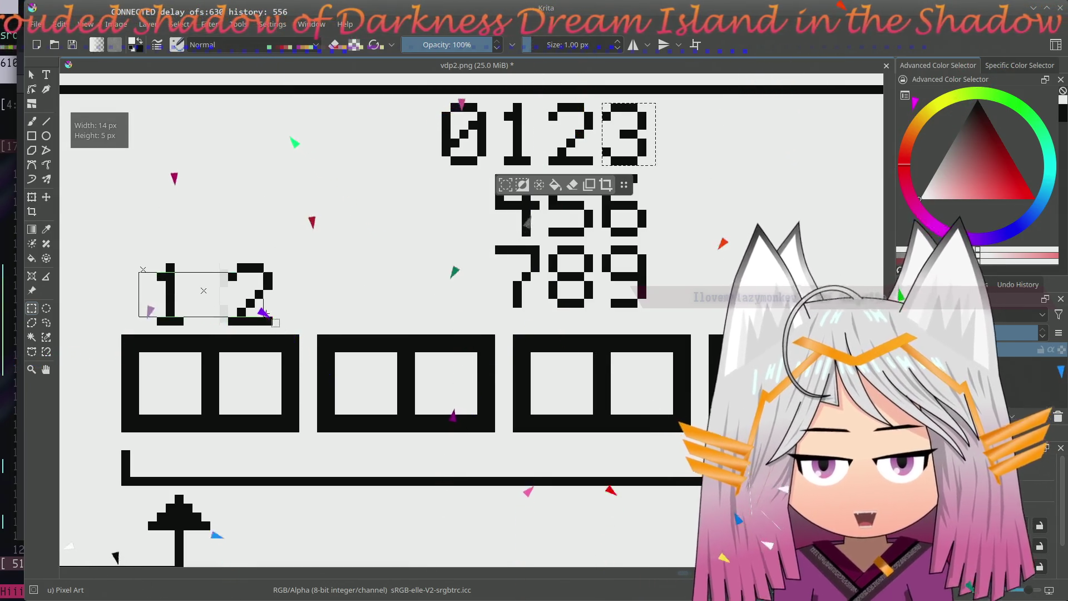
mouse_move(184, 290)
left_mouse_down()
mouse_move(281, 325)
mouse_move(139, 272)
left_mouse_up()
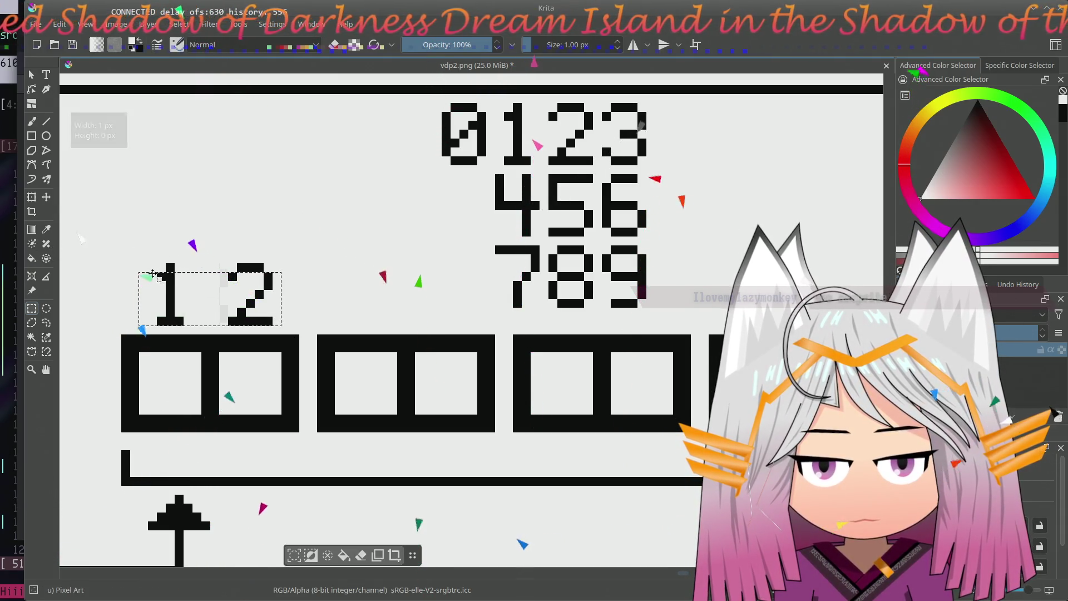
left_click_drag(232, 276, 232, 273)
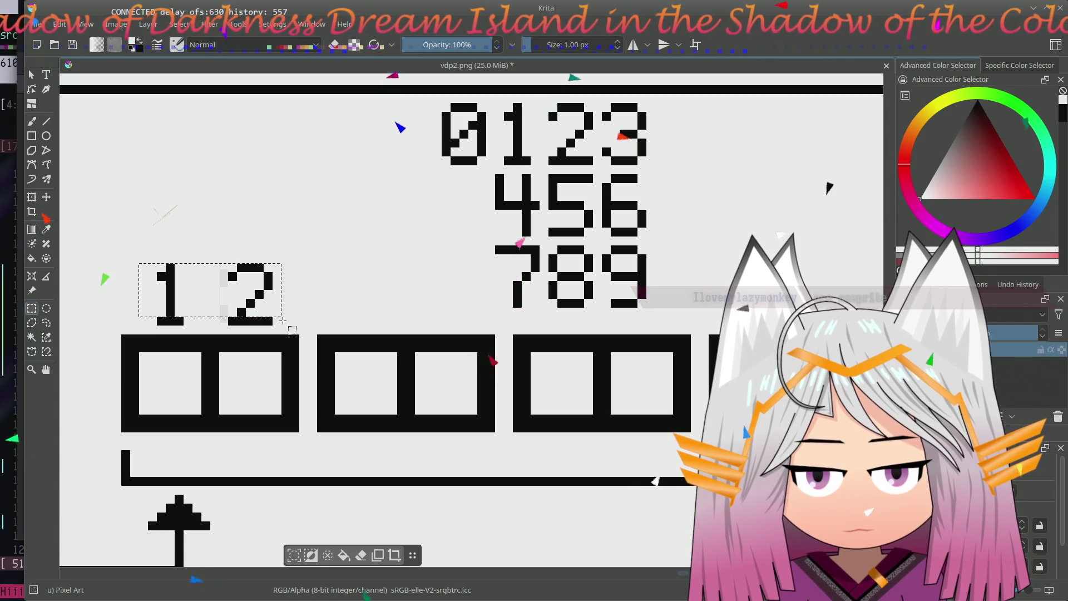
left_click_drag(290, 326, 182, 262)
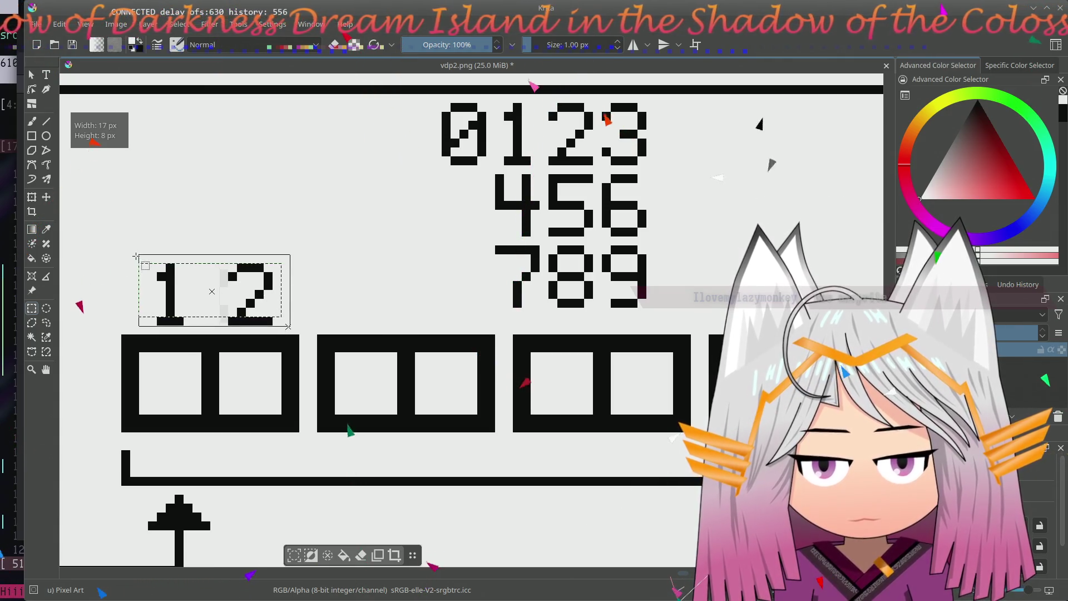
left_click(46, 196)
left_click_drag(254, 290, 336, 289)
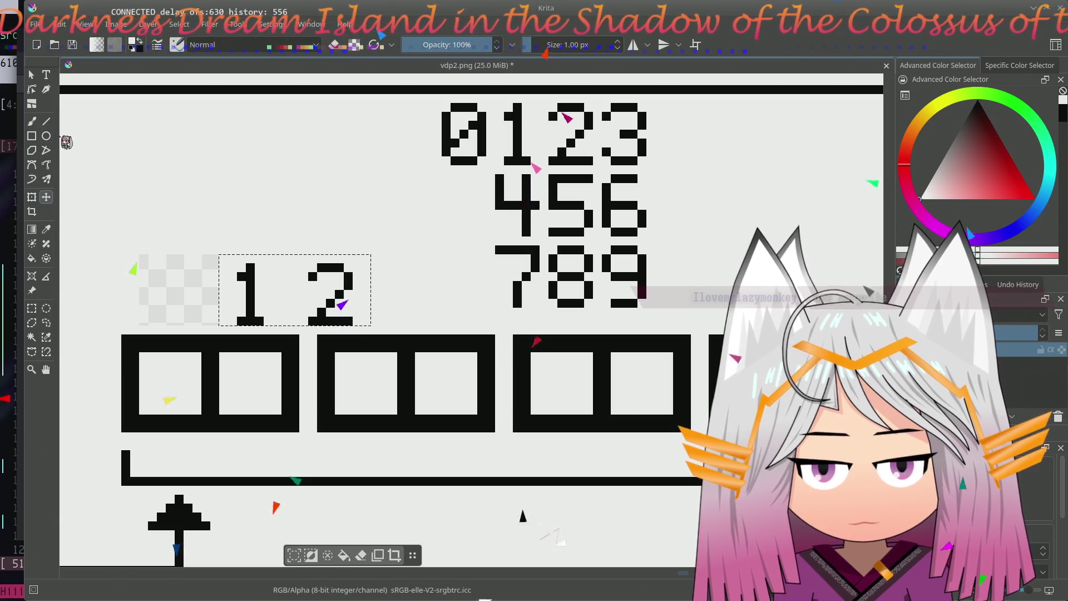
- Select only the 2 and nudge it further right, leaving a gap after the 1
left_click(31, 308)
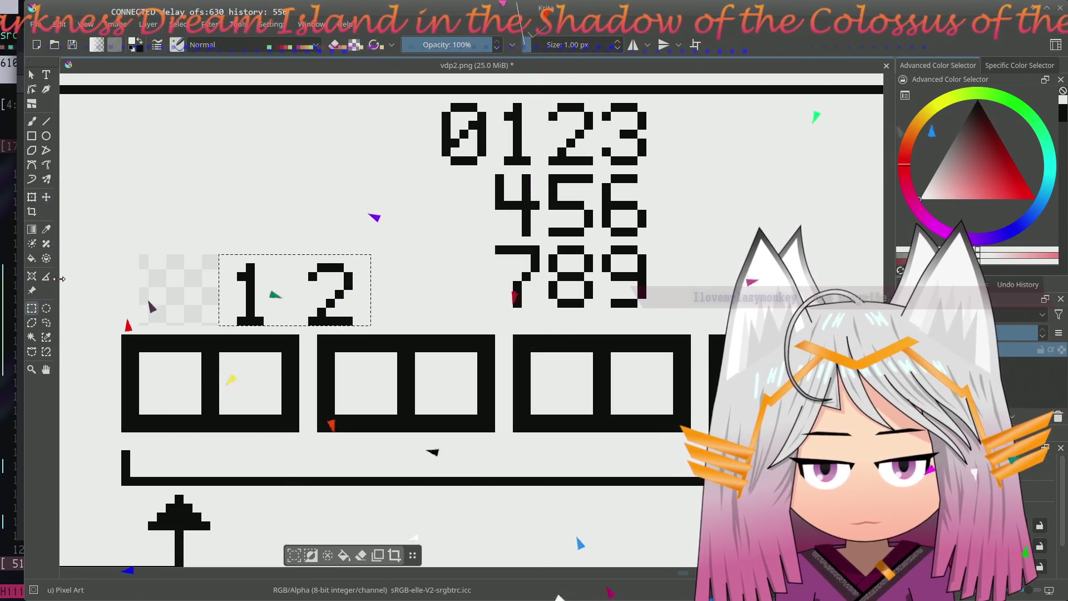
left_click_drag(309, 247, 370, 325)
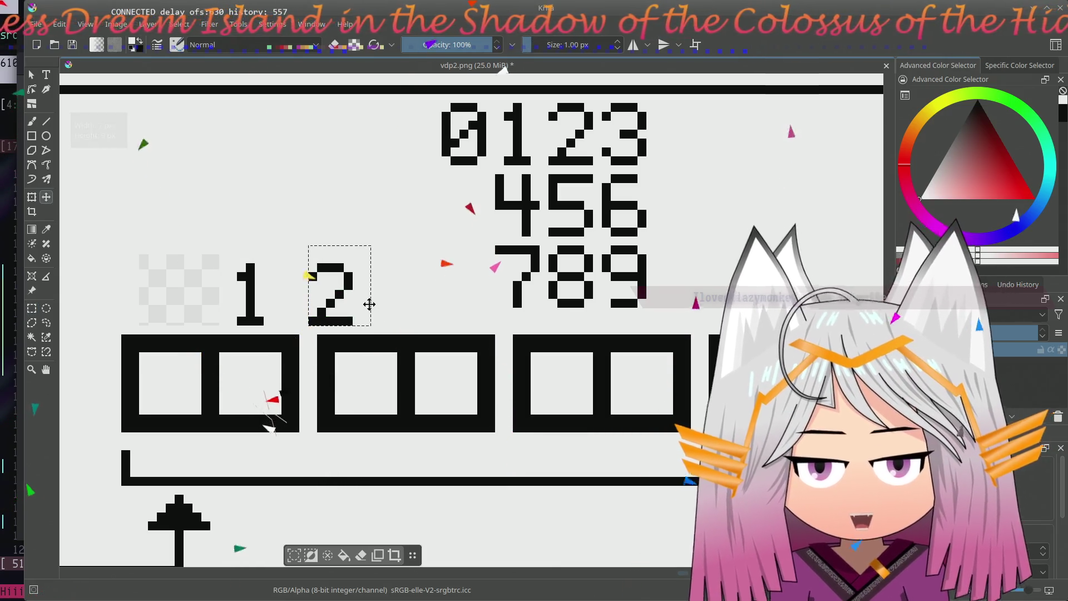
key("t")
key("Right")
key("Right")
key("Right")
key("Right")
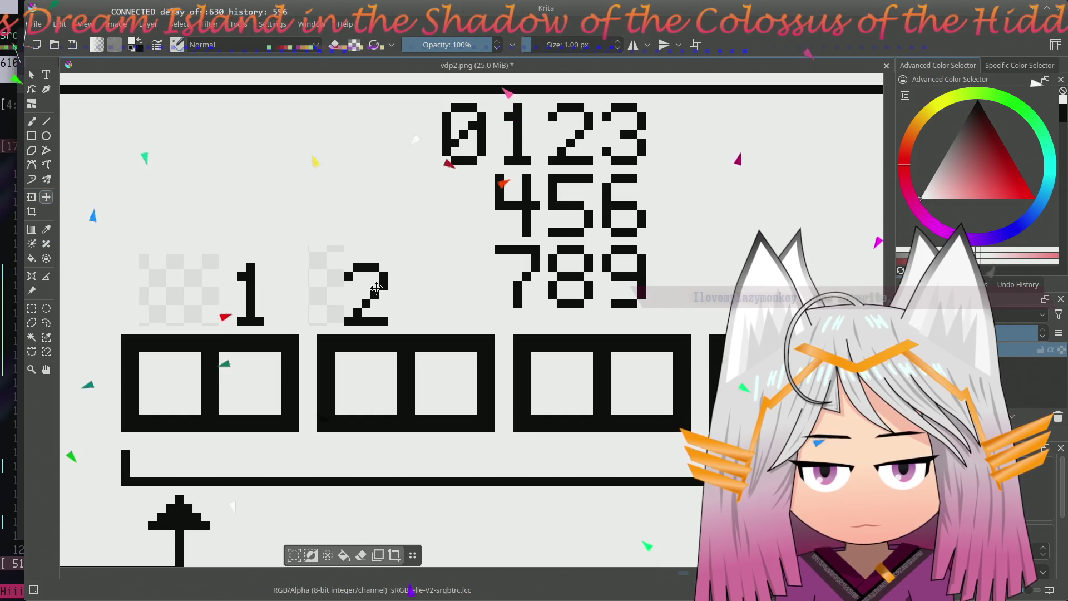
key("Right")
key("Left")
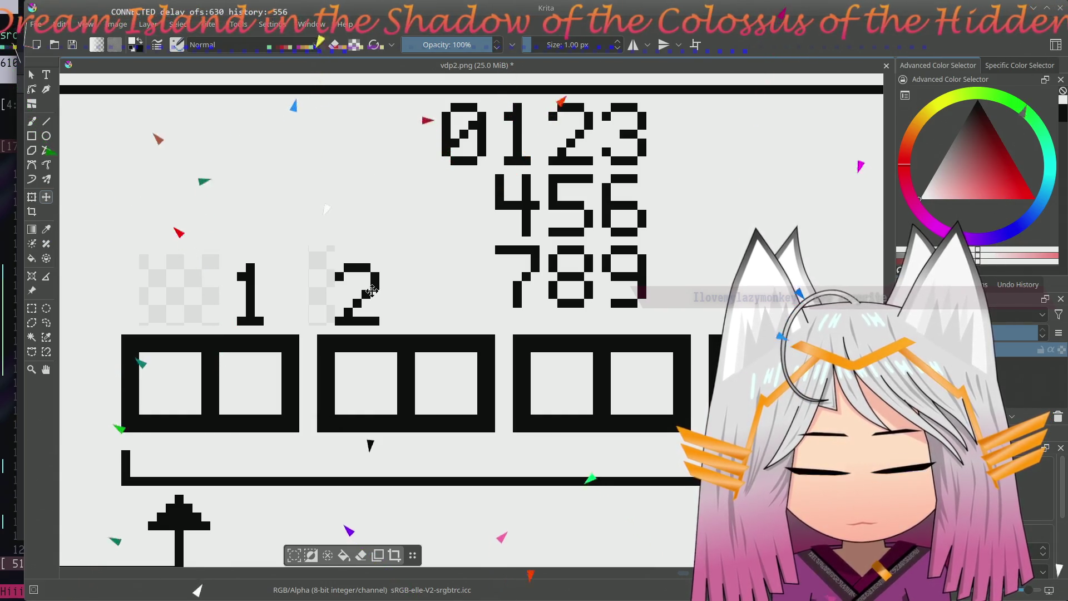
key("Right")
key("Left")
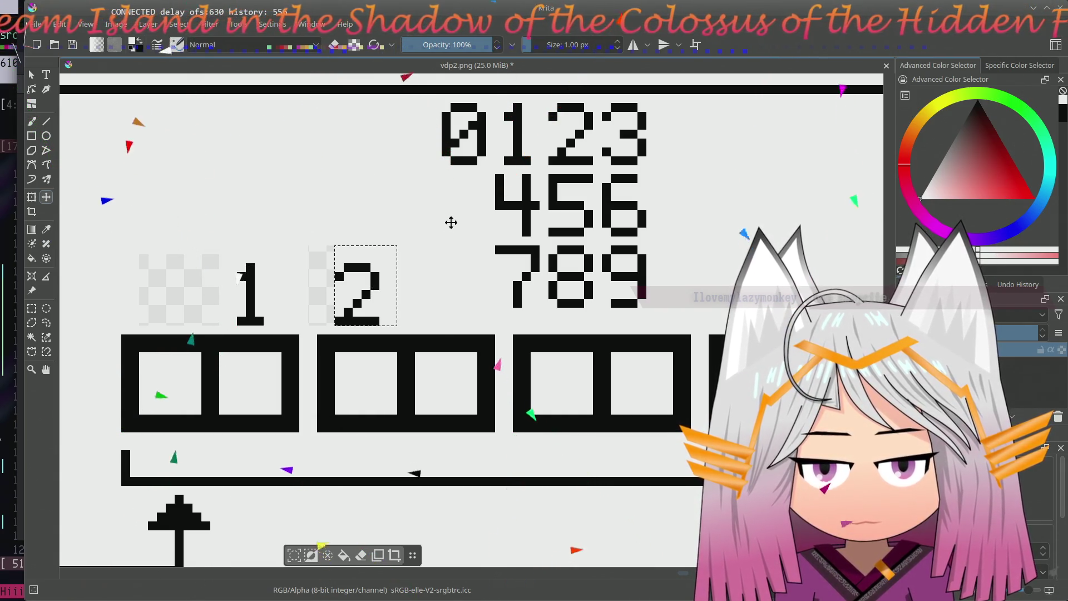
key("ctrl+r")
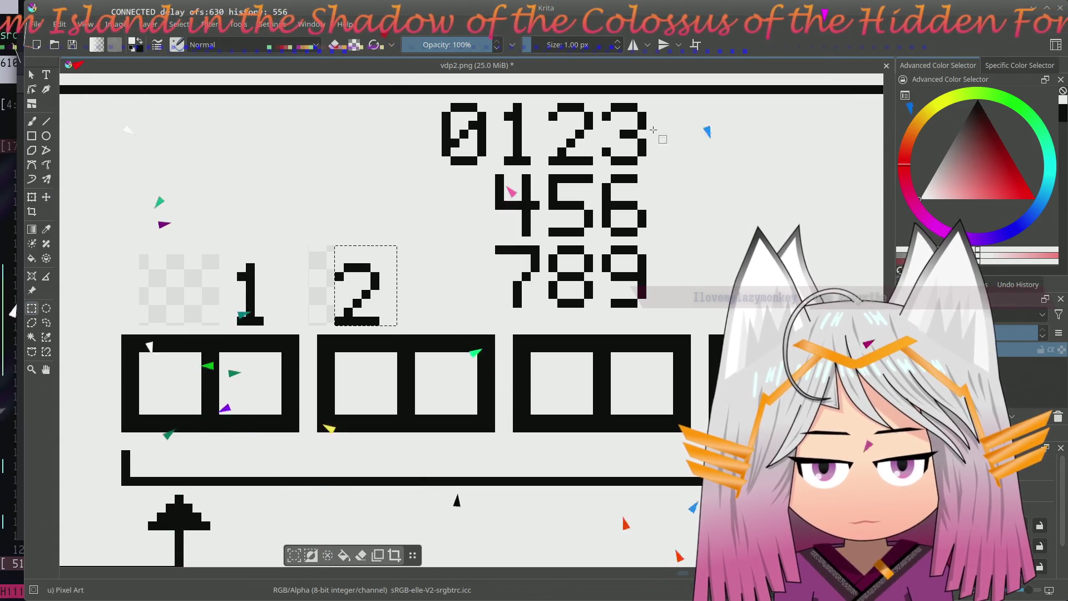
left_click_drag(441, 102, 494, 174)
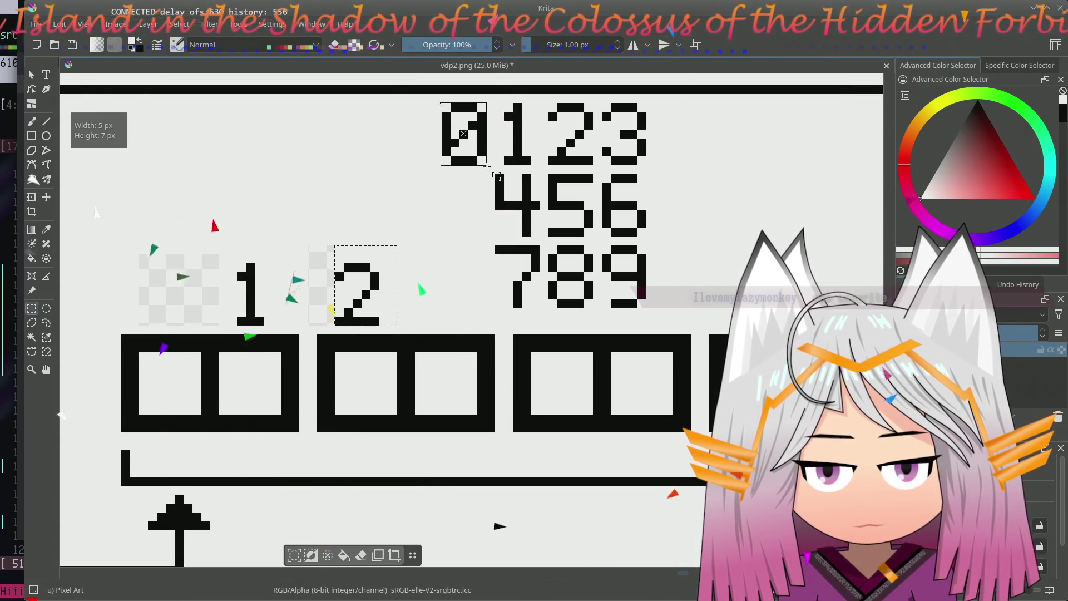
- Place the 0 to the left of the 1 and the 3 beside the 2 in the label row
key("t")
left_click_drag(465, 136, 172, 297)
key("ctrl+r")
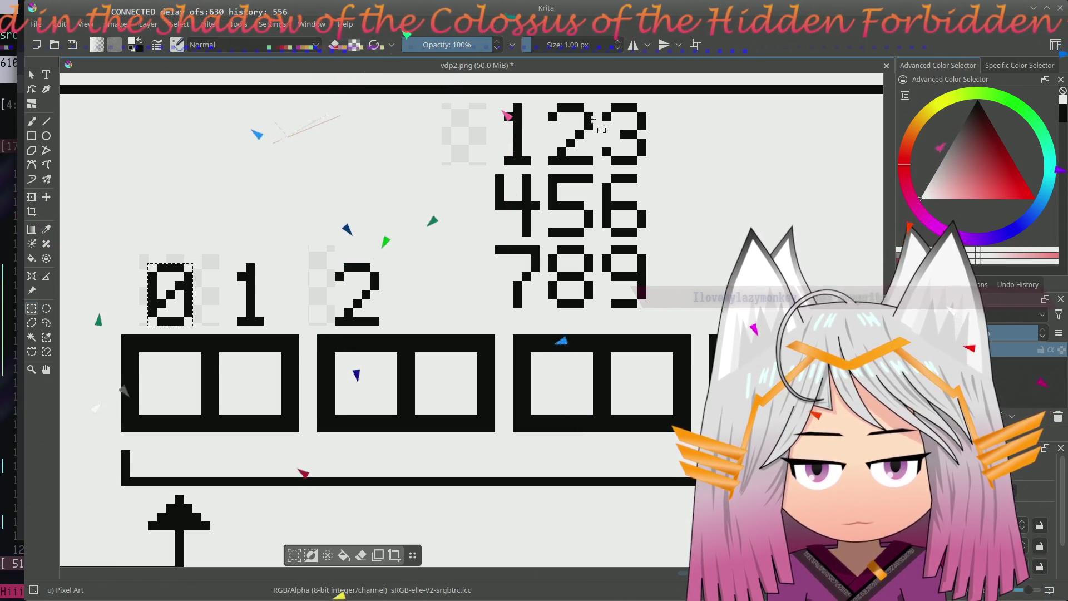
left_click_drag(603, 103, 656, 174)
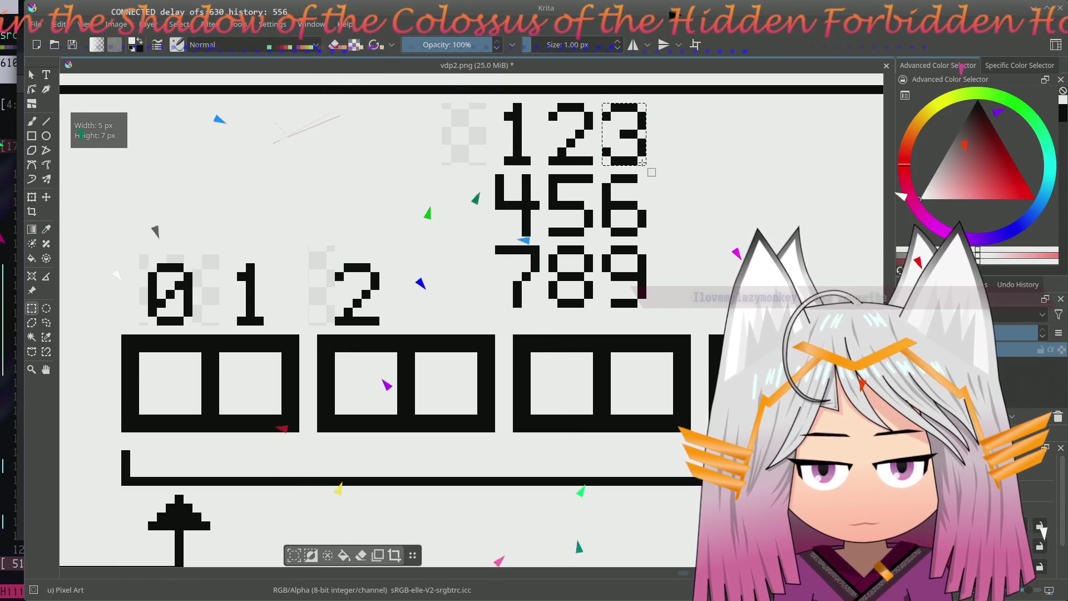
key("t")
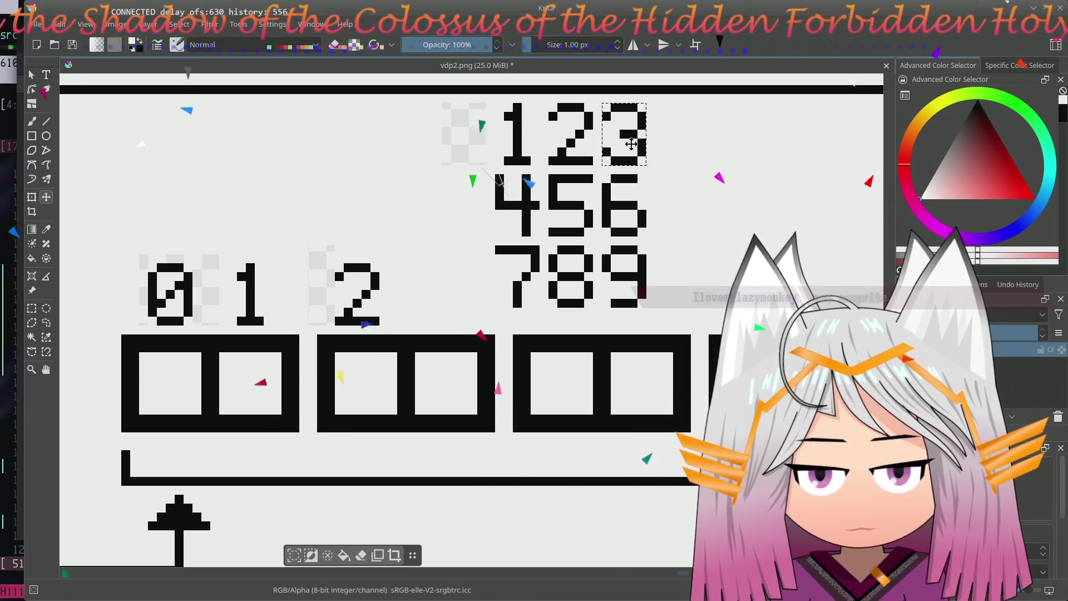
left_click_drag(631, 144, 449, 298)
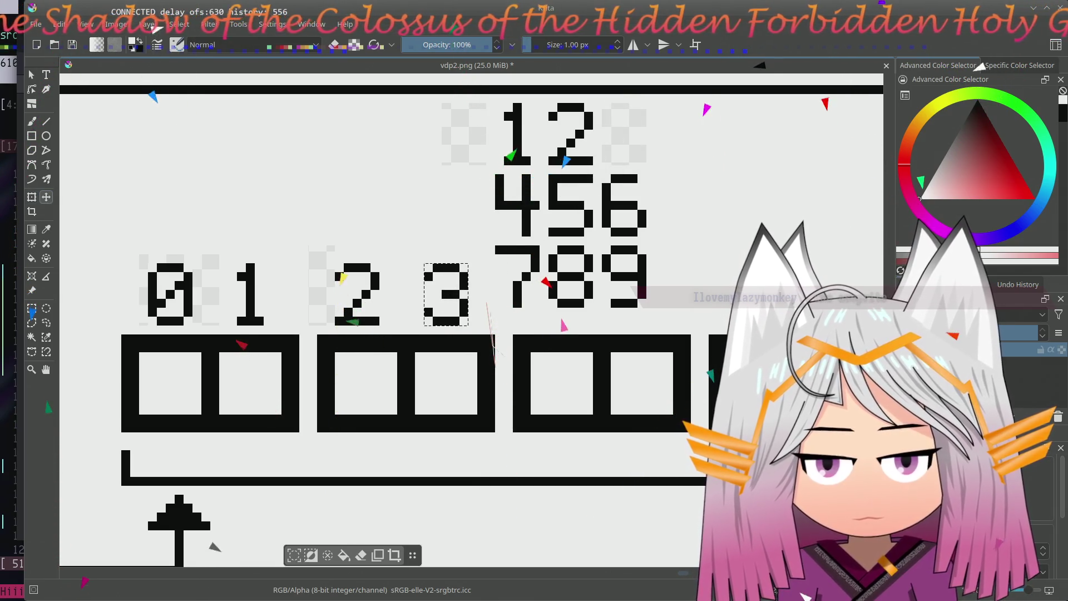
- Move the 456 group out of the way to the upper left
left_click_drag(573, 202, 502, 231)
key("ctrl+r")
left_click_drag(414, 204, 584, 267)
key("t")
left_click_drag(502, 235, 243, 182)
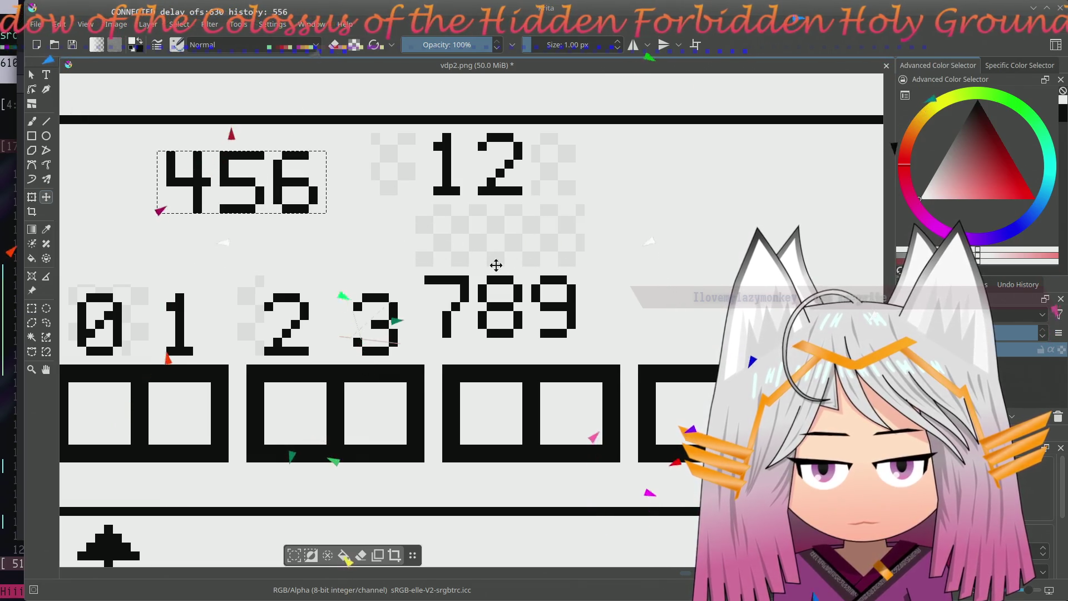
- Move the 789 group up and to the right, out of the way
key("ctrl+r")
left_click_drag(511, 309, 584, 341)
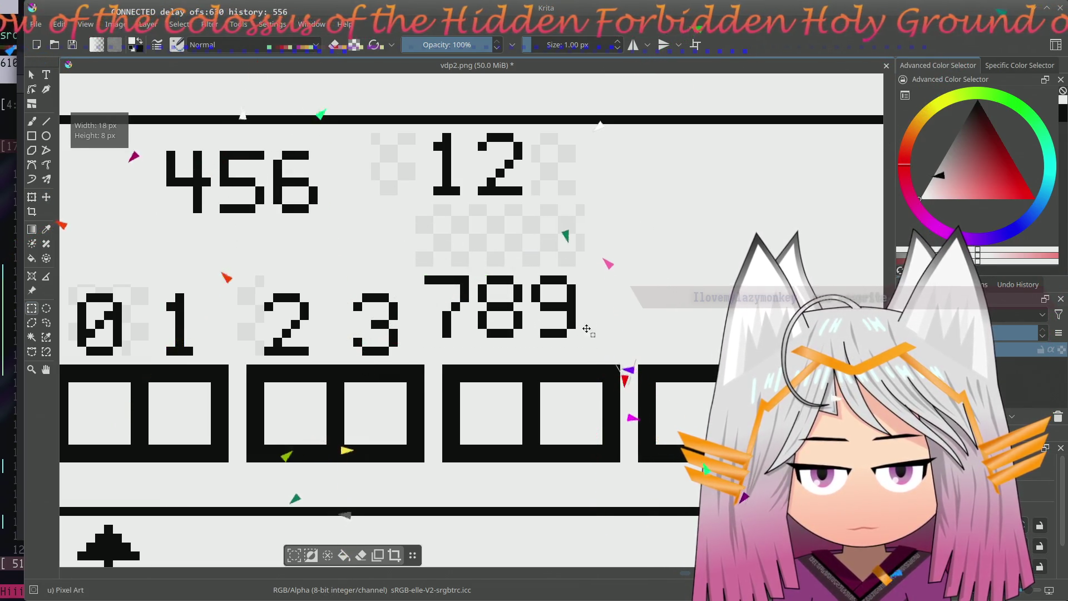
key("t")
left_click_drag(505, 337, 655, 194)
left_click_drag(549, 239, 531, 258)
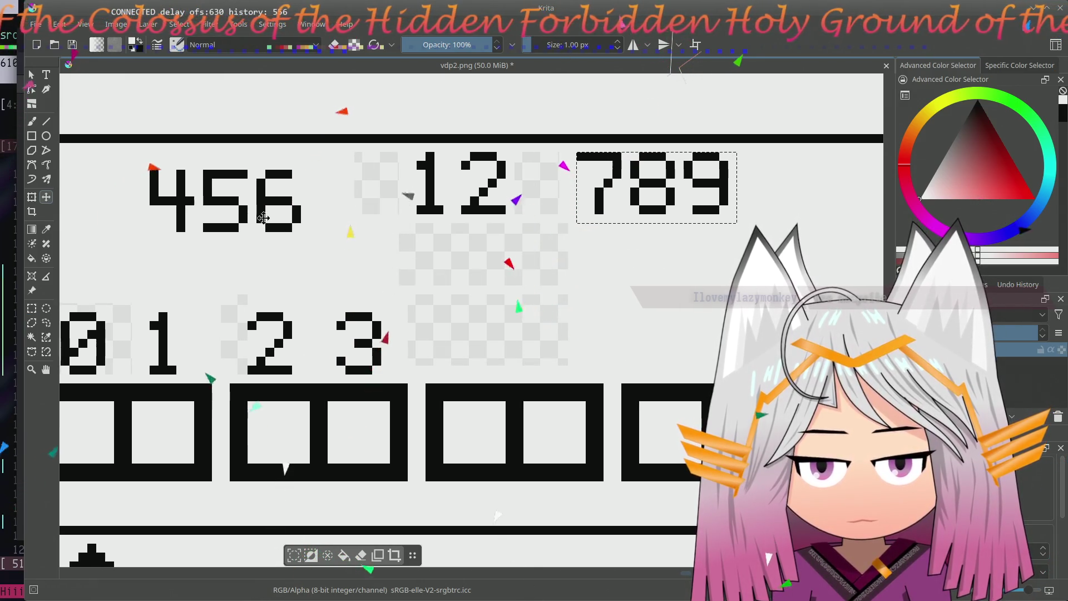
- Place 4 and 5 in the row after the 3, spacing the 5 away from the 4
key("ctrl+r")
left_click_drag(141, 161, 249, 232)
key("t")
mouse_move(213, 196)
left_mouse_down()
mouse_move(516, 332)
mouse_move(514, 345)
mouse_move(576, 380)
left_mouse_up()
key("ctrl+r")
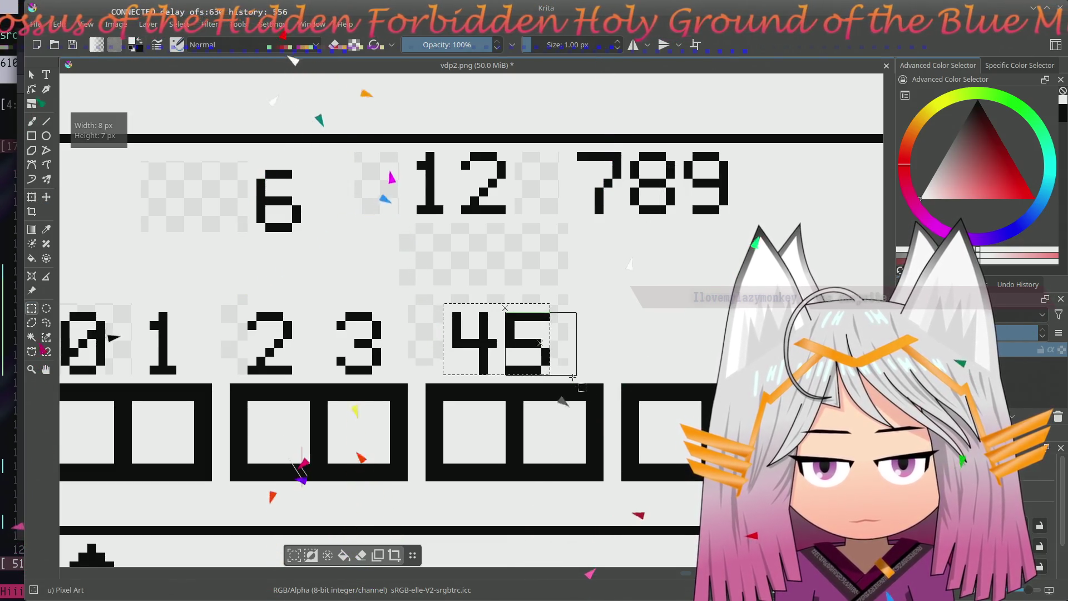
key("t")
left_click_drag(537, 345, 567, 346)
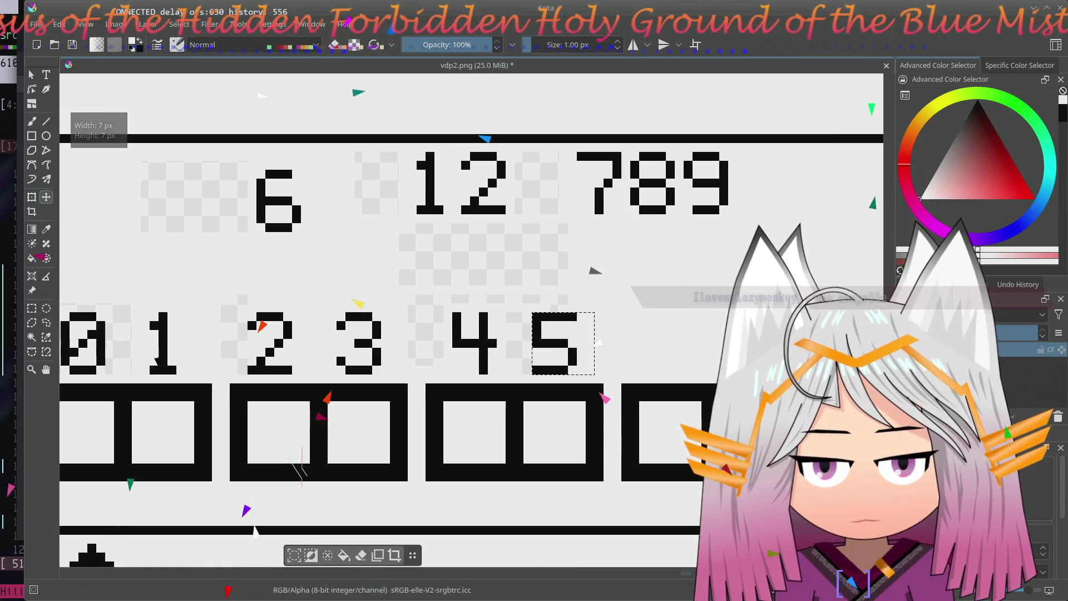
- Move the 6 into the row close to the 5
key("ctrl+r")
mouse_move(255, 169)
left_mouse_down()
mouse_move(306, 233)
mouse_move(664, 346)
left_mouse_up()
key("t")
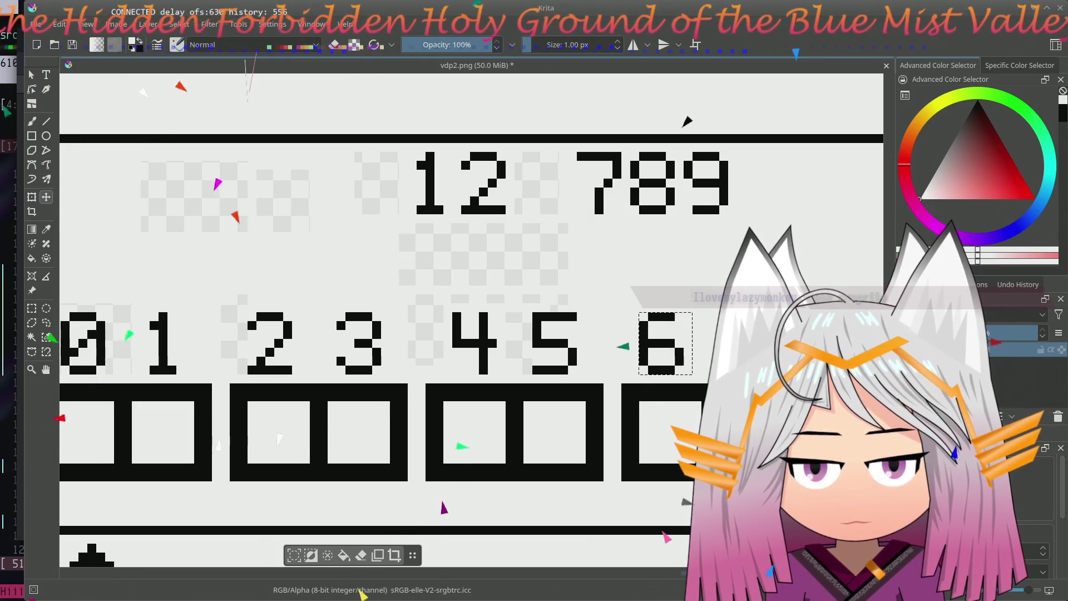
left_click_drag(730, 205, 564, 260)
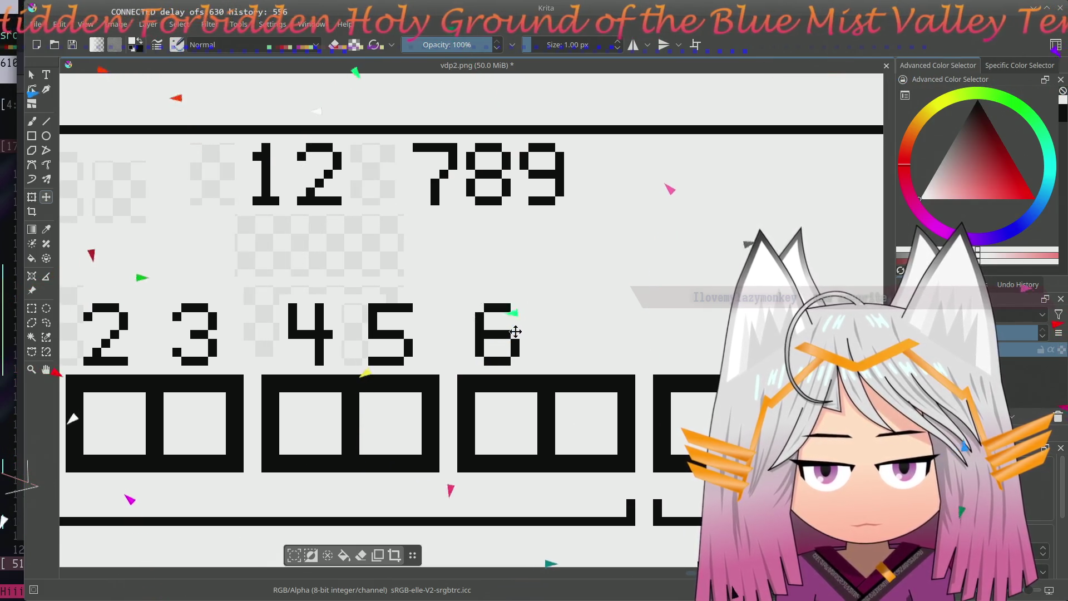
left_click_drag(525, 336, 514, 335)
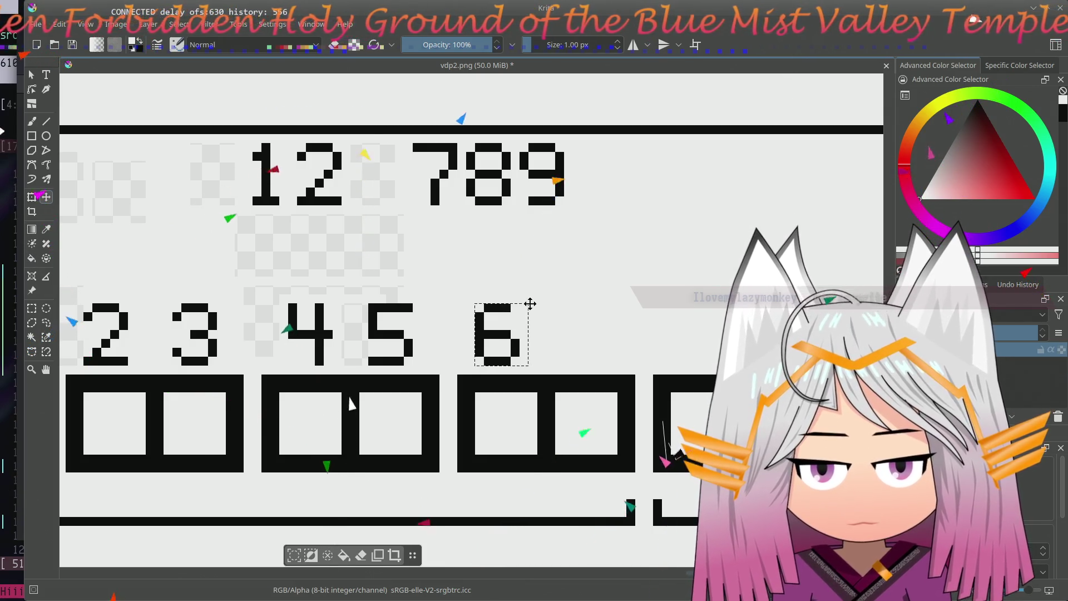
left_click_drag(404, 141, 588, 336)
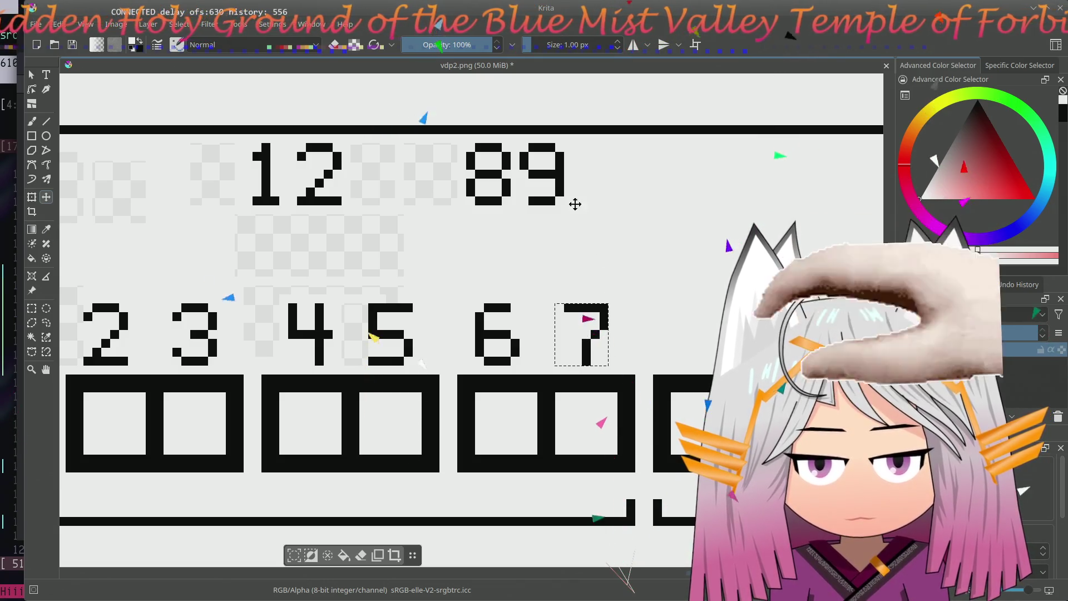
left_click_drag(565, 262, 692, 262)
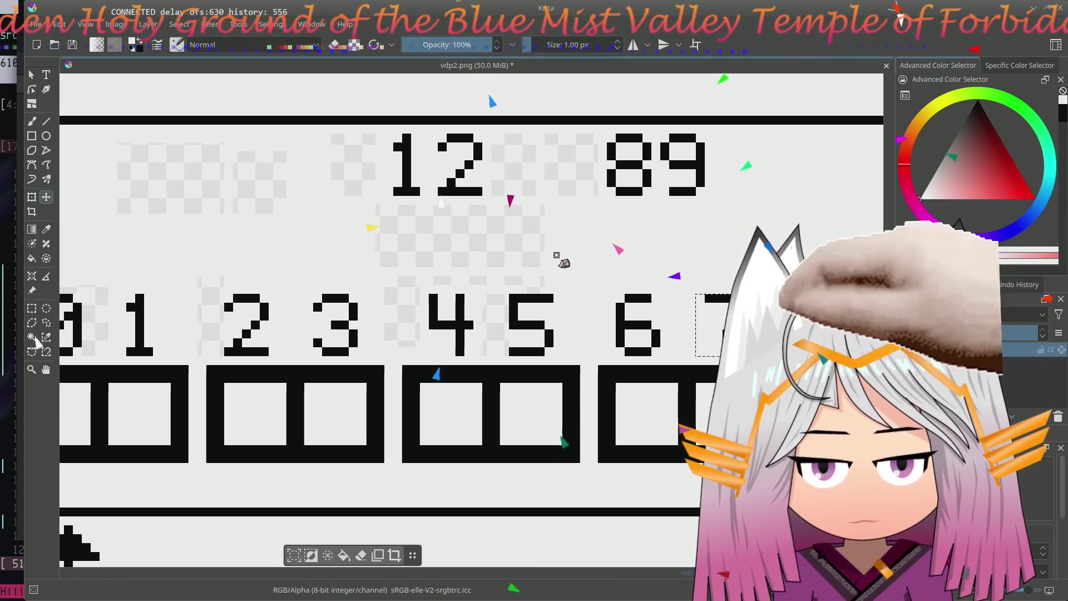
left_click_drag(565, 262, 383, 231)
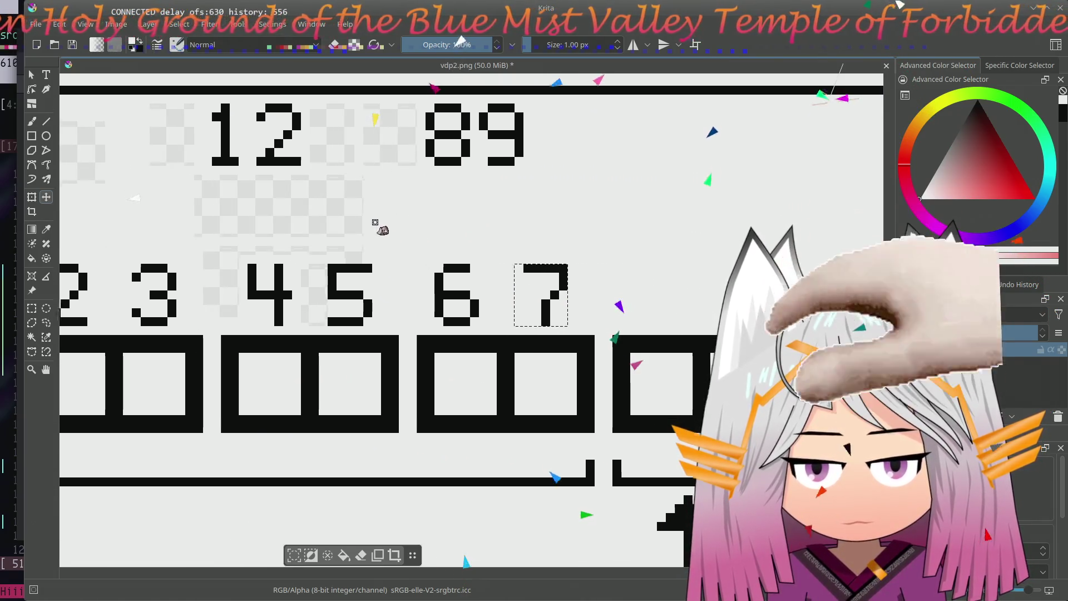
left_click_drag(504, 234, 575, 260)
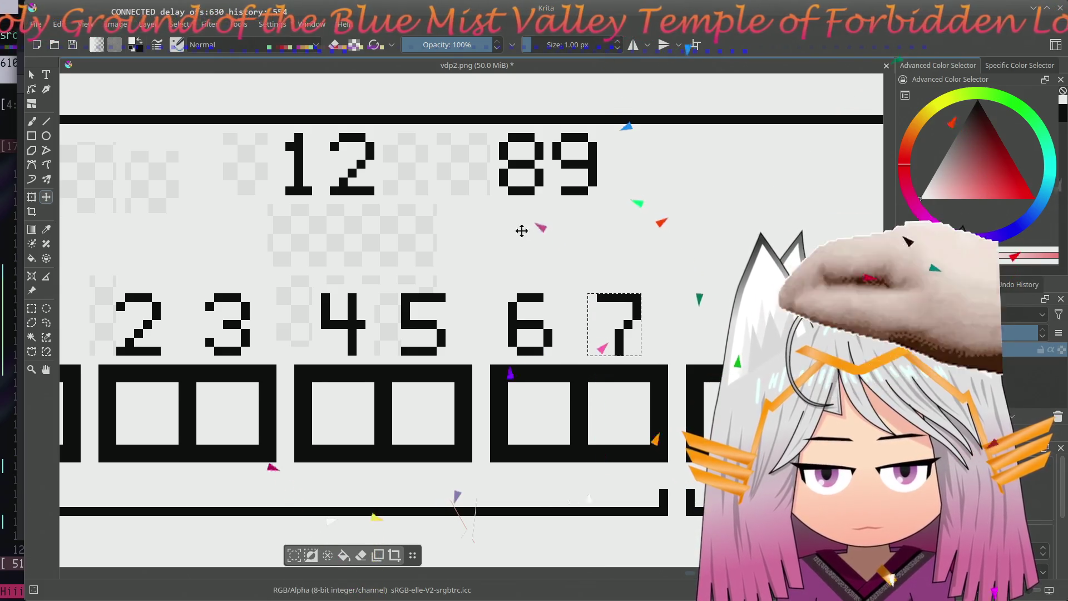
scroll(500, 297, "left", 5)
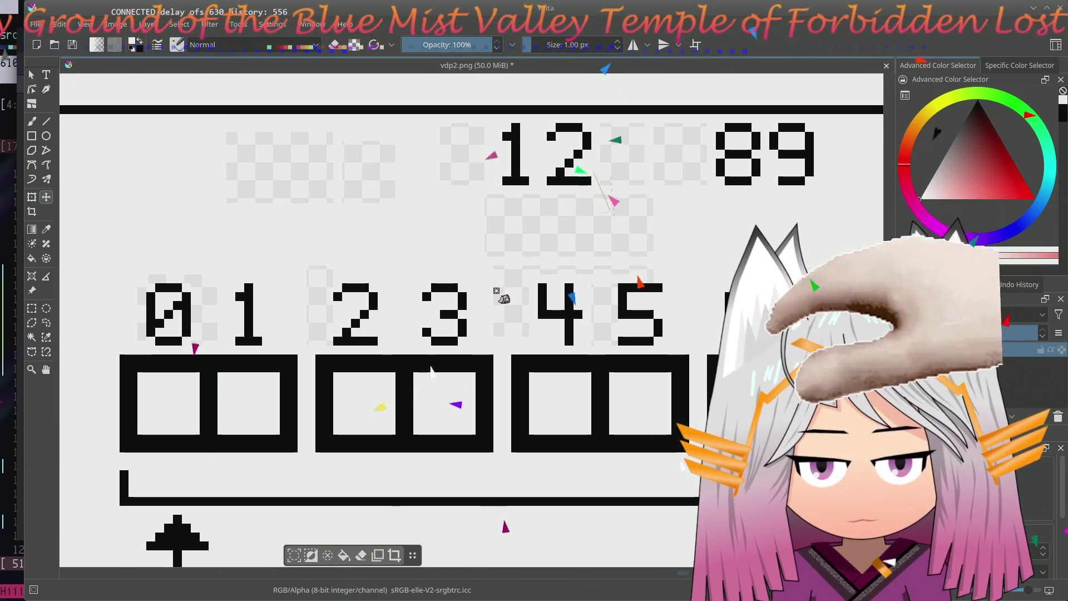
left_click_drag(503, 297, 494, 287)
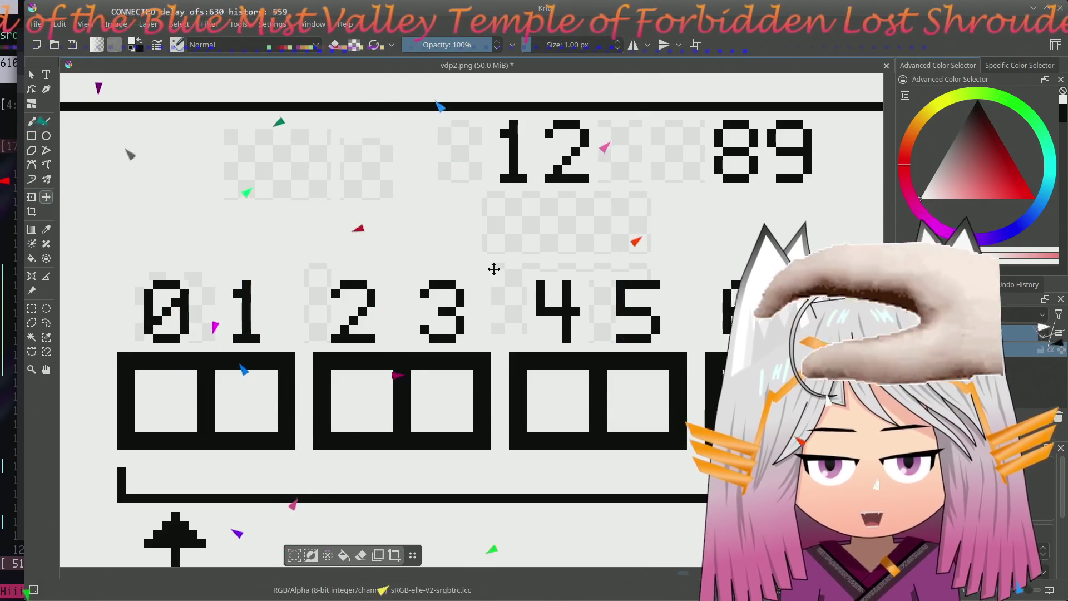
- Move the spare 2 from the top group down level with the 1
key("ctrl+r")
mouse_move(482, 120)
left_mouse_down()
mouse_move(539, 191)
mouse_move(404, 235)
left_mouse_up()
key("t")
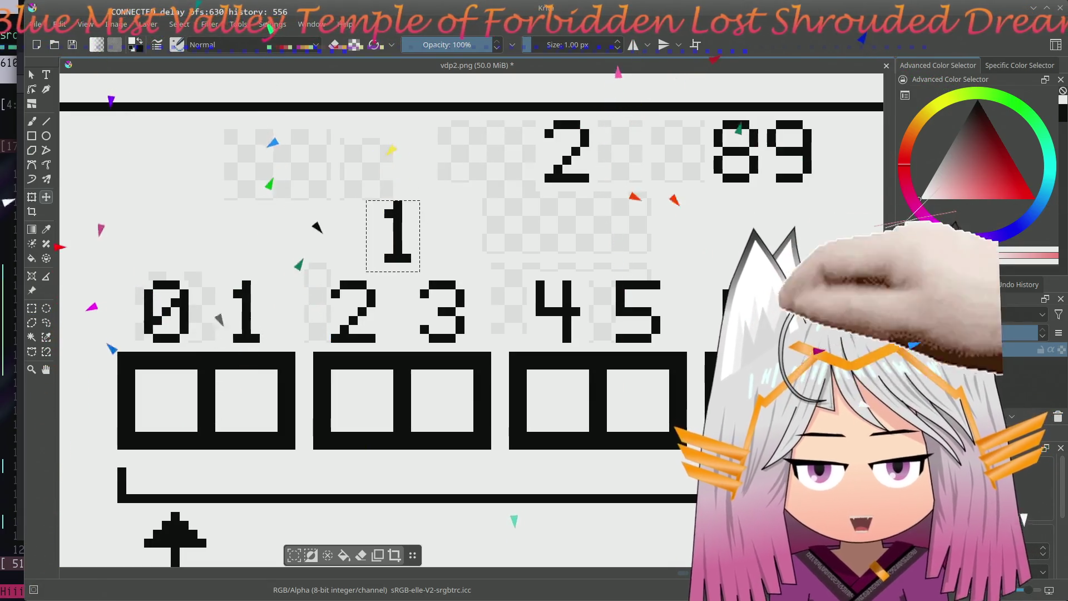
left_click_drag(534, 186, 436, 196)
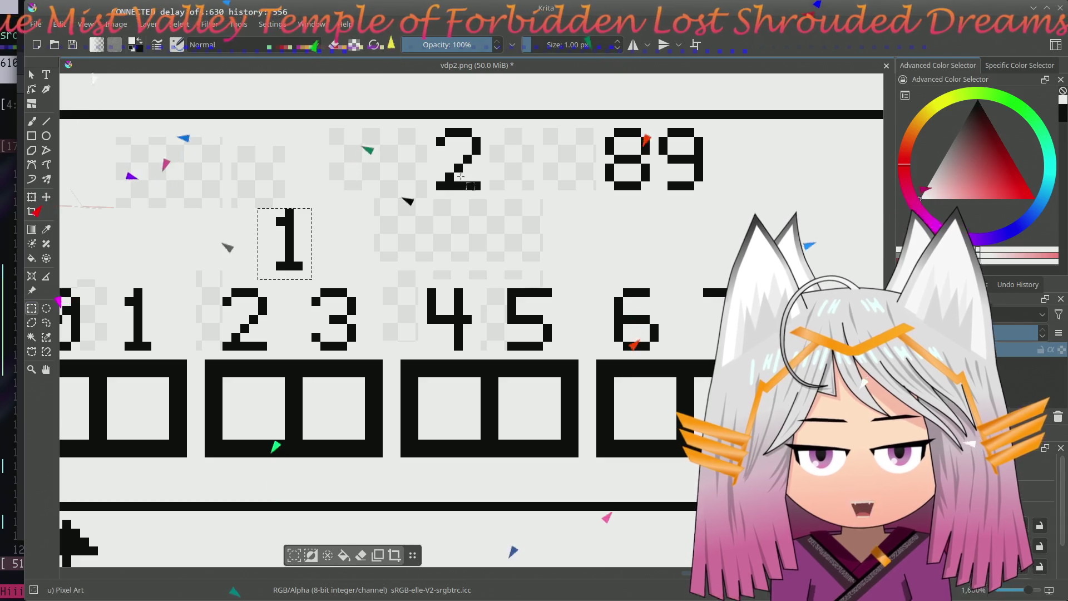
left_click_drag(431, 123, 495, 193)
key("t")
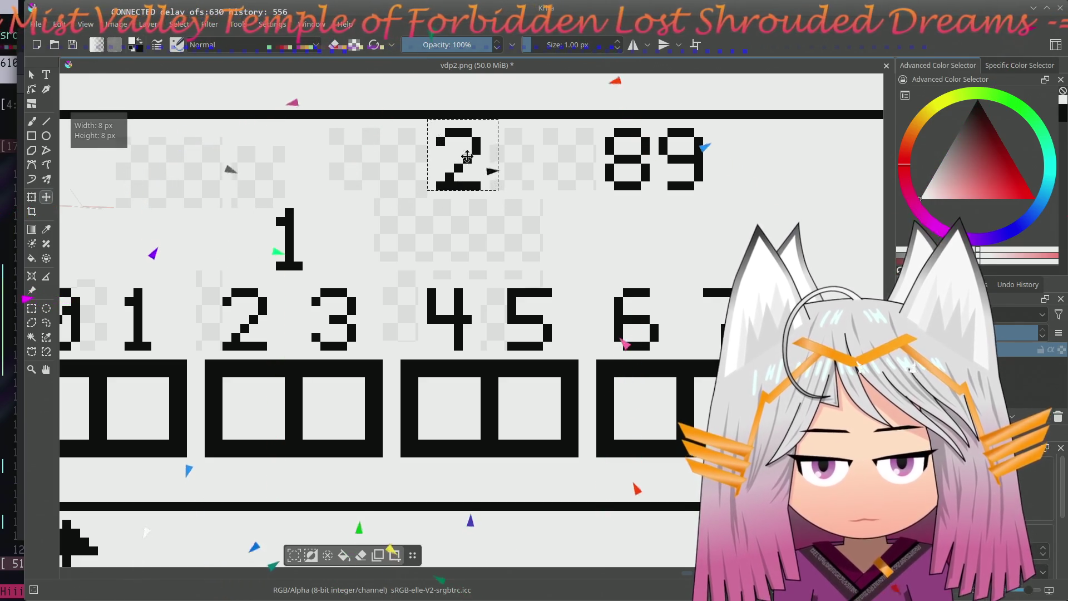
left_click_drag(471, 159, 498, 236)
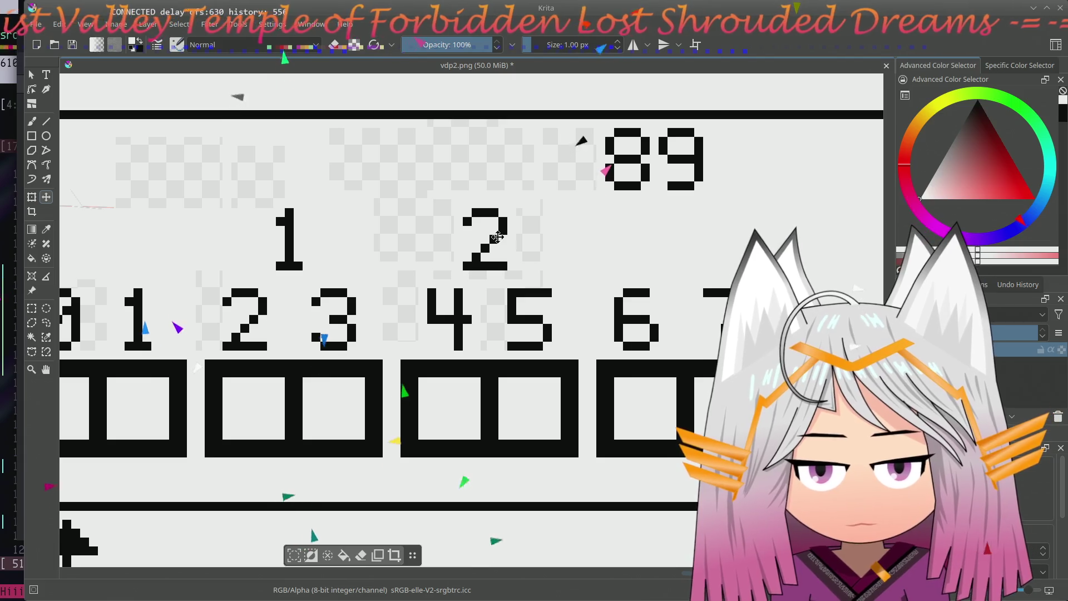
scroll(601, 186, "right", 3)
scroll(494, 215, "right", 2)
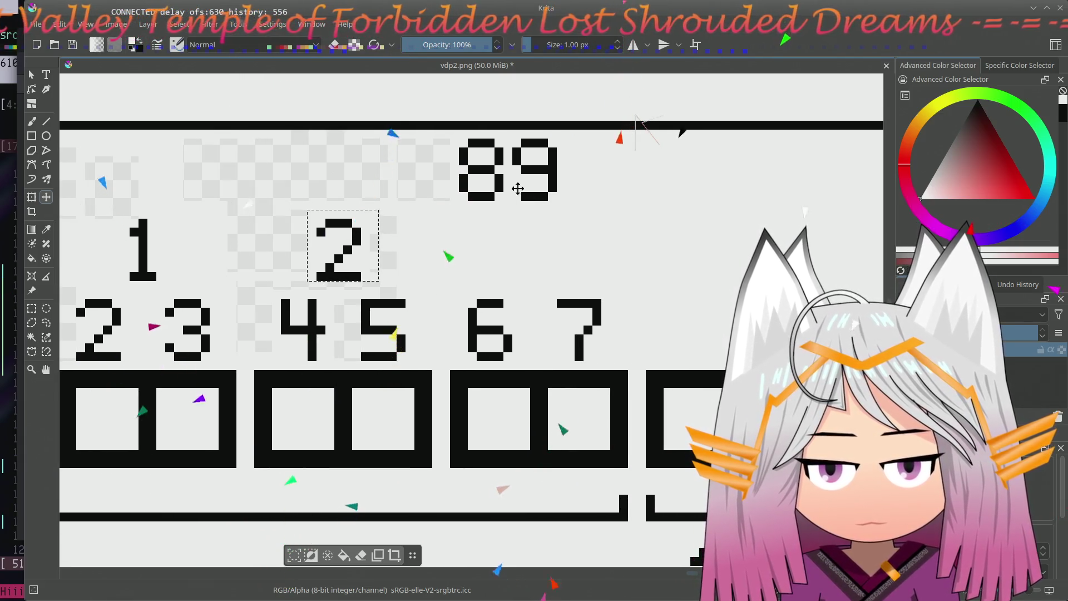
- Select the area around the stray 89 and fill it with solid black
key("ctrl+r")
left_click_drag(442, 140, 564, 206)
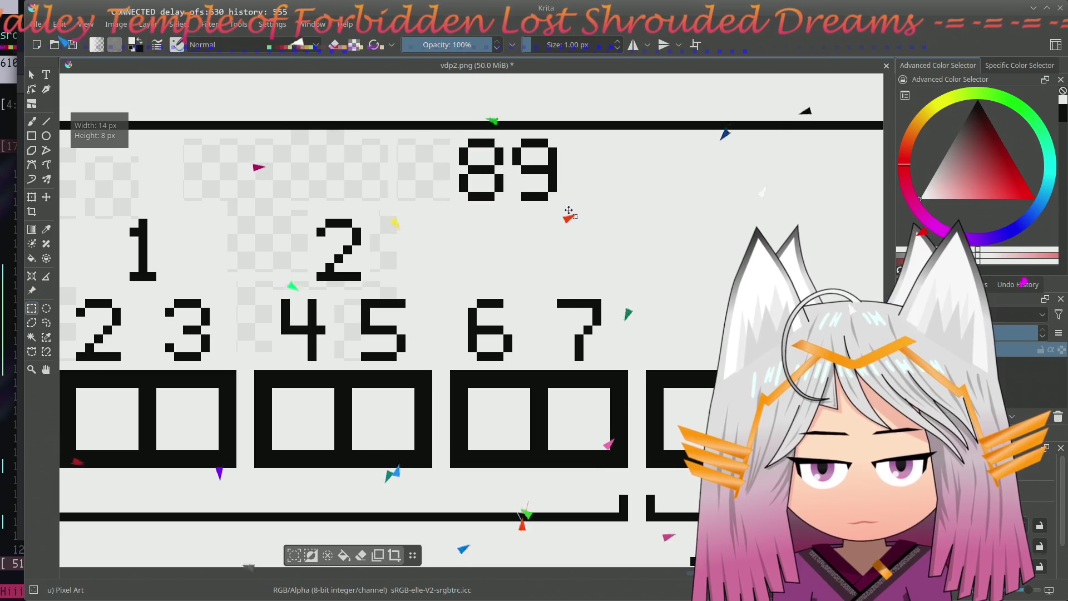
key("shift+BackSpace")
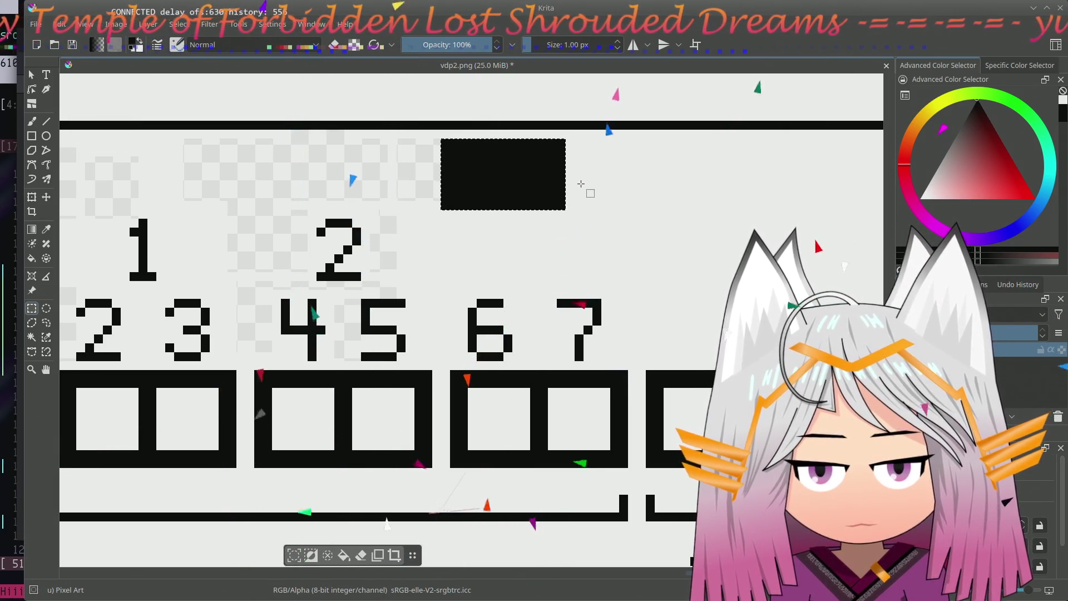
- Clear the 89 area and place a copy of the bit digit 3 on the top index row
key("ctrl+z")
left_click_drag(368, 188, 634, 169)
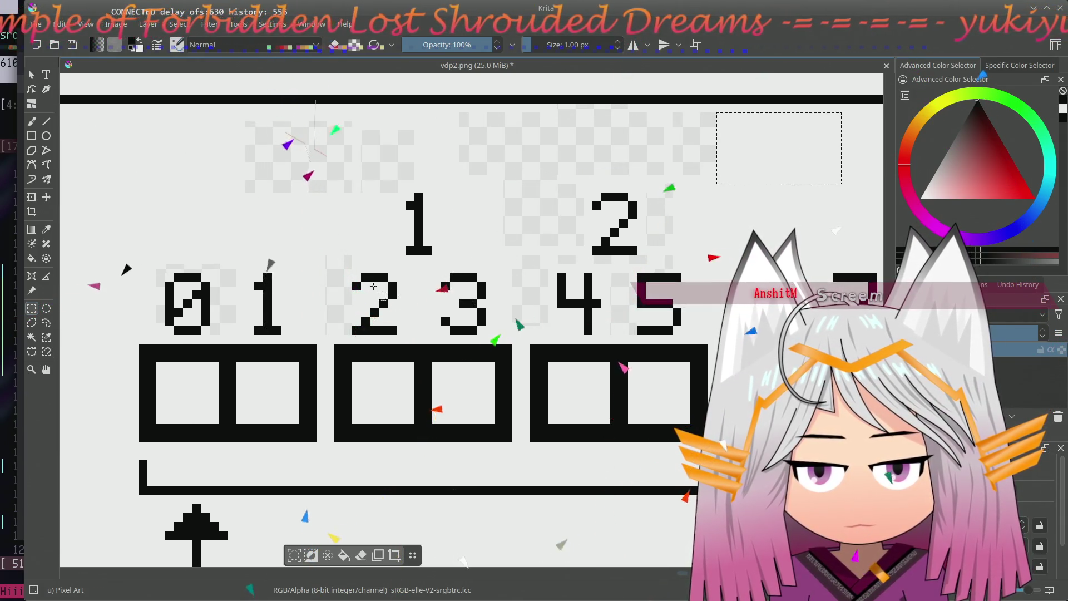
mouse_move(439, 273)
left_mouse_down()
mouse_move(494, 330)
mouse_move(486, 334)
left_mouse_up()
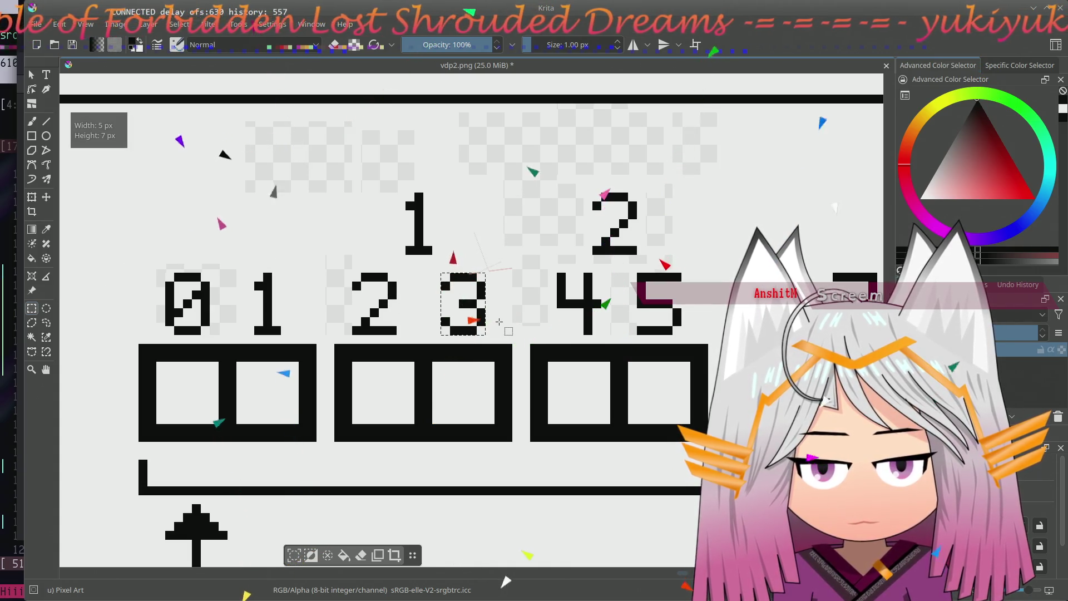
left_click(445, 286)
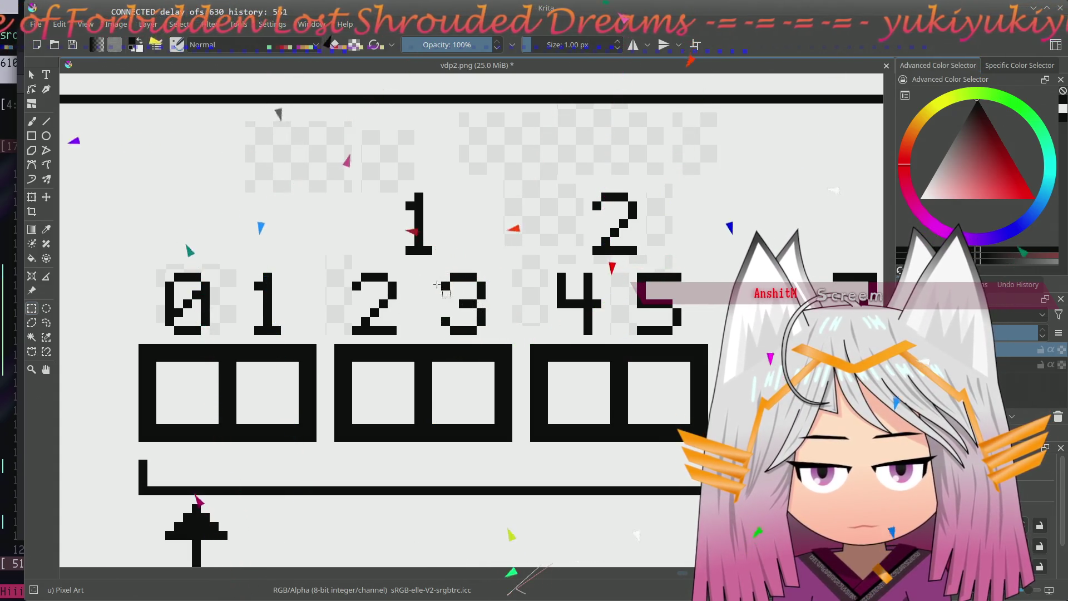
key("ctrl+v")
key("t")
left_click_drag(464, 306, 812, 225)
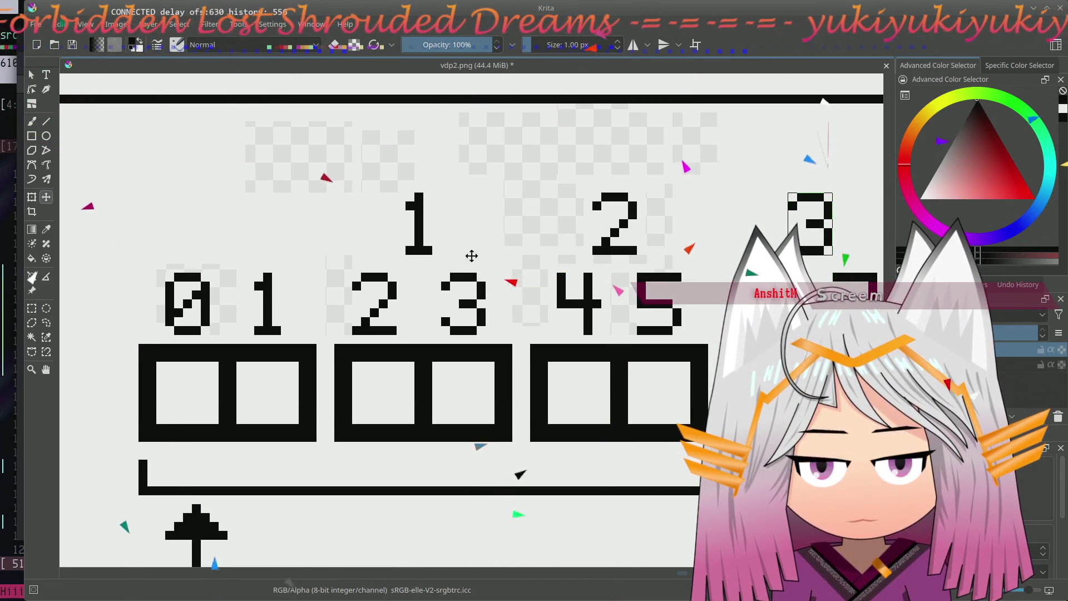
key("ctrl+shift+a")
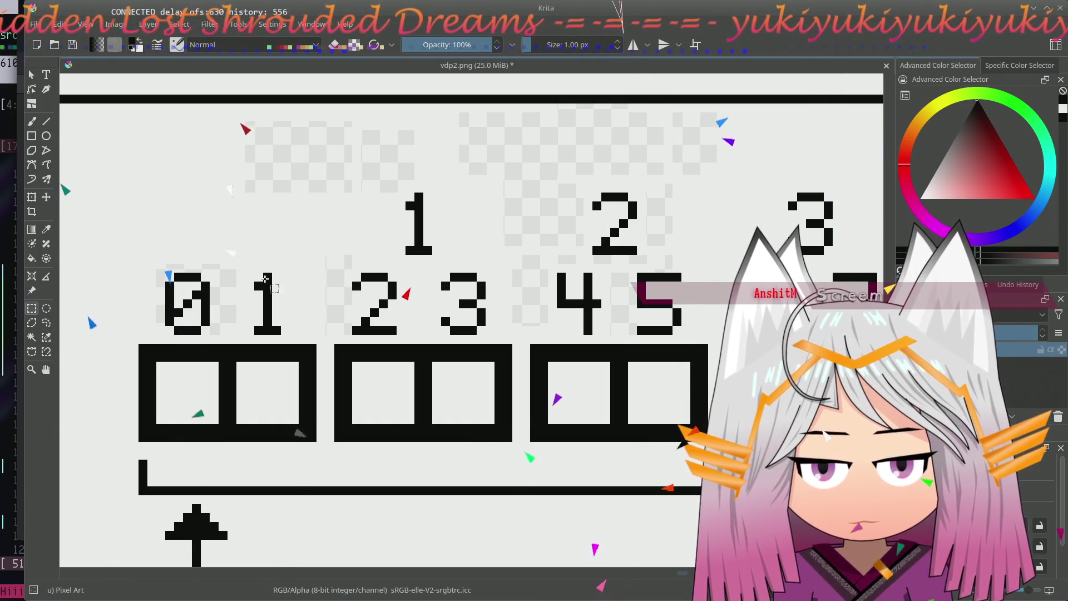
- Place a copy of the bit digit 0 above the first box pair
left_click_drag(165, 271, 213, 333)
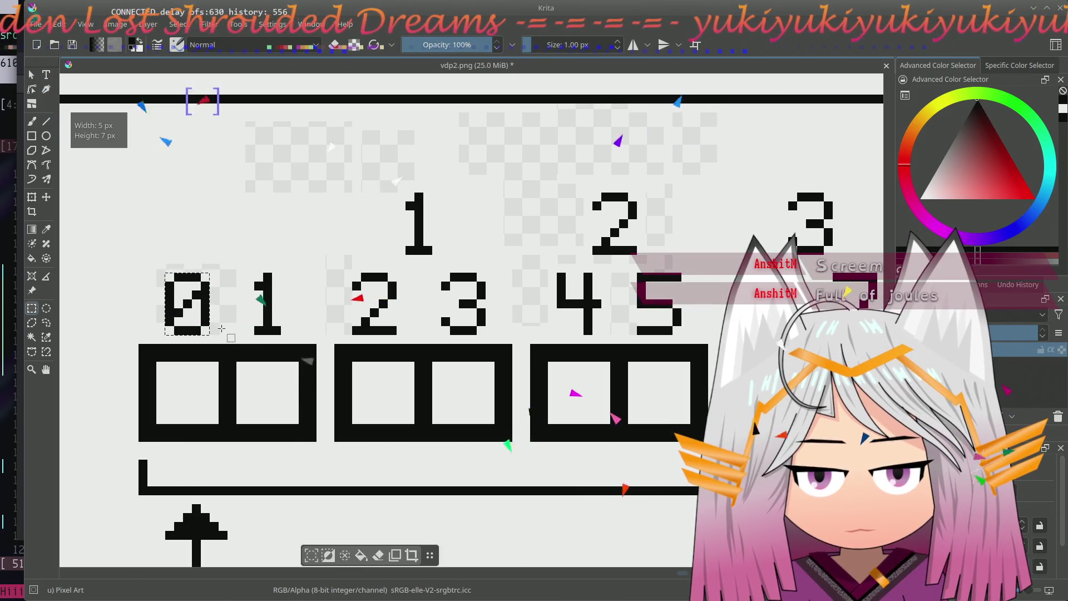
key("t")
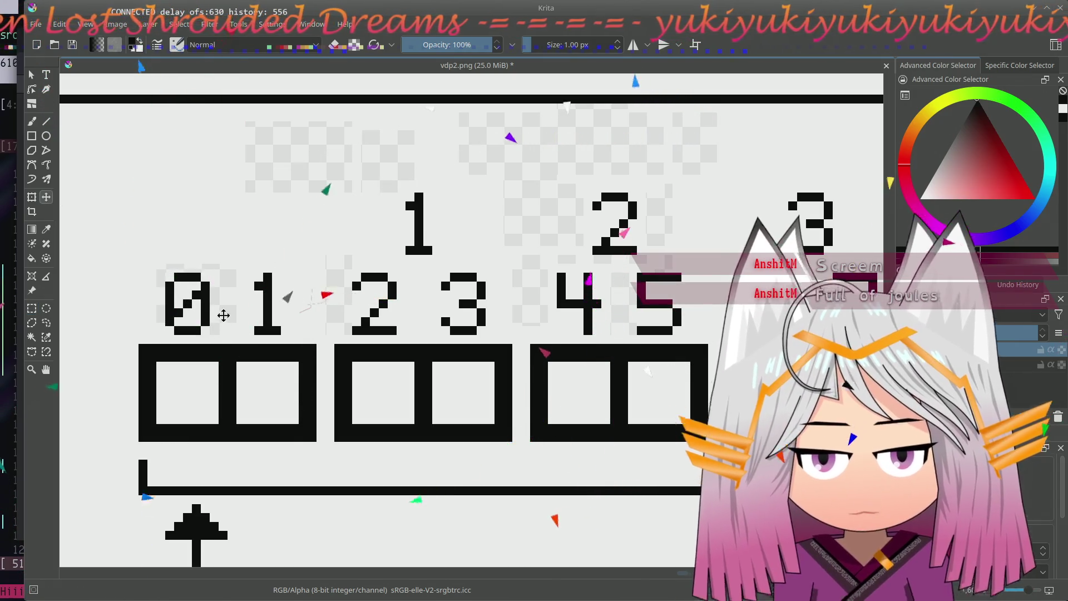
left_click_drag(205, 281, 259, 202)
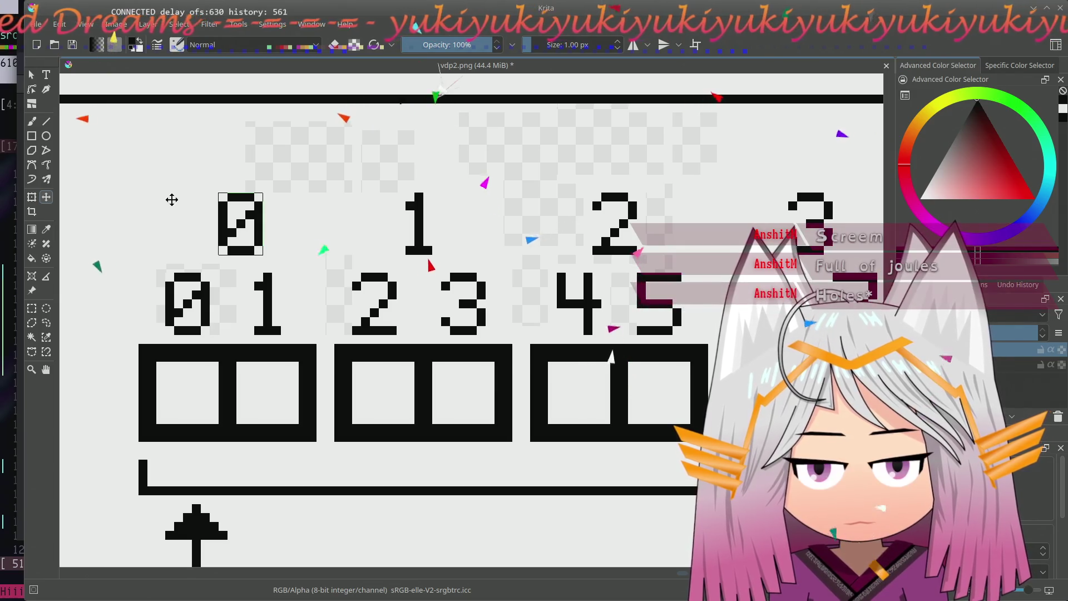
- Fill each checkered transparent patch around the digits with the background grey
left_click(31, 258)
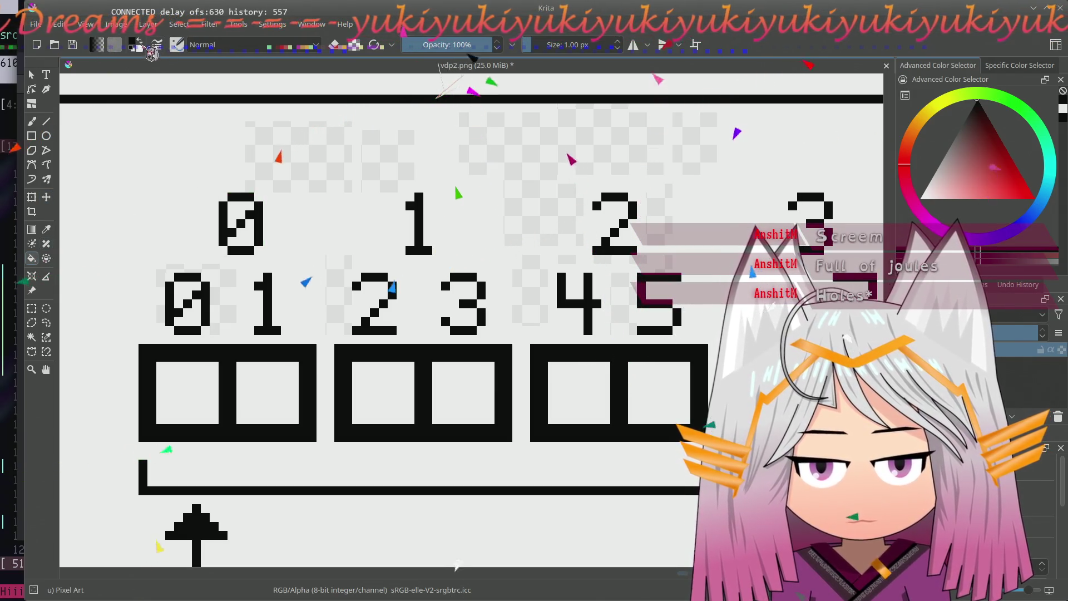
left_click(224, 293)
left_click(337, 142)
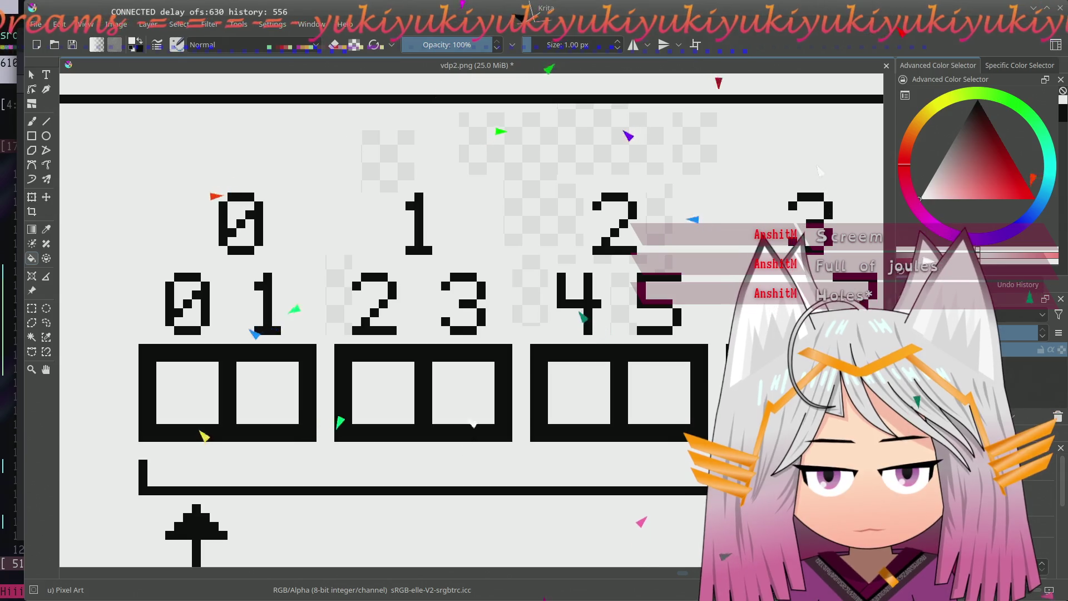
left_click(384, 167)
left_click(338, 284)
left_click(542, 167)
left_click(525, 302)
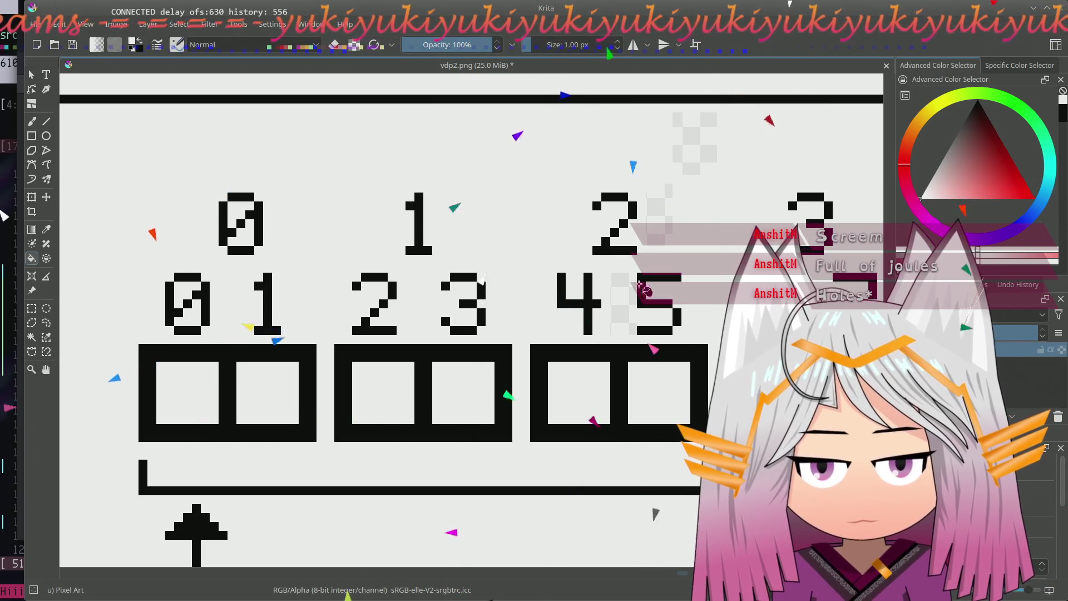
left_click(624, 305)
left_click(659, 204)
left_click(695, 142)
- Pan across the diagram to check the rest of it
left_click_drag(705, 235, 288, 284)
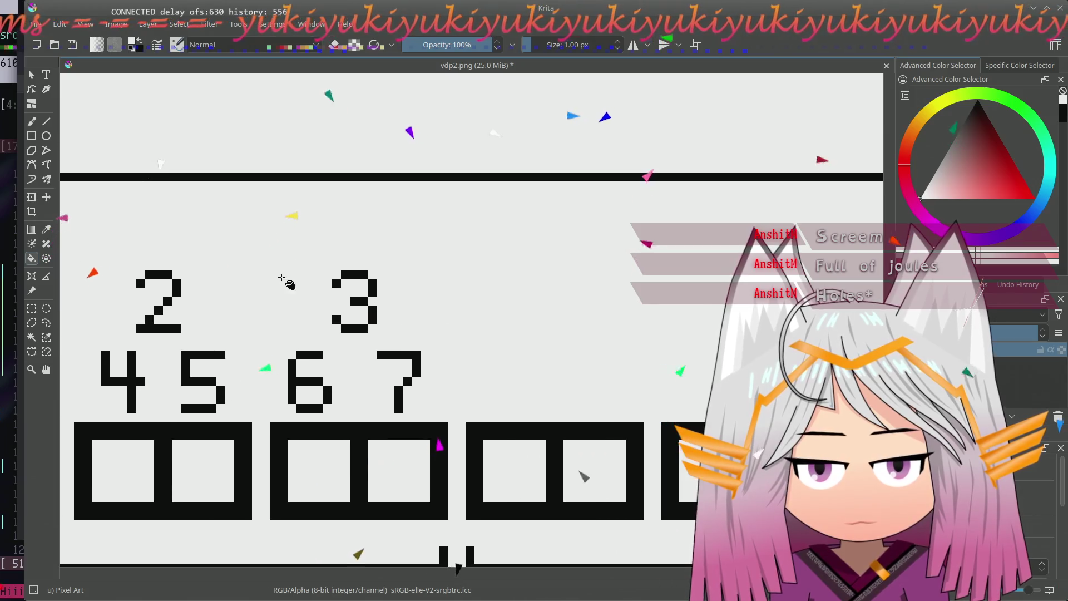
mouse_move(175, 372)
left_mouse_down()
mouse_move(410, 288)
mouse_move(588, 262)
mouse_move(568, 262)
left_mouse_up()
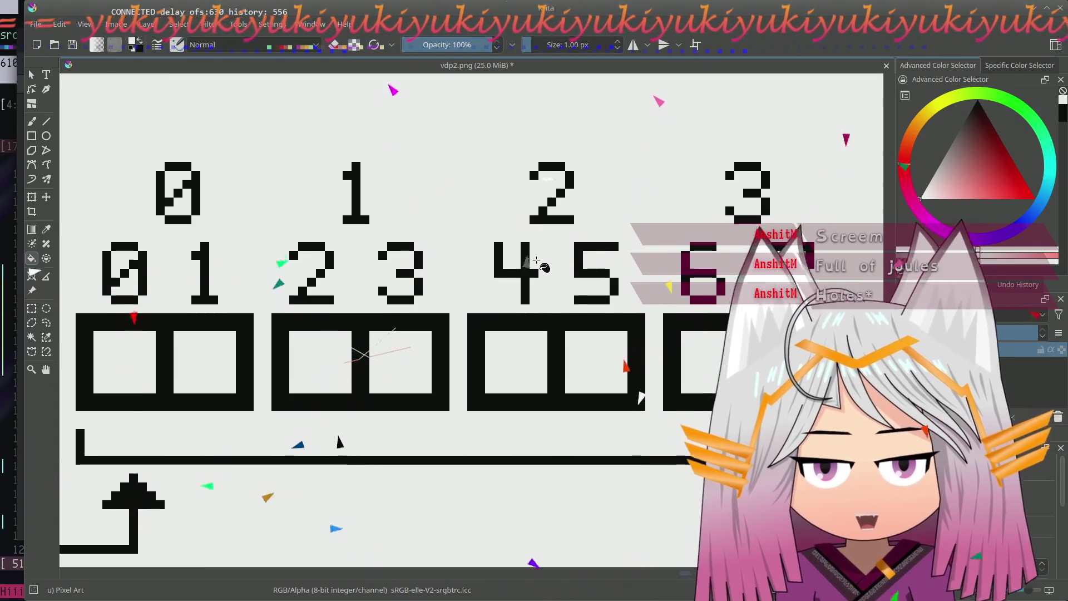
mouse_move(563, 267)
left_mouse_down()
mouse_move(465, 306)
mouse_move(432, 298)
left_mouse_up()
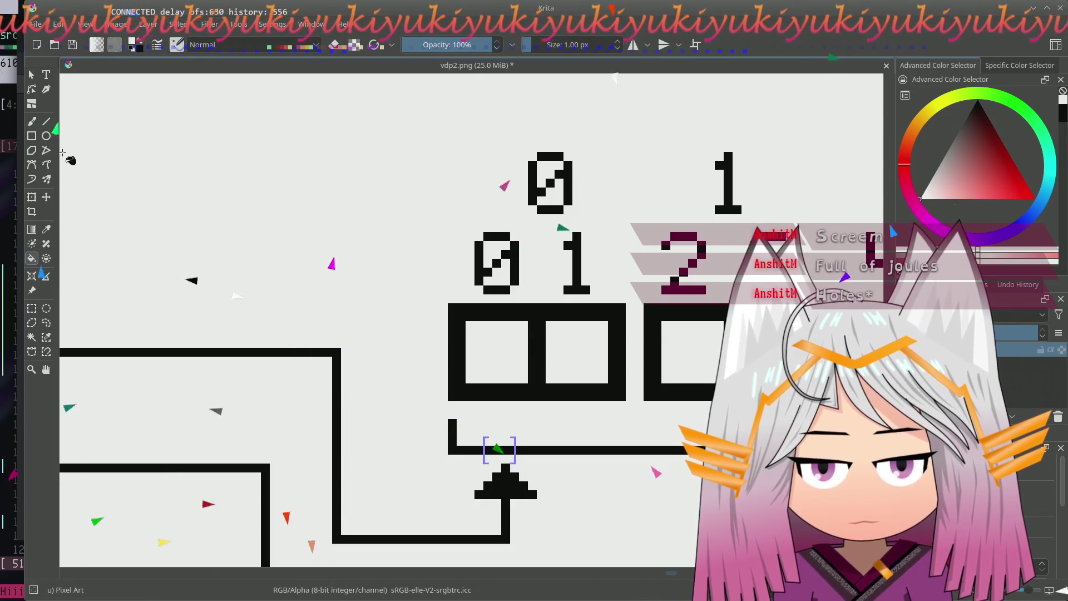
key("b")
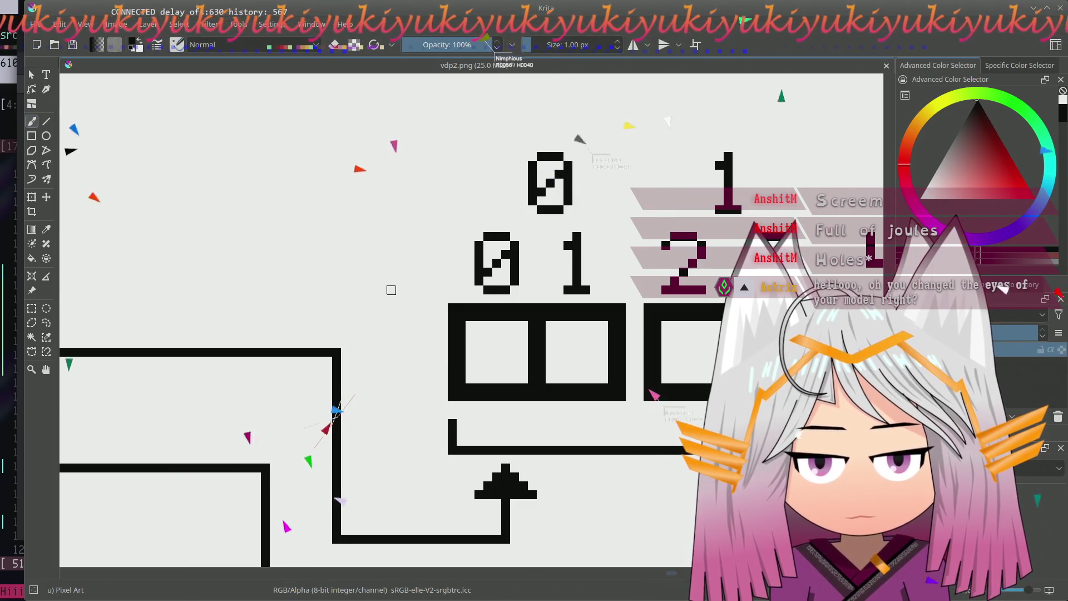
- Draw the letter l pixel by pixel and undo a stray stroke
left_click_drag(382, 289, 404, 289)
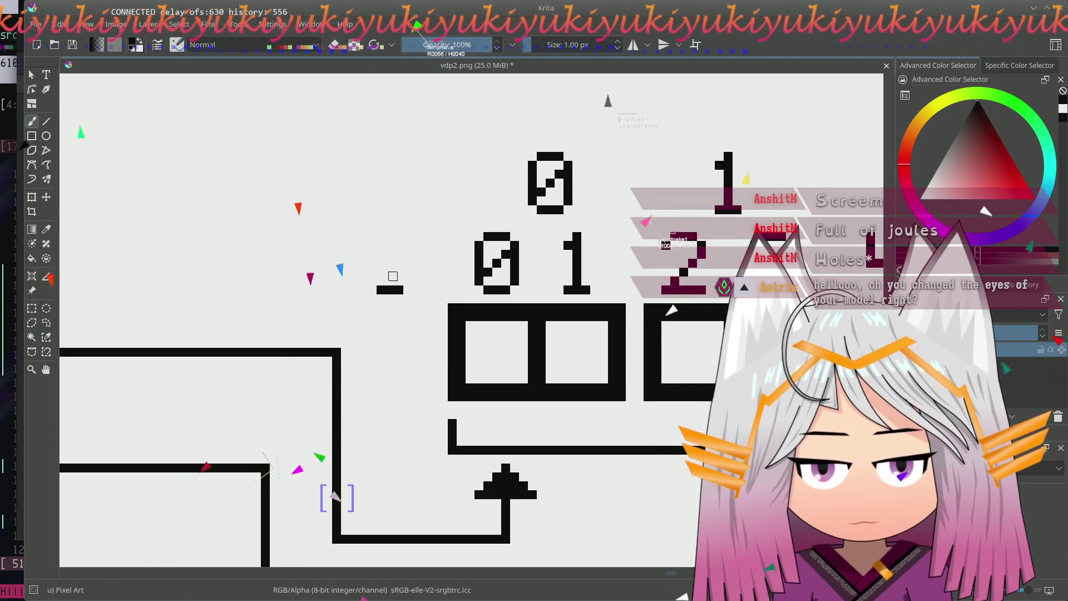
left_click_drag(390, 289, 390, 252)
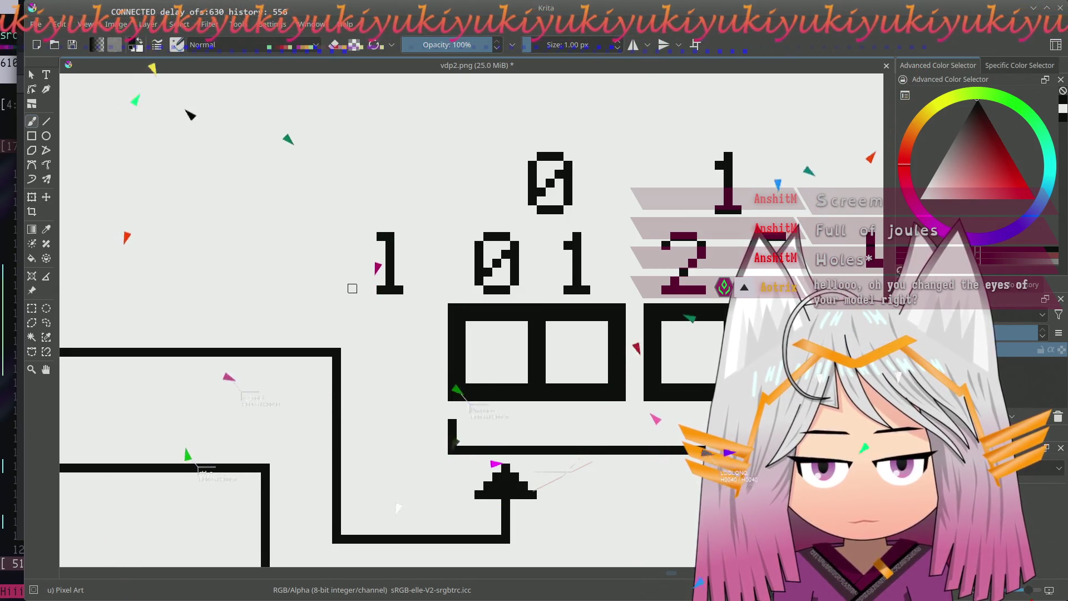
mouse_move(357, 289)
left_mouse_down()
mouse_move(337, 290)
mouse_move(328, 269)
left_mouse_up()
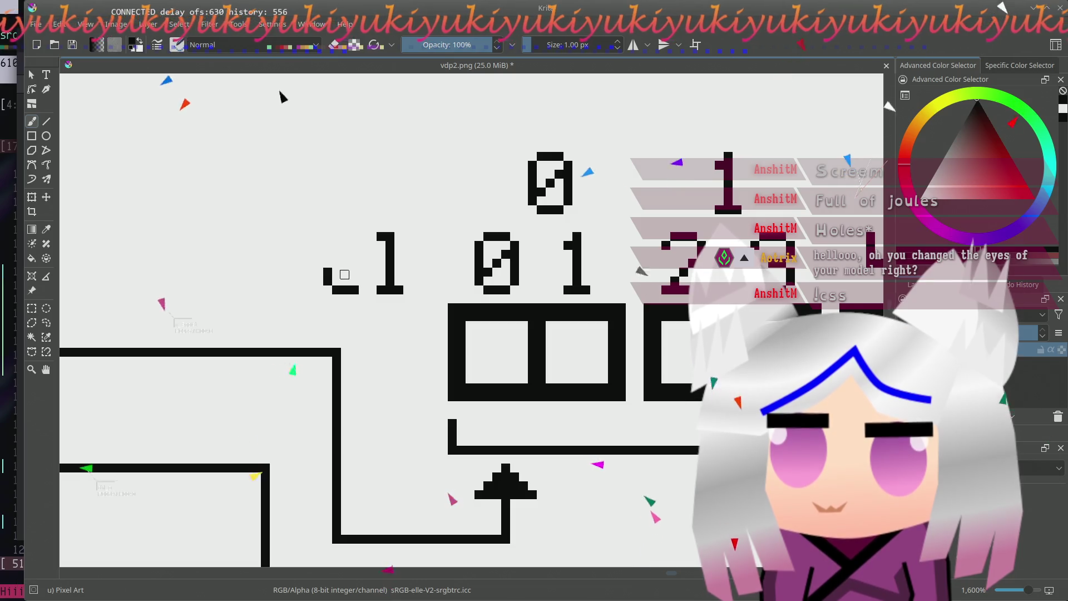
left_click_drag(363, 225, 378, 237)
key("ctrl+z")
key("ctrl+z")
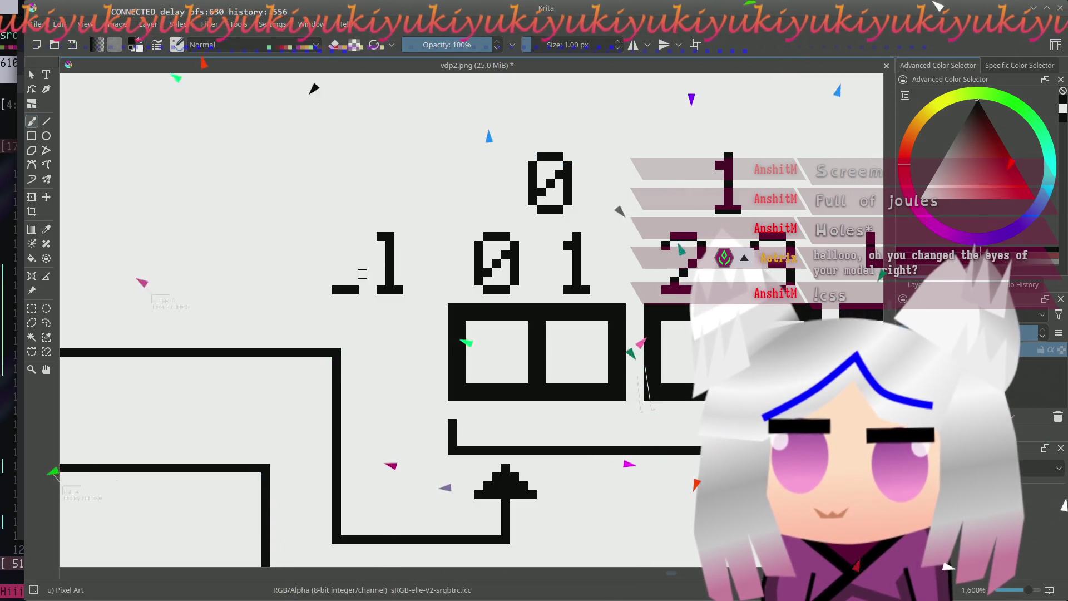
- Draw the letter e to the left of the l
left_click(354, 272)
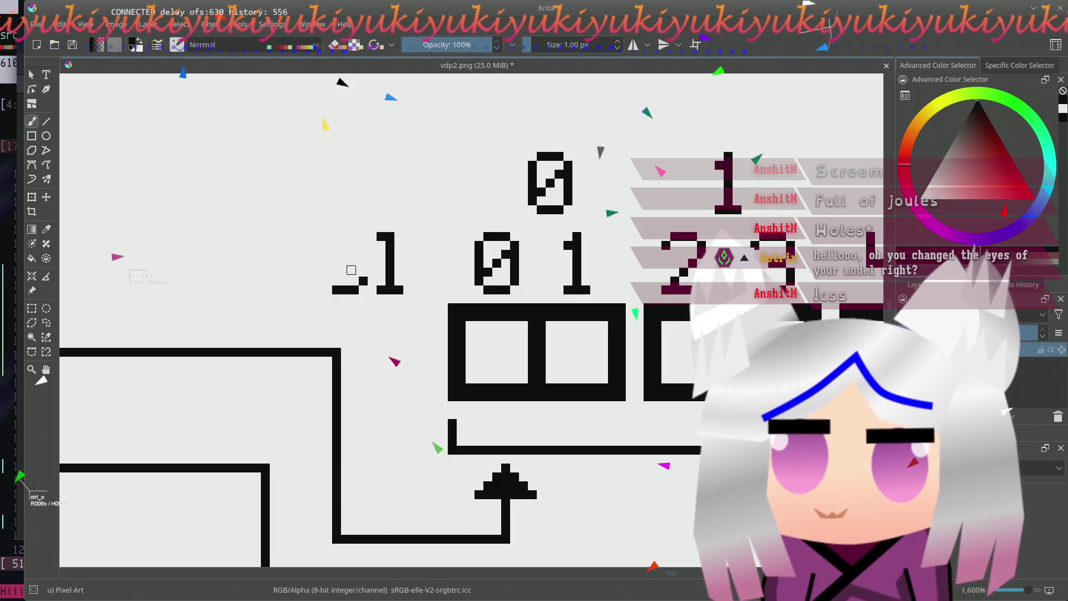
mouse_move(337, 272)
left_mouse_down()
mouse_move(328, 259)
mouse_move(363, 253)
left_mouse_up()
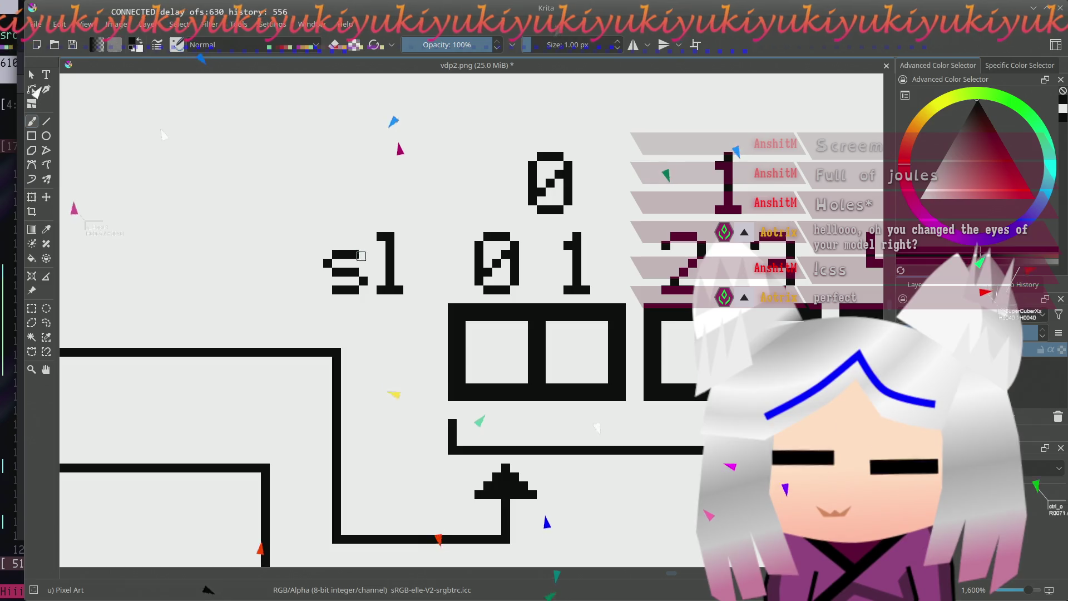
left_click(362, 279)
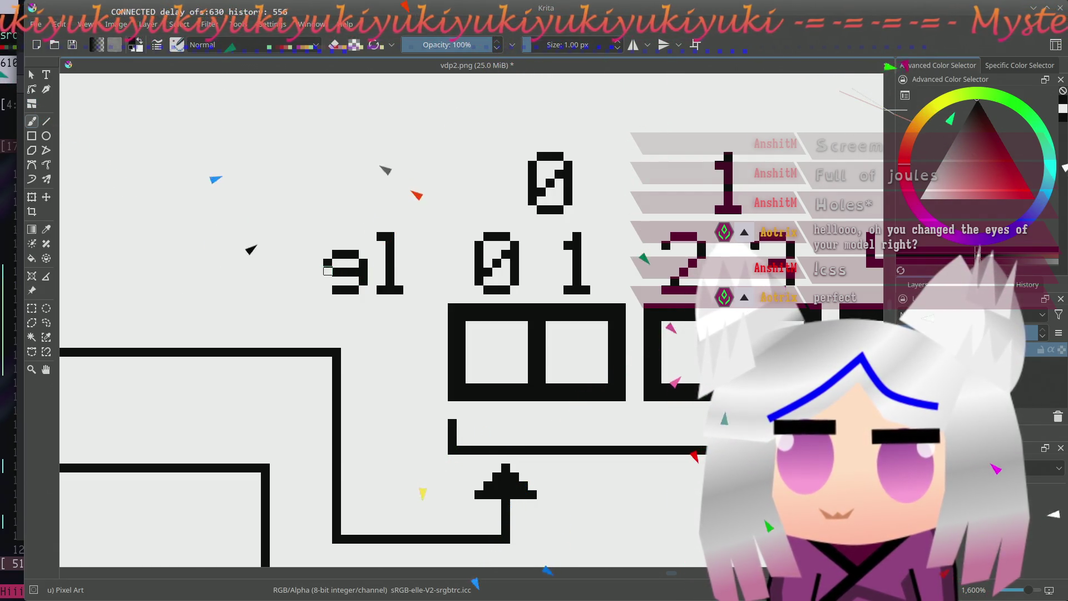
left_click_drag(347, 294, 355, 313)
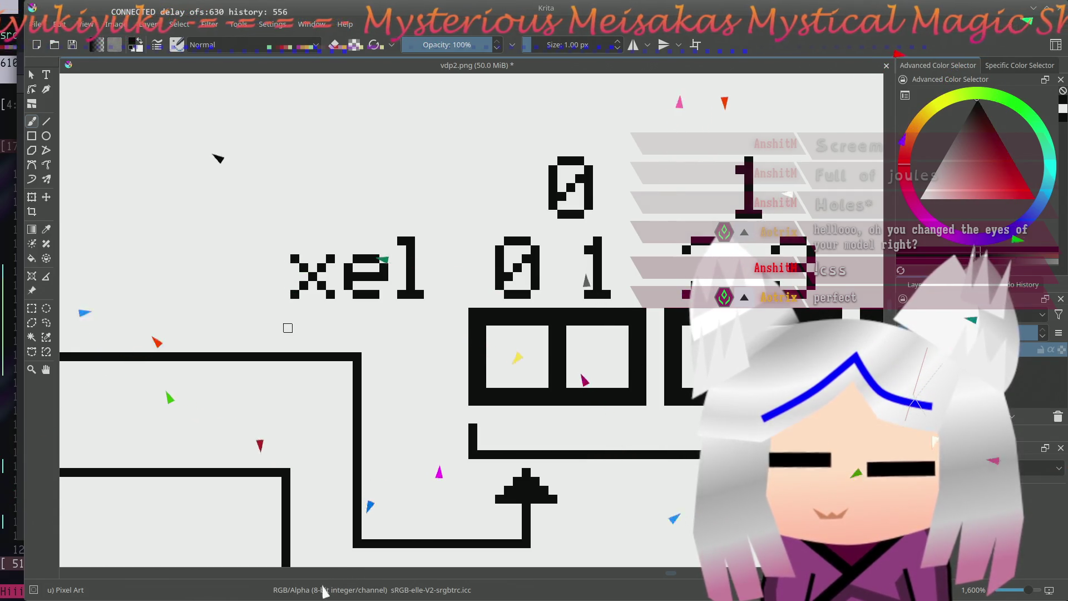
- Paint the remaining x and the i with its dot so the label reads Pixel
left_click_drag(259, 259, 263, 260)
key("ctrl+r")
left_click(269, 237)
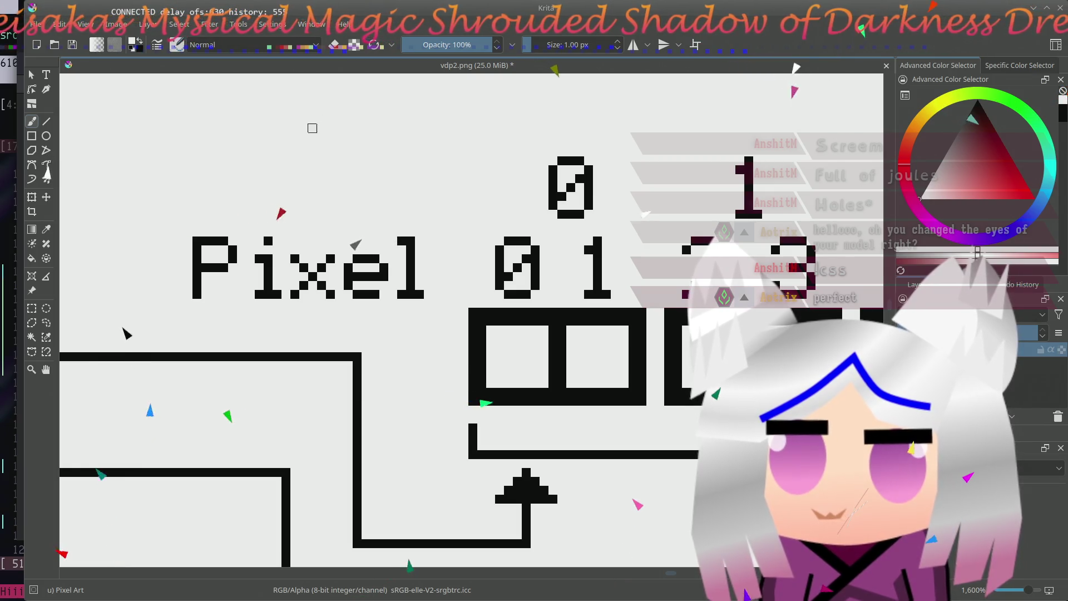
- Nudge the letter P one pixel to the right
left_click(30, 308)
left_click_drag(193, 238, 237, 299)
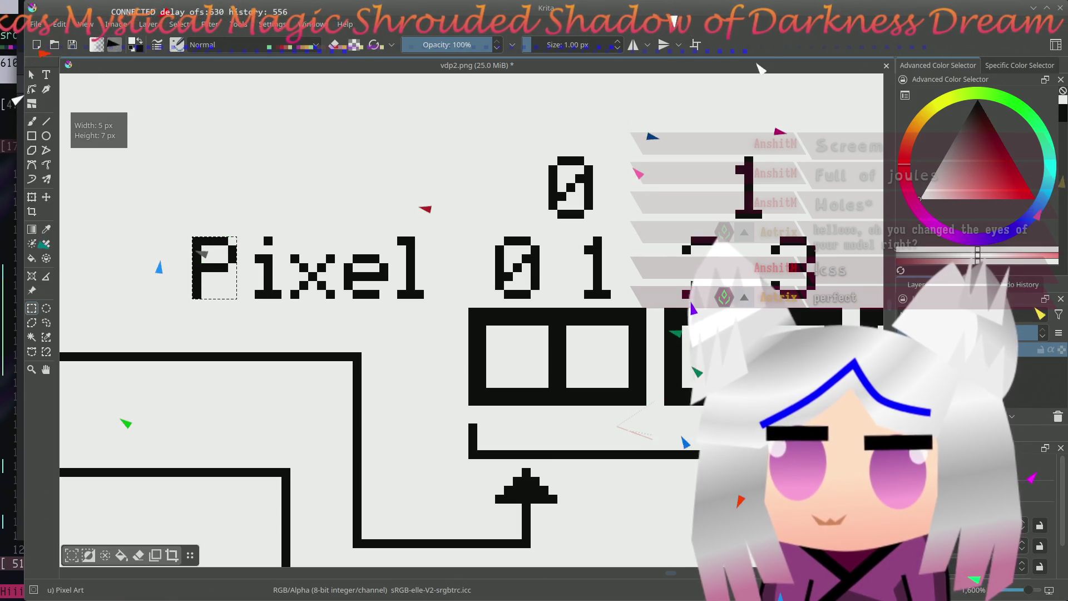
key("t")
key("Right")
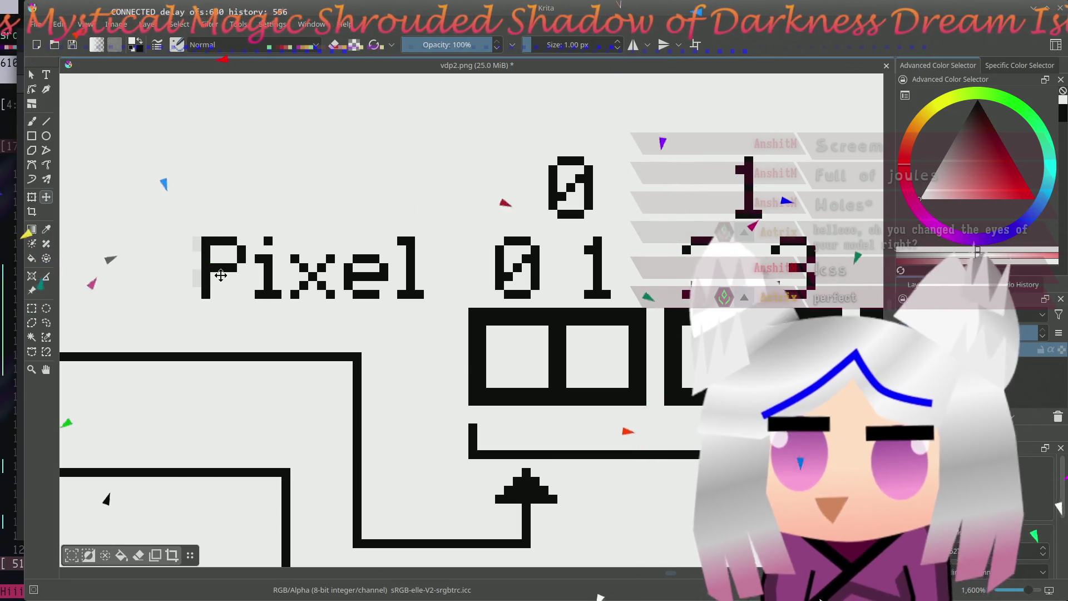
left_click_drag(370, 239, 341, 246)
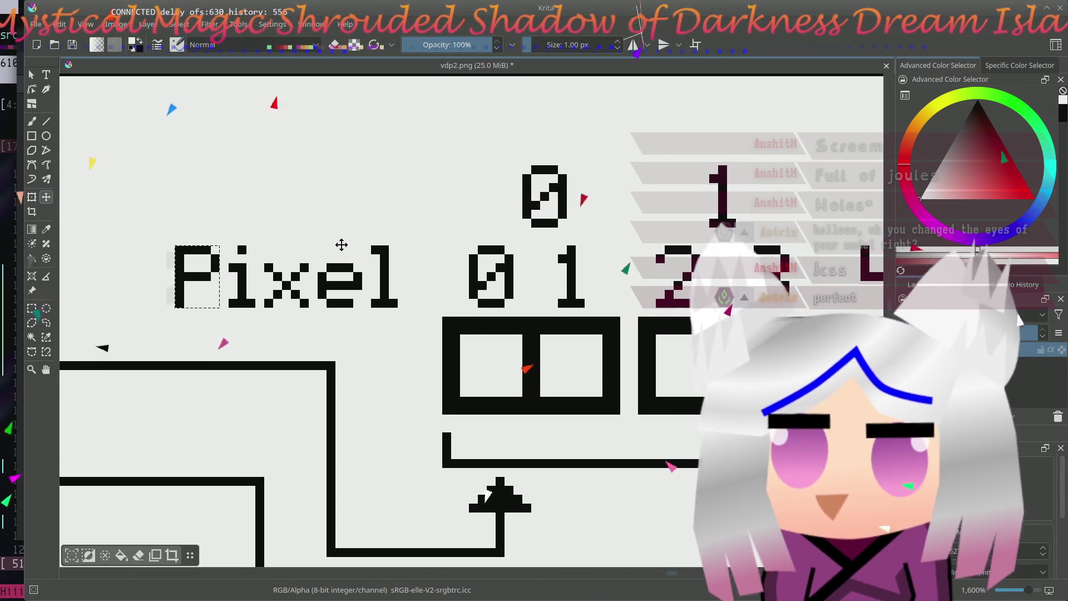
- Move the whole word Pixel up level with the pixel index row and deselect
key("ctrl+r")
left_click_drag(399, 369, 353, 307)
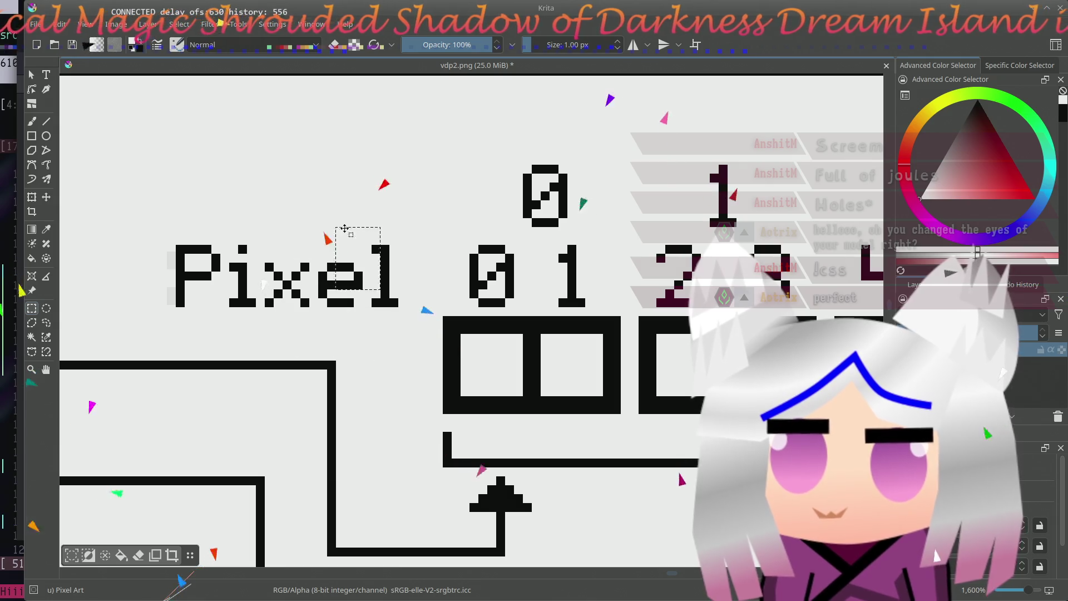
left_click_drag(166, 242, 424, 317)
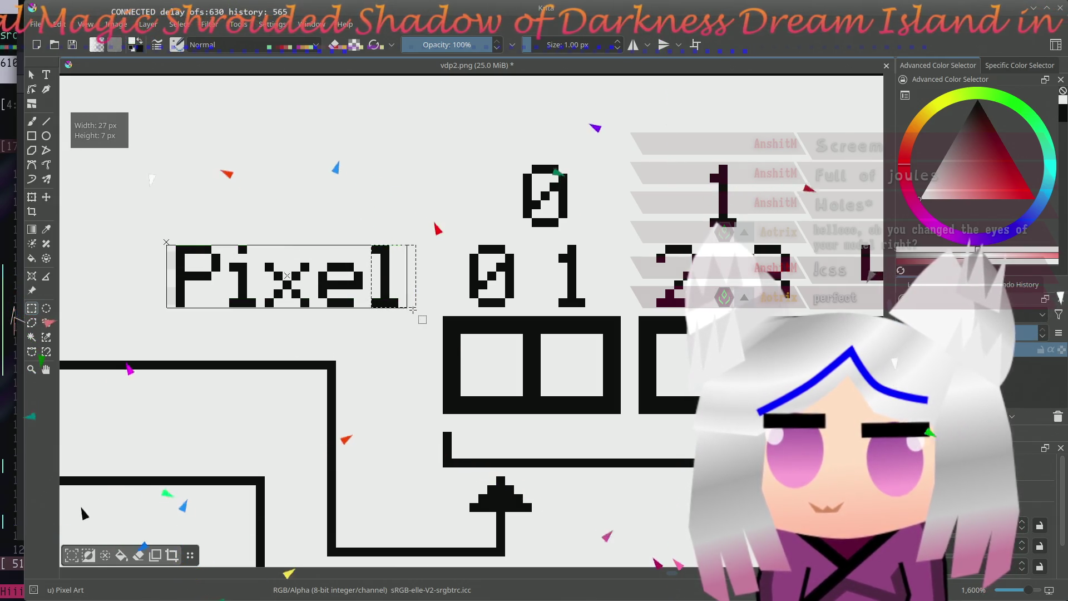
key("t")
left_click_drag(378, 275, 375, 200)
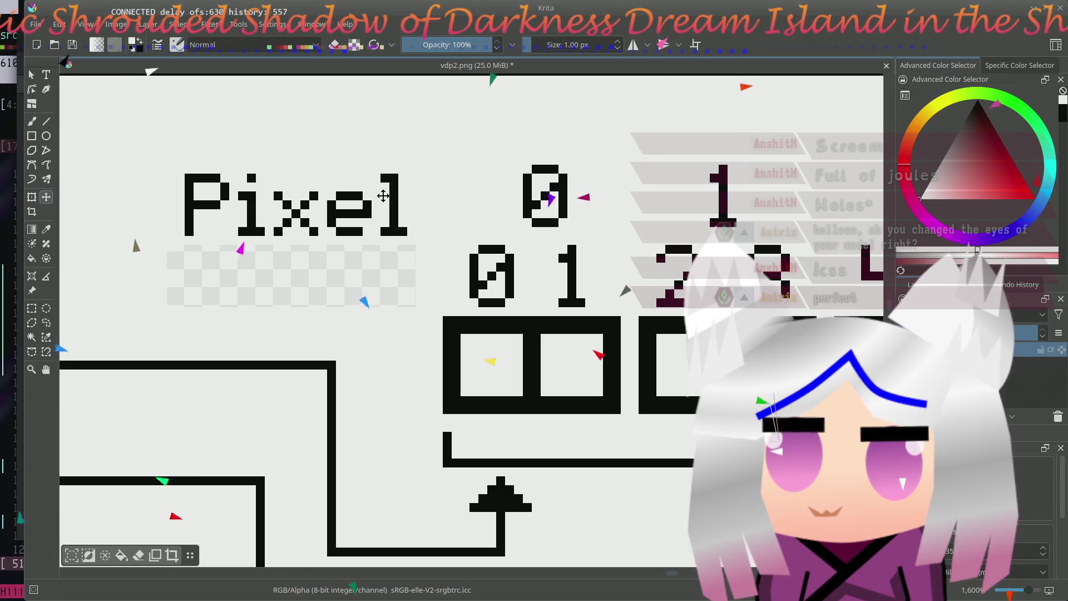
key("Up")
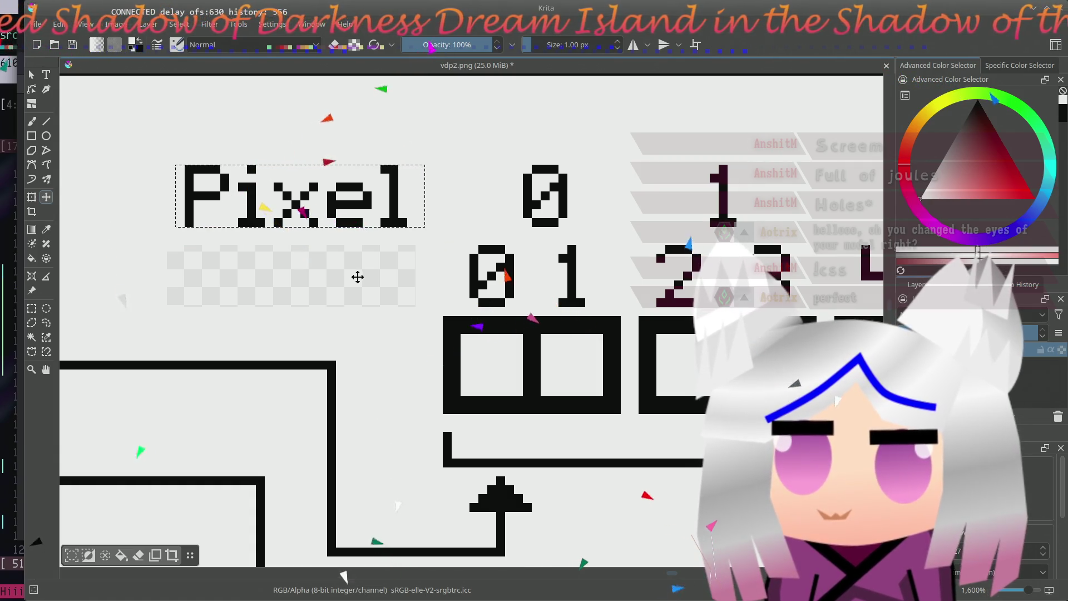
key("ctrl+shift+a")
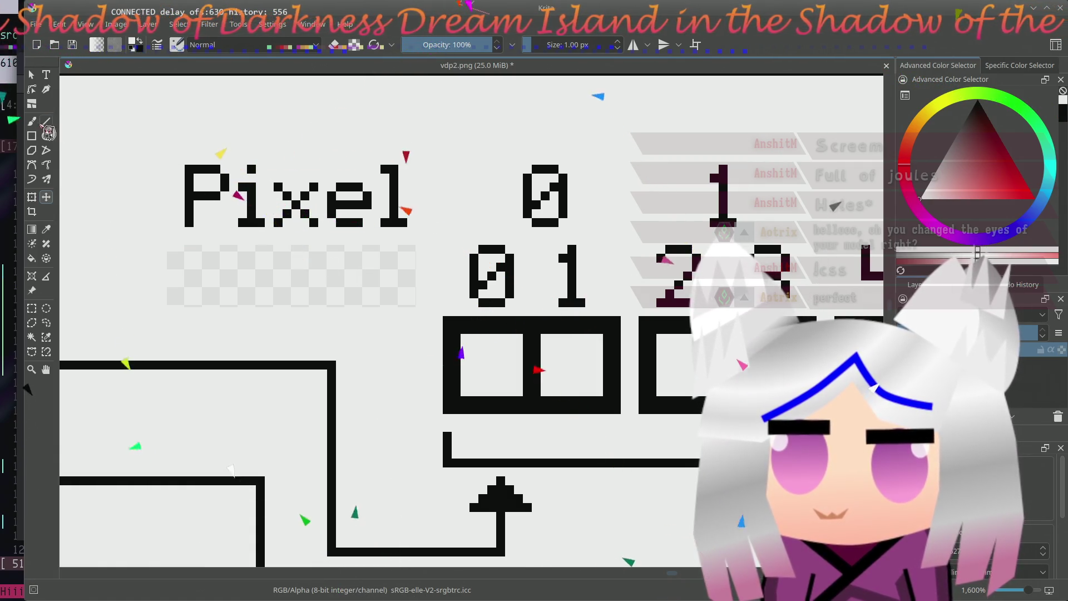
- Paint the letters B, i and t in pixels left of the bit digits 0 1
left_click(32, 122)
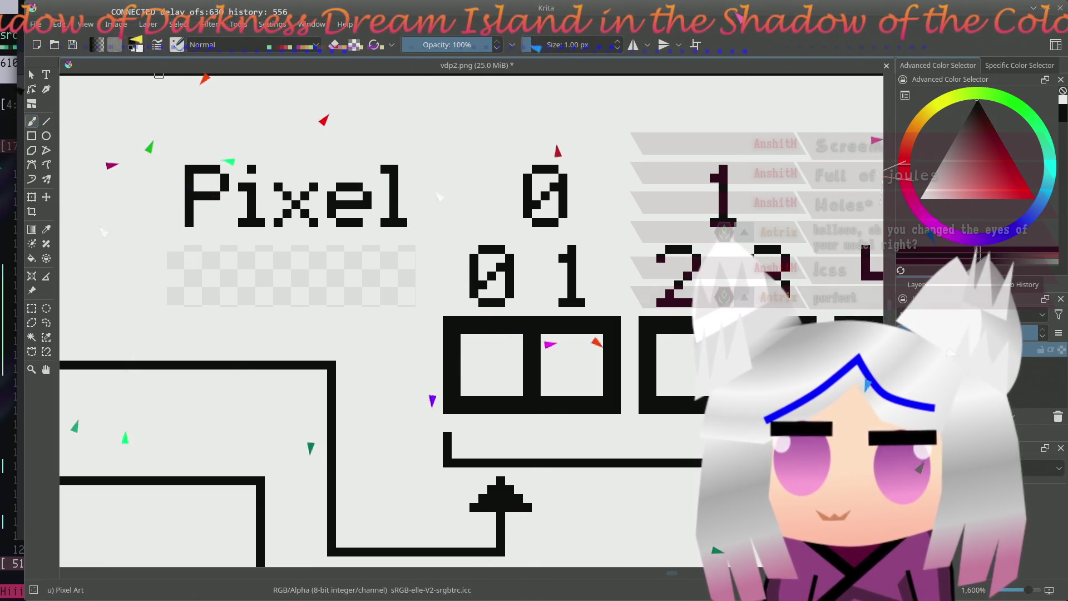
left_click(384, 263)
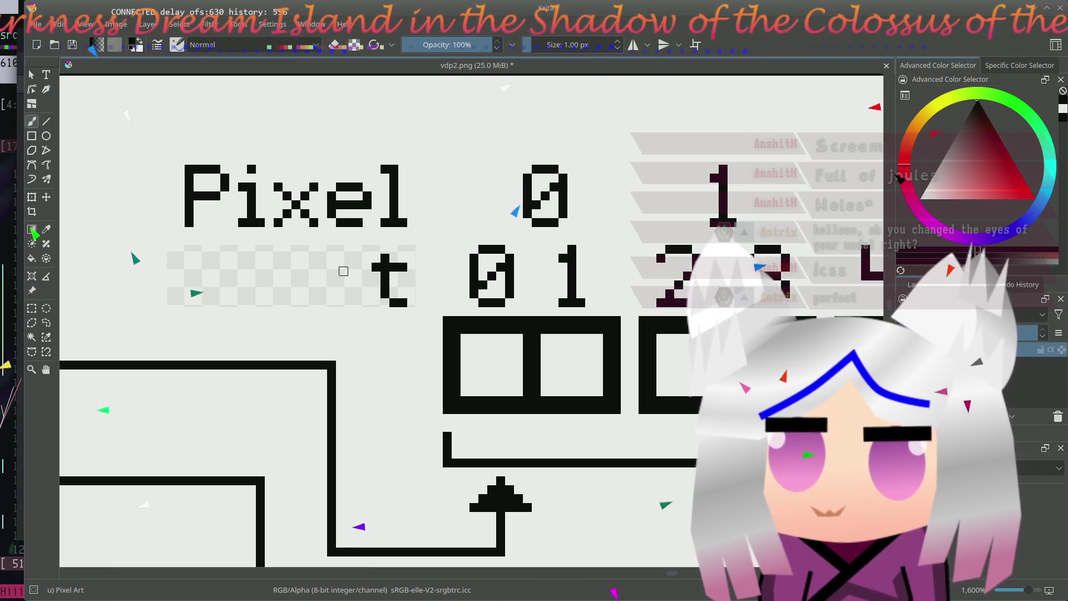
left_click_drag(348, 262, 350, 297)
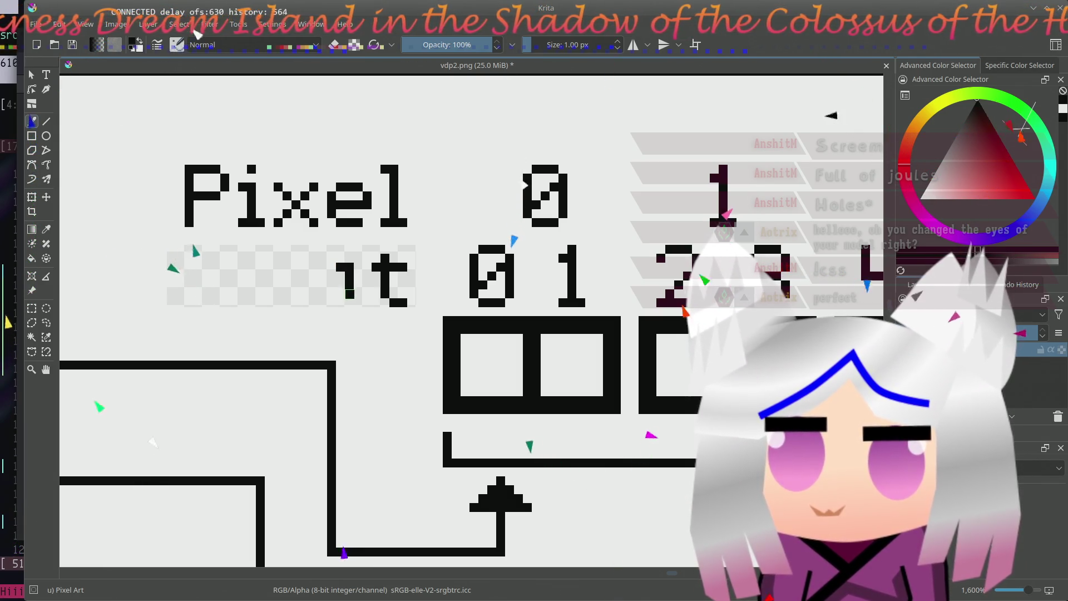
left_click(351, 249)
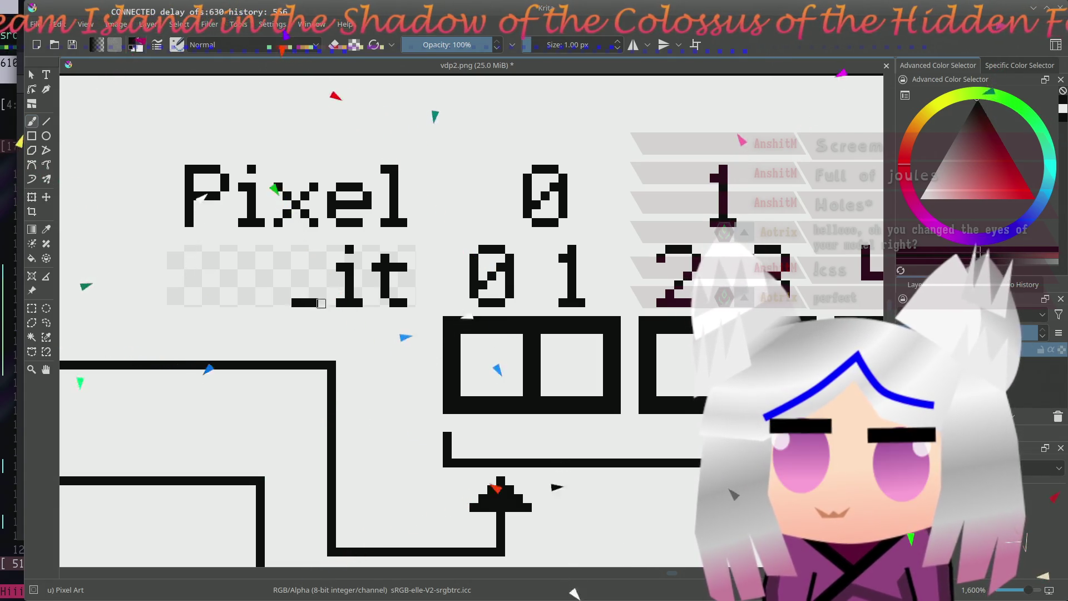
left_click_drag(323, 286, 318, 269)
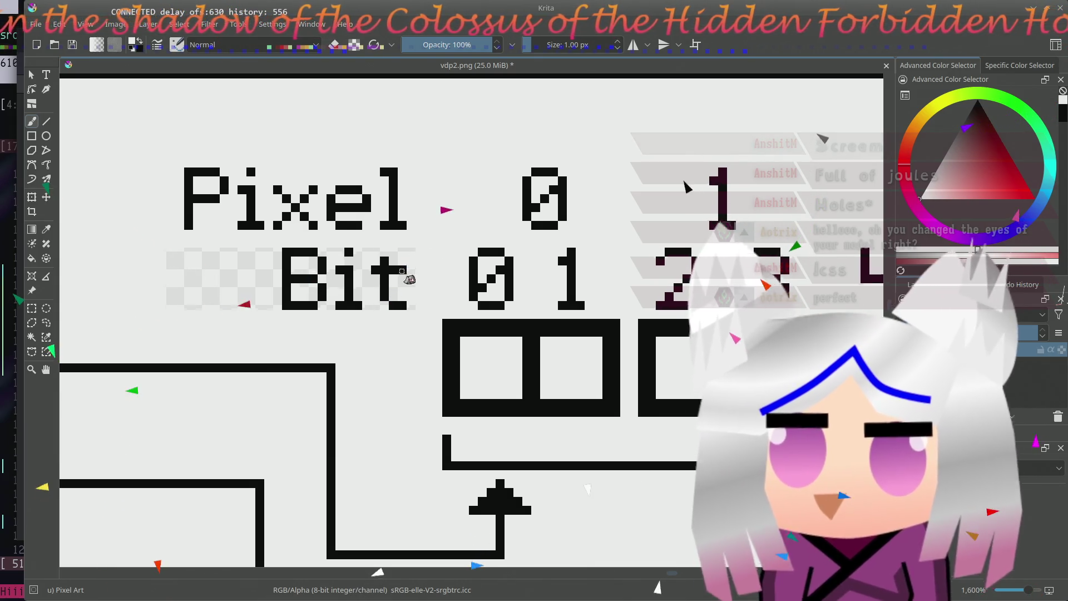
scroll(409, 276, "right", 2)
scroll(406, 274, "right", 1)
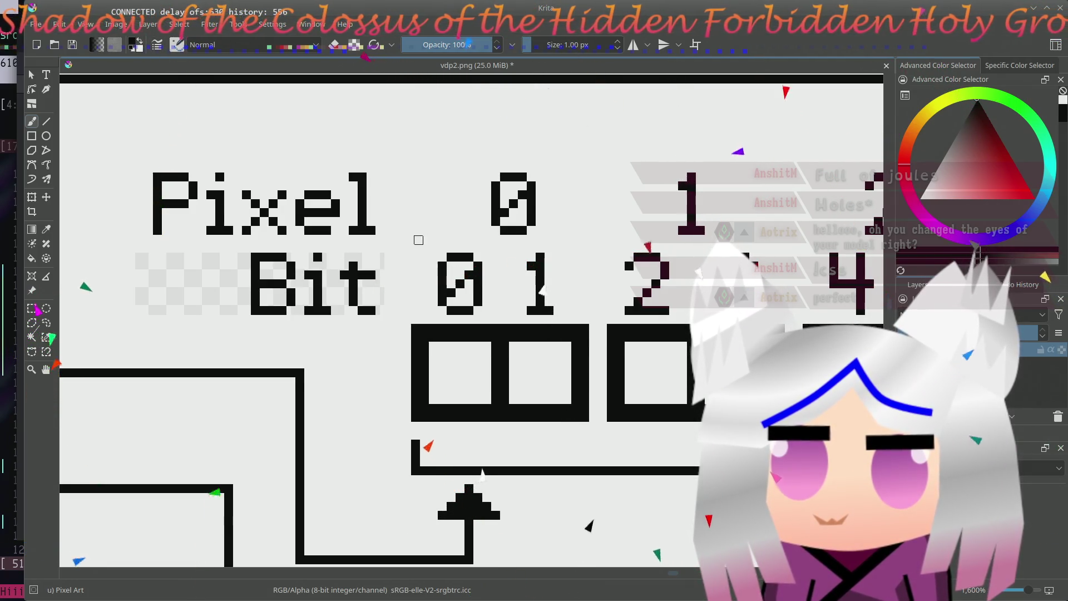
scroll(459, 275, "left", 3)
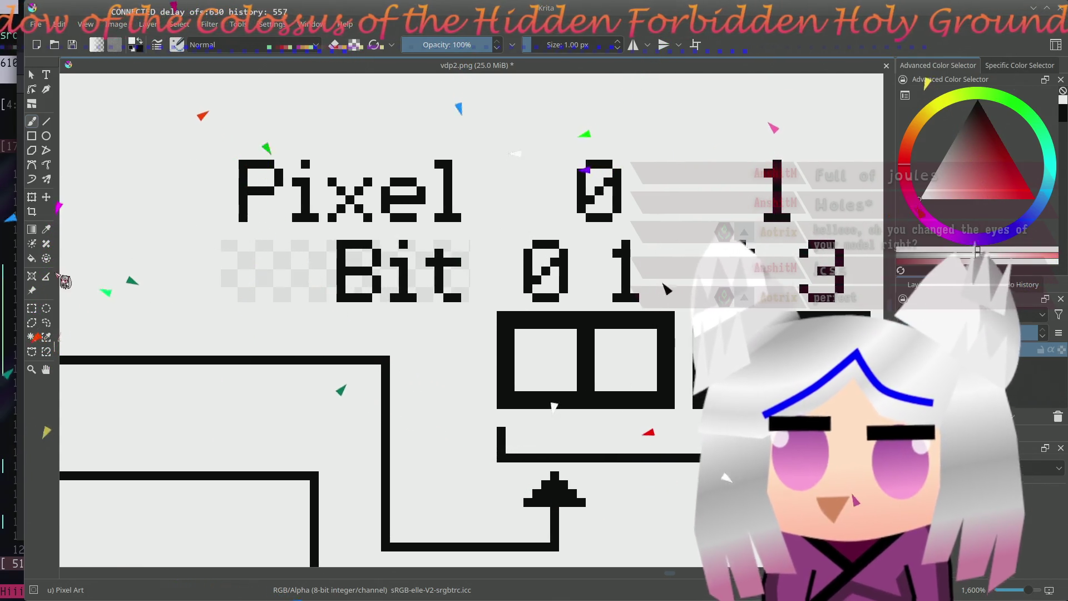
- Fill the transparent strip left of the Bit label with the light background colour and check the diagram
key("f")
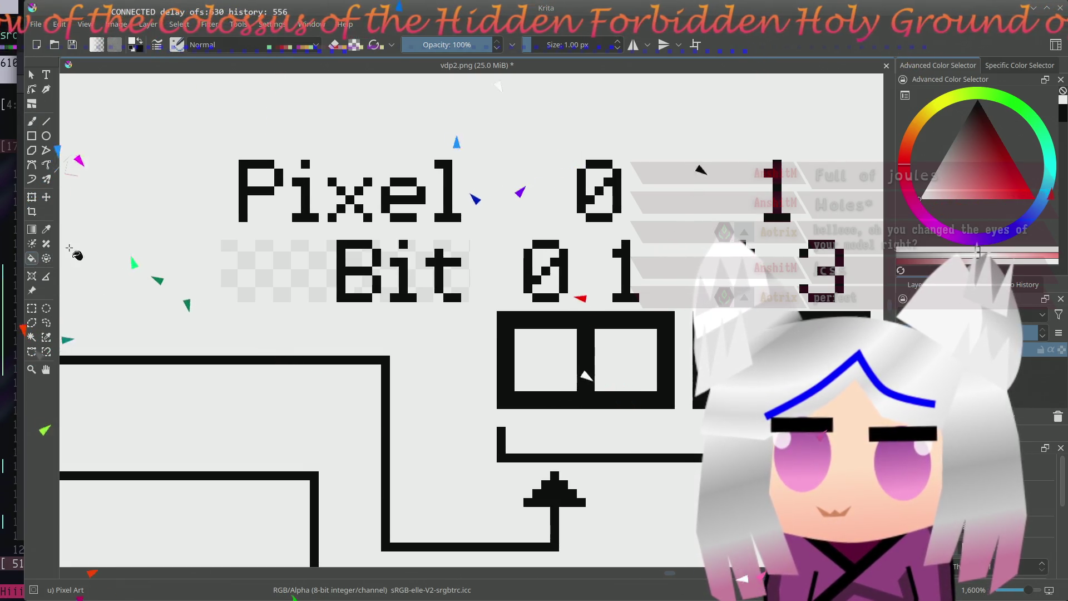
left_click(318, 277)
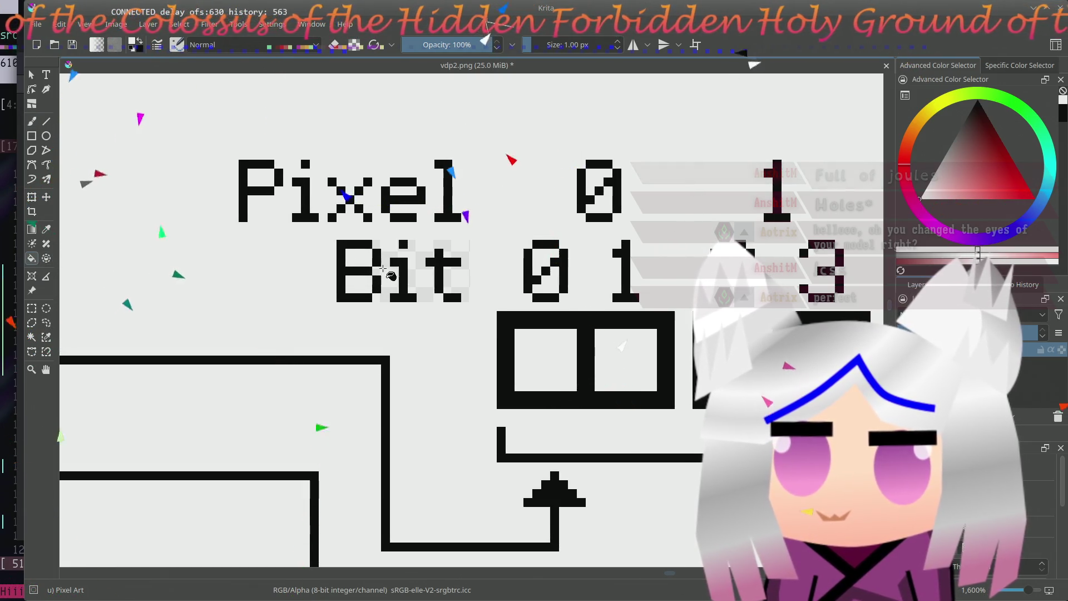
scroll(496, 278, "right", 5)
scroll(497, 278, "up", 2)
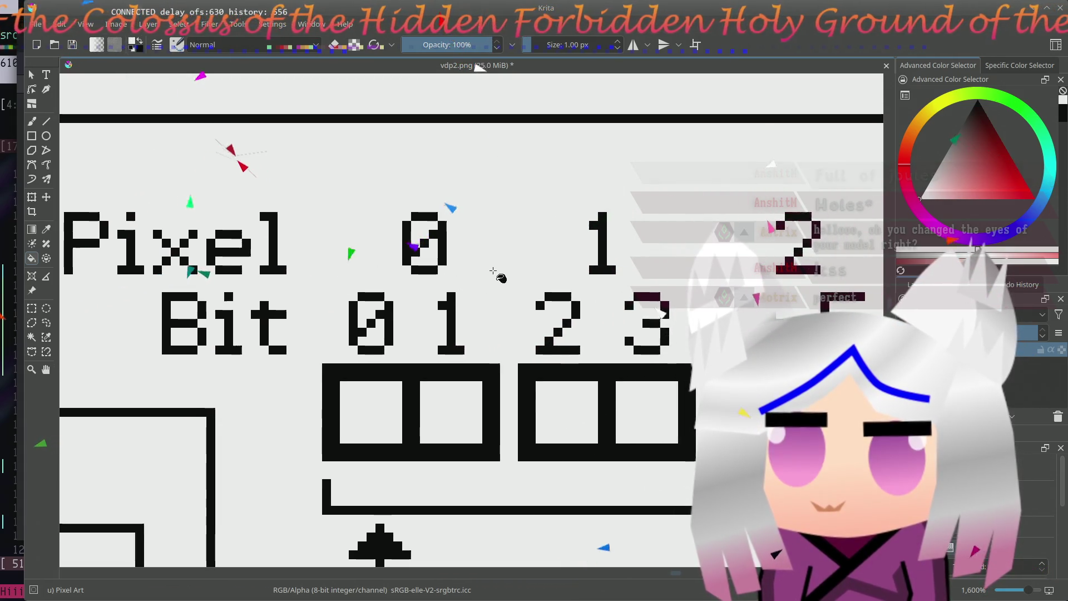
scroll(493, 276, "right", 1)
left_click_drag(492, 268, 400, 265)
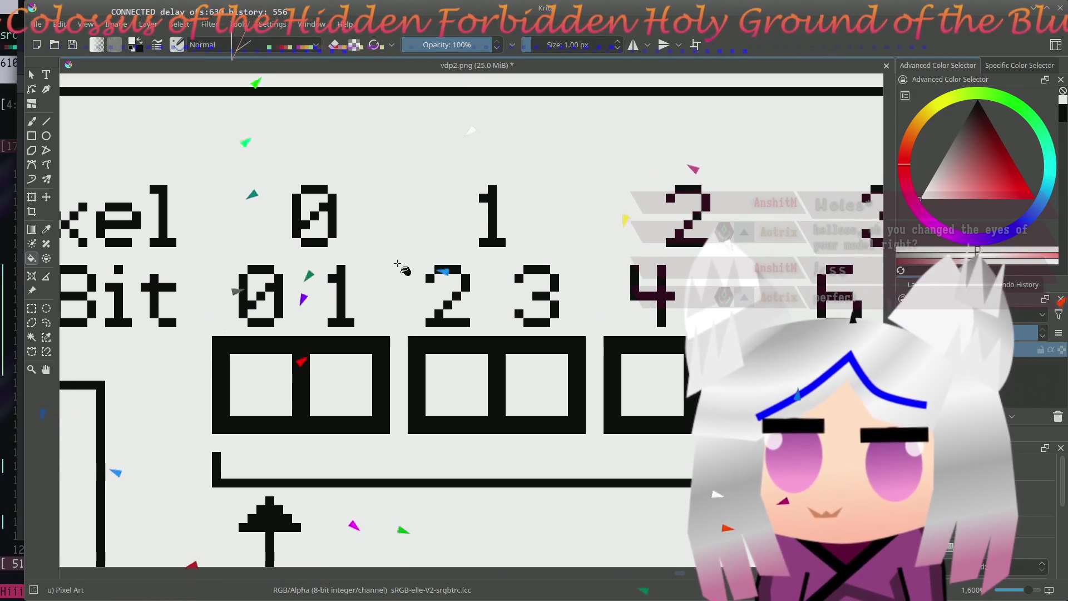
scroll(404, 269, "left", 4)
scroll(405, 269, "down", 1)
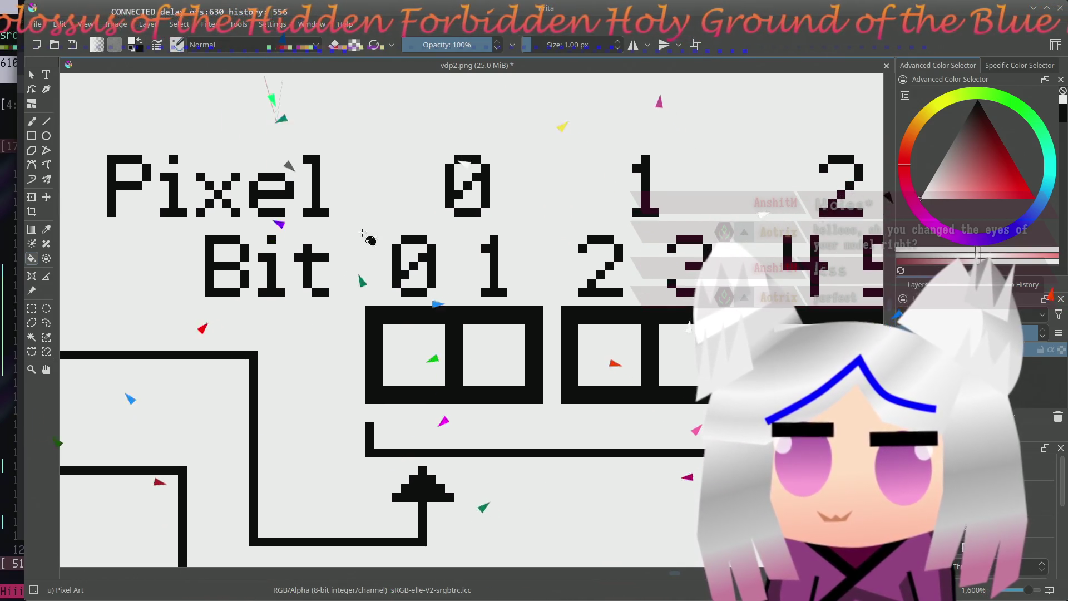
scroll(467, 317, "down", 2)
scroll(467, 317, "down", 3)
scroll(468, 317, "down", 2)
scroll(467, 317, "up", 2)
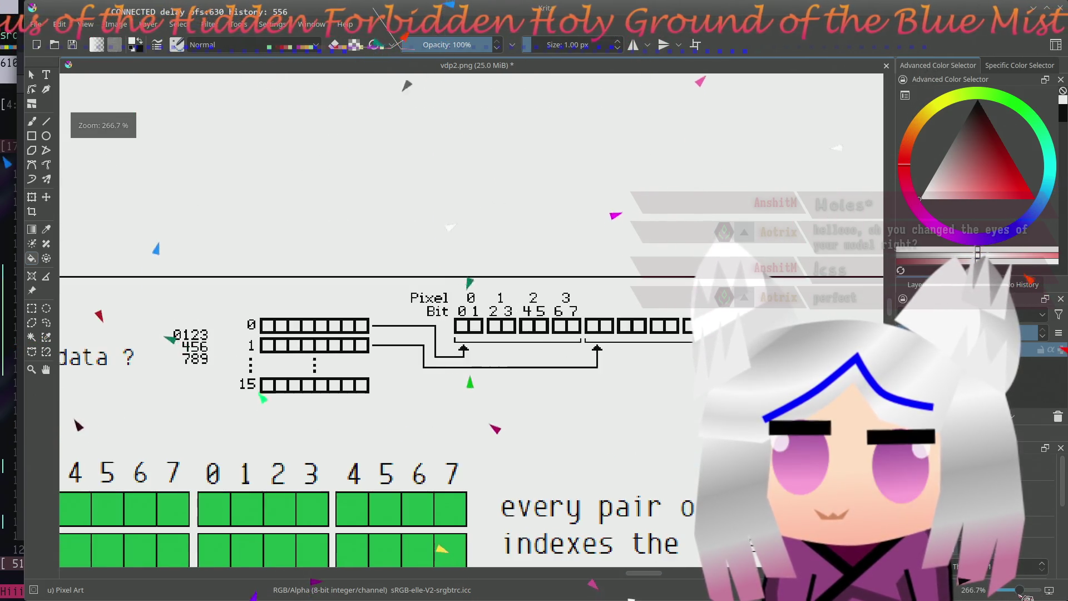
scroll(467, 317, "up", 1)
scroll(338, 373, "right", 3)
scroll(338, 373, "down", 1)
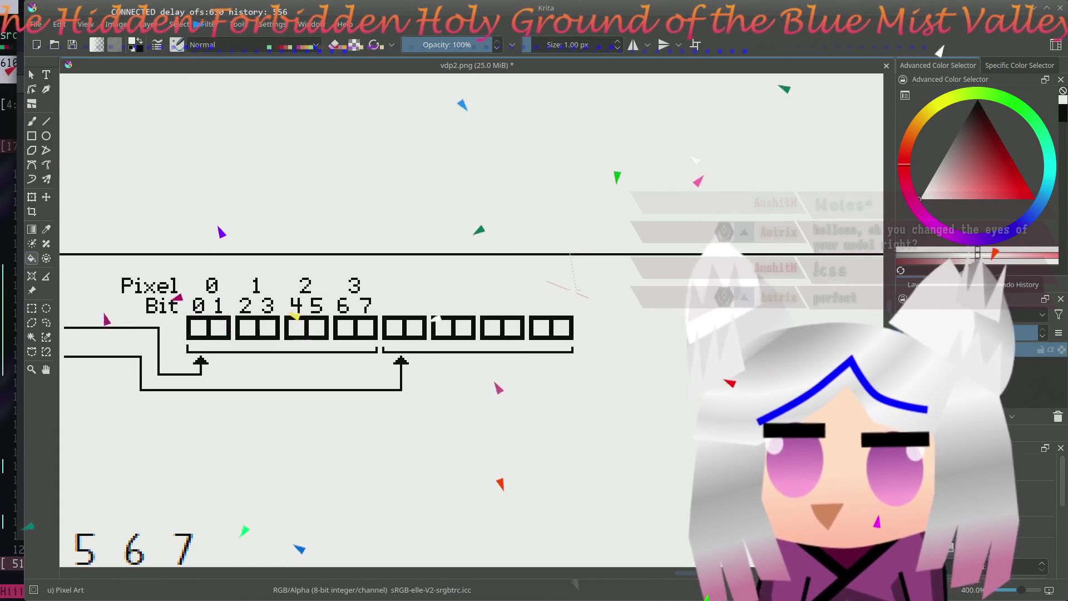
- Rectangle-select the bit labels 0 to 7, copy them and paste a duplicate
left_click(31, 308)
left_click(185, 298)
left_click_drag(185, 298, 391, 316)
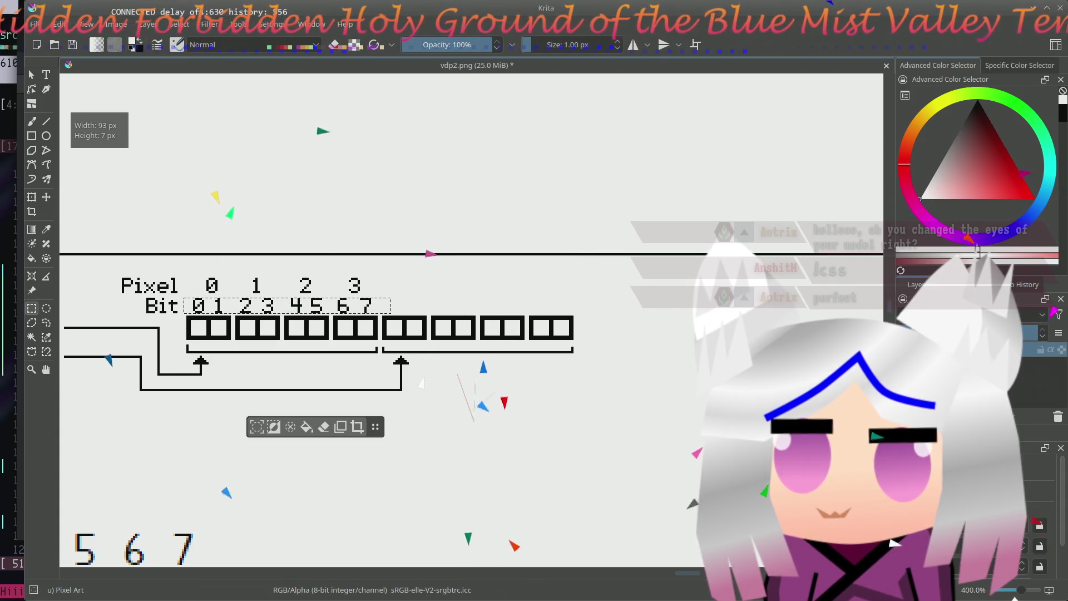
key("ctrl+shift+a")
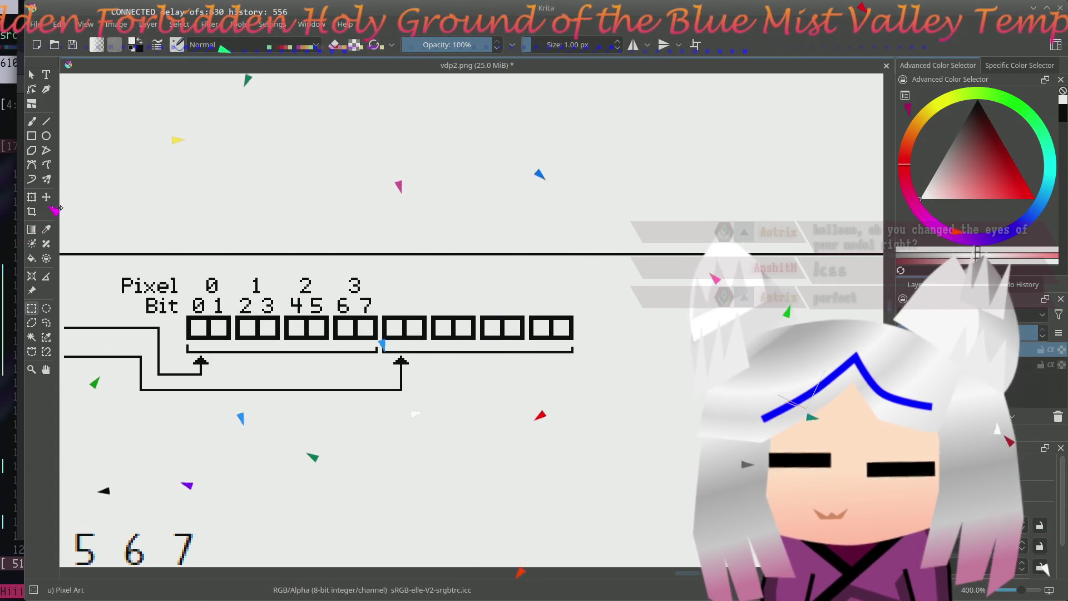
key("ctrl+v")
- Move the pasted 0–7 labels over the second group of four boxes, nudge left to align, and deselect
key("t")
left_click_drag(318, 307, 519, 308)
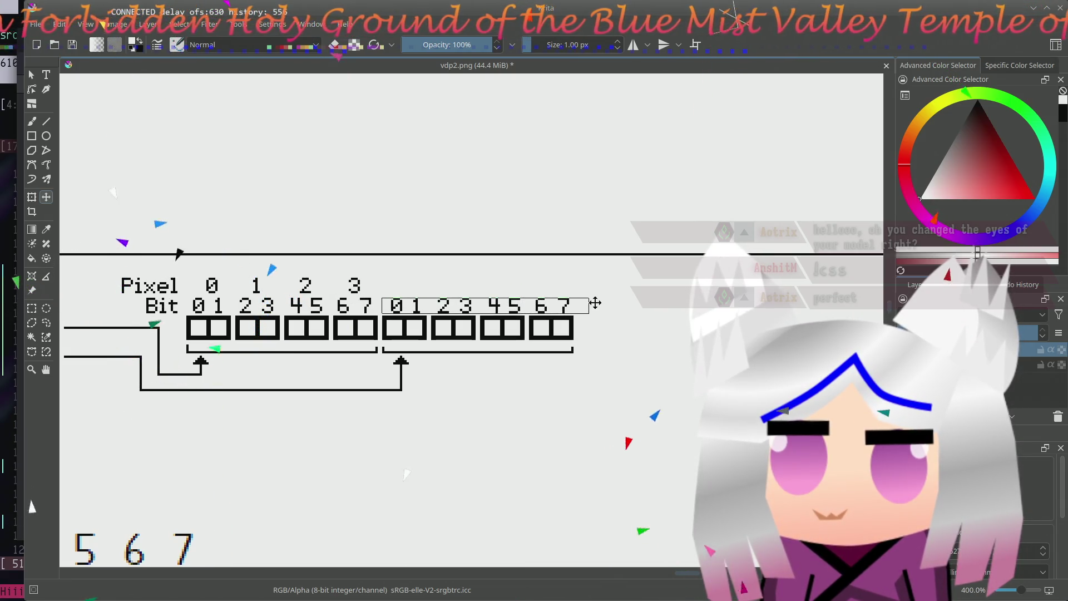
key("Left")
key("Left")
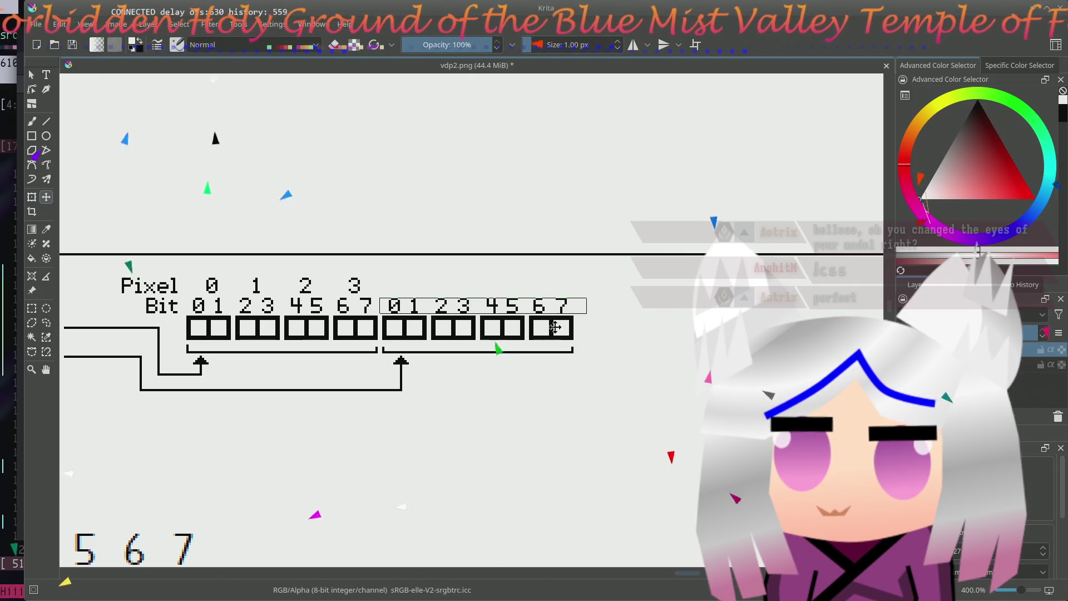
key("Left")
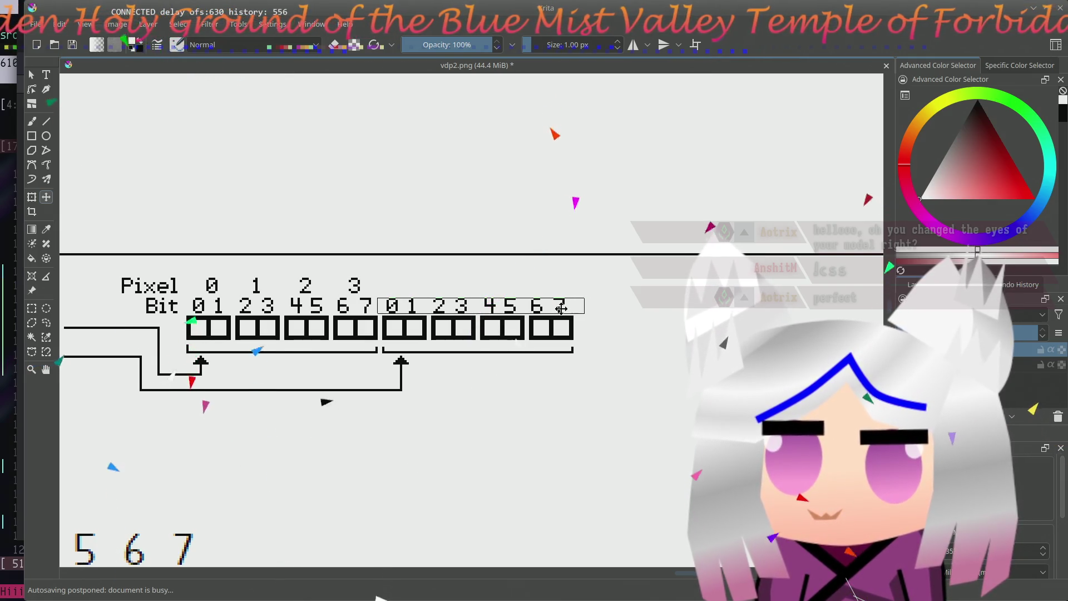
key("ctrl+shift+a")
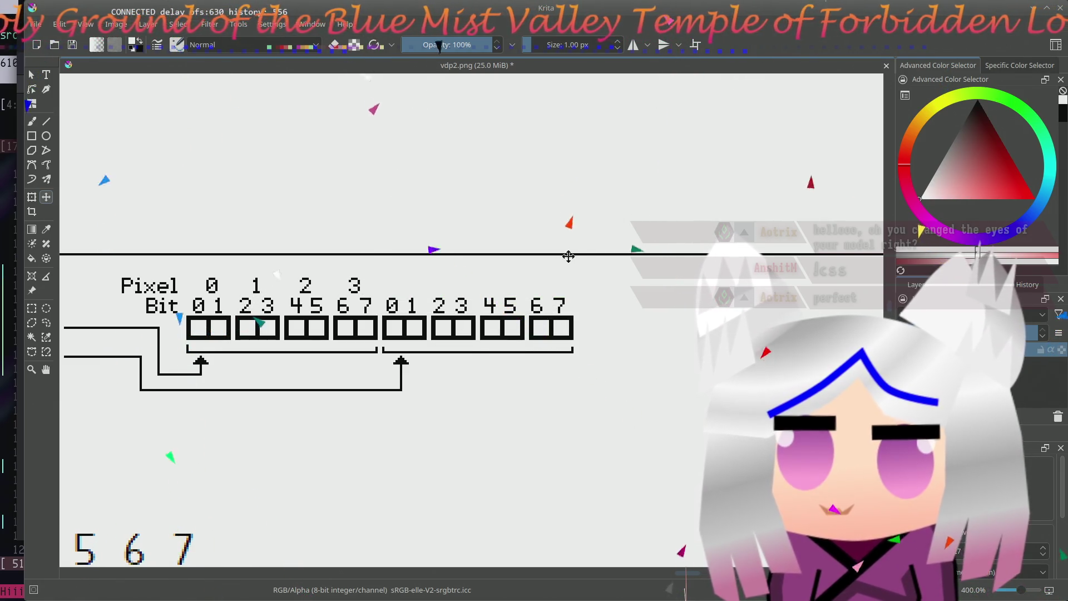
- Rectangle-select the copied digits 4 5 6 7 and paste a duplicate of them
left_click(31, 308)
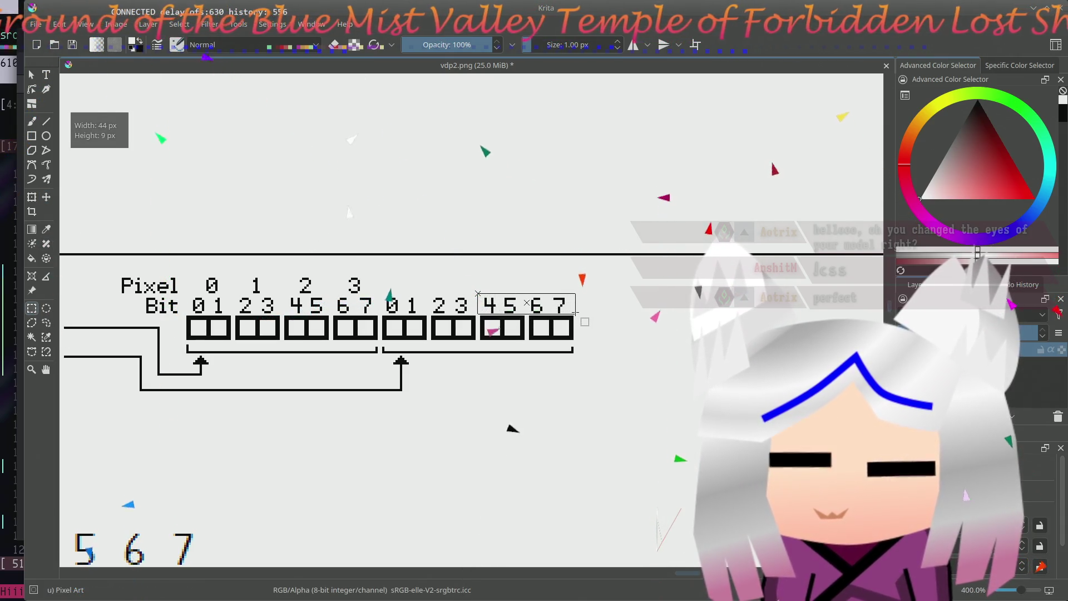
left_click_drag(480, 294, 578, 314)
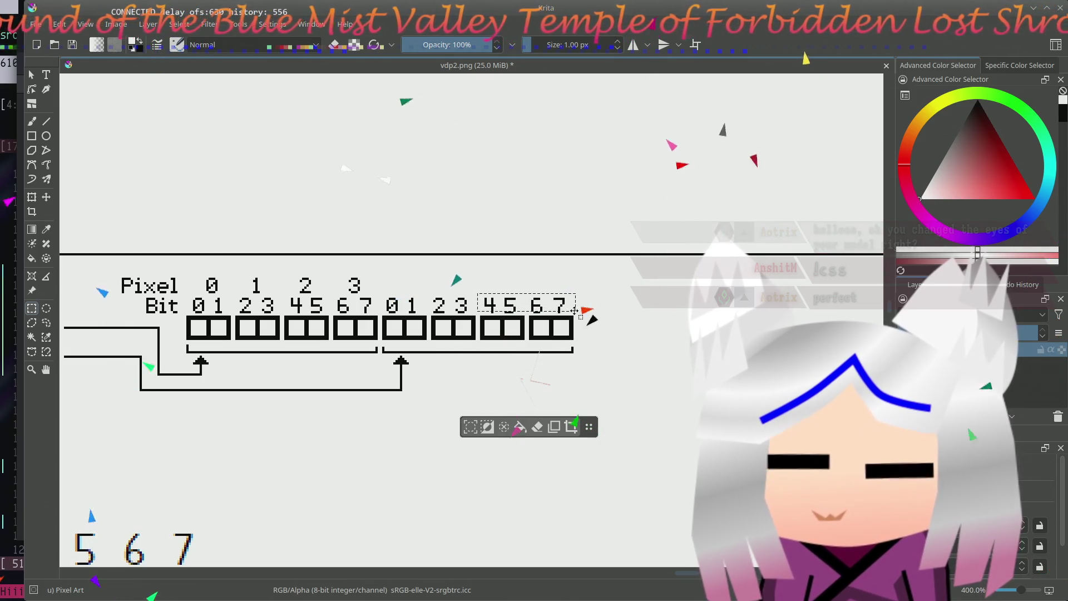
mouse_move(576, 313)
left_mouse_down()
mouse_move(564, 297)
mouse_move(480, 294)
left_mouse_up()
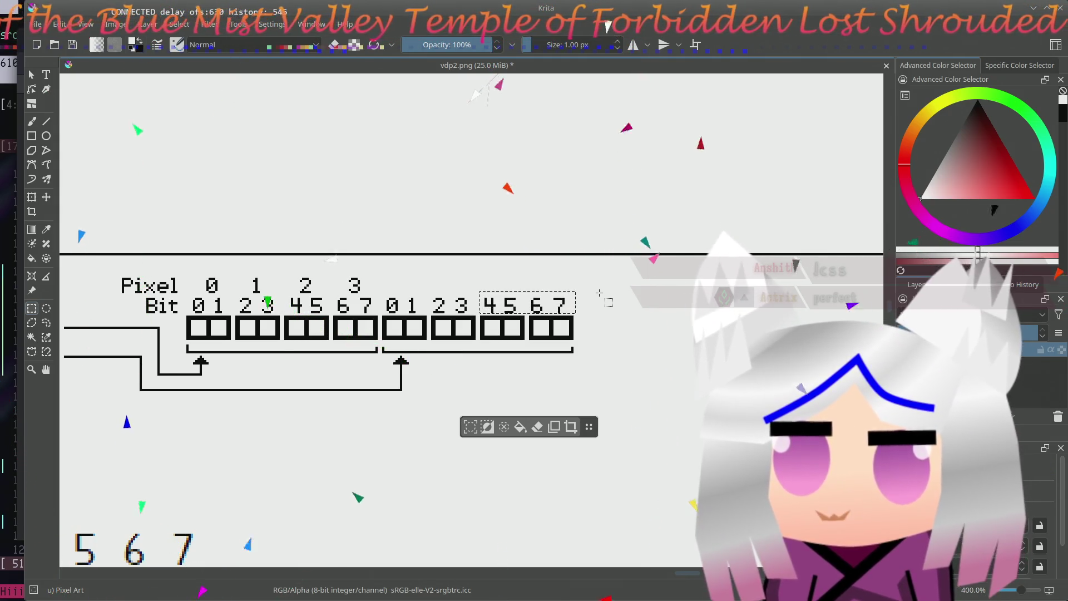
key("ctrl+shift+a")
- Move the duplicated 4 5 6 7 up into the Pixel index row after the 3
left_click(46, 196)
key("ctrl+v")
left_click_drag(556, 307, 469, 285)
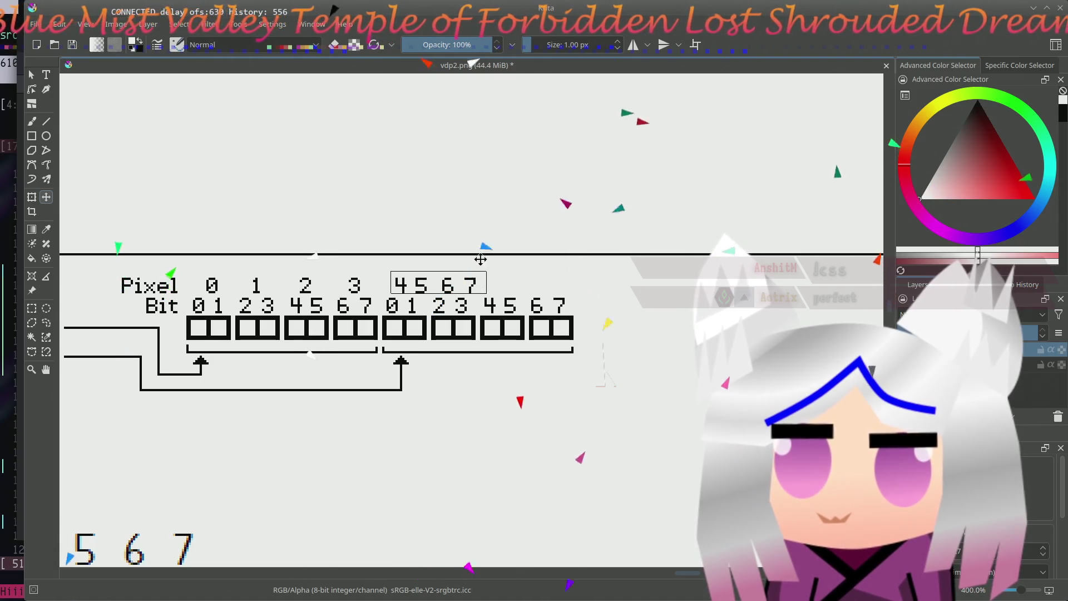
scroll(472, 321, "up", 6)
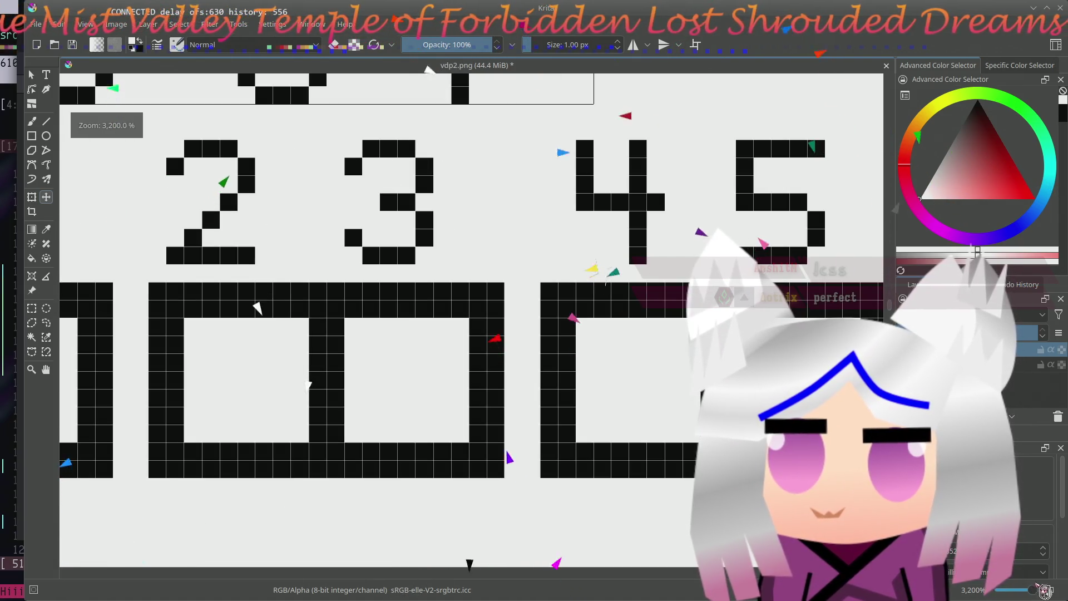
scroll(479, 279, "left", 3)
scroll(520, 329, "left", 2)
scroll(623, 309, "left", 2)
scroll(551, 365, "down", 1)
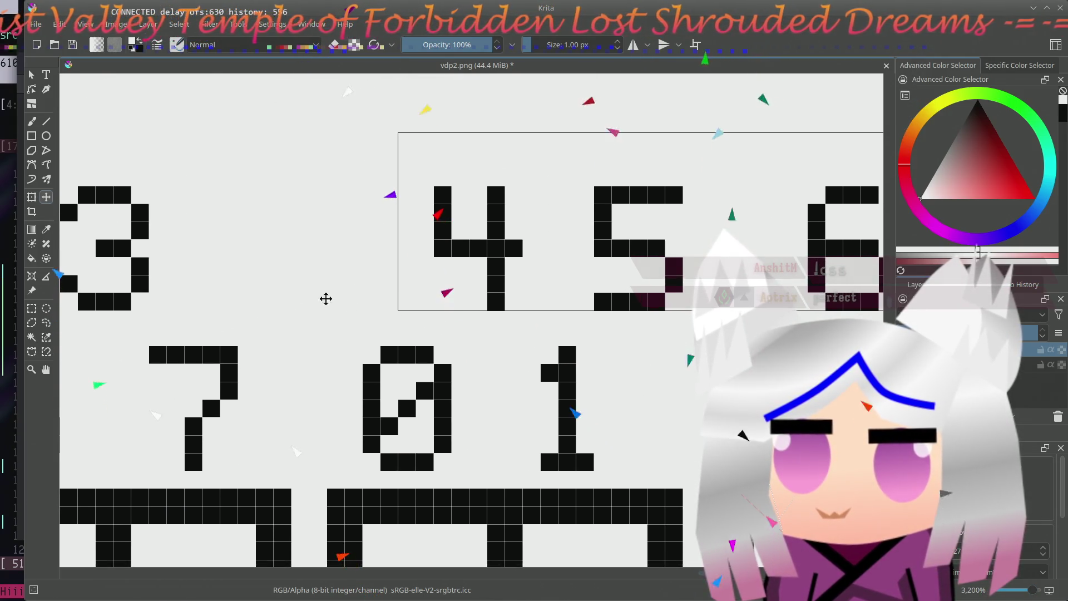
scroll(451, 292, "right", 5)
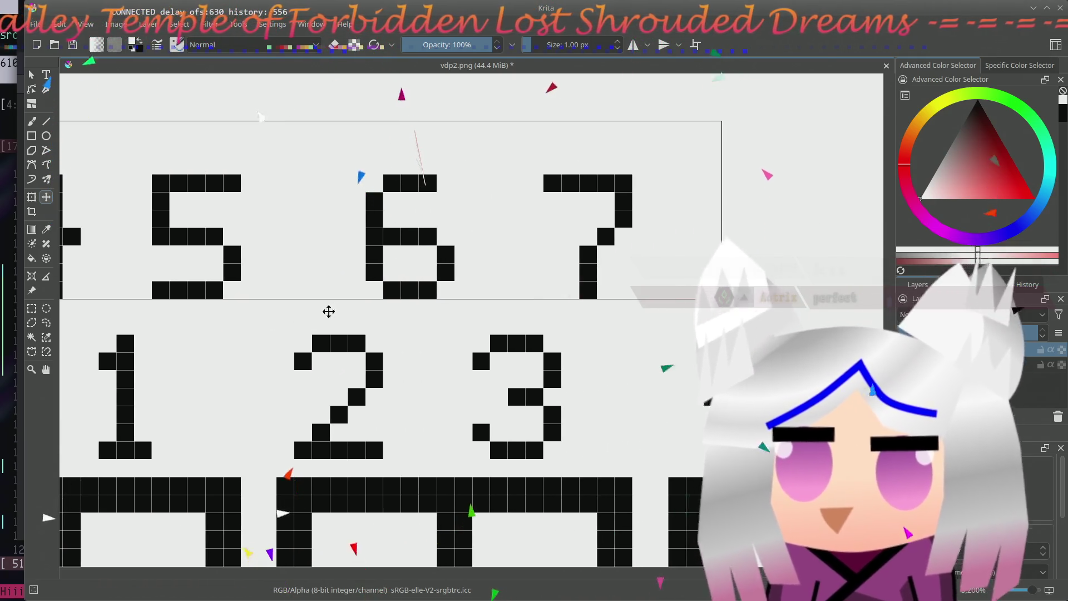
- Select the pasted digits 5 6 7 and shift them right so 5 sits over its own pixel
key("ctrl+shift+a")
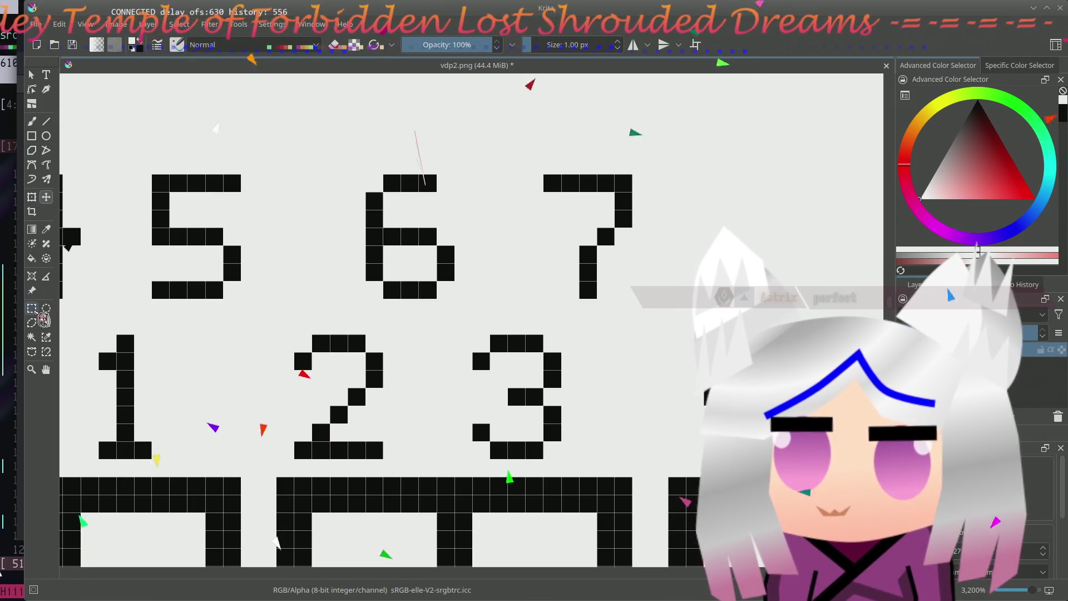
left_click_drag(134, 174, 650, 299)
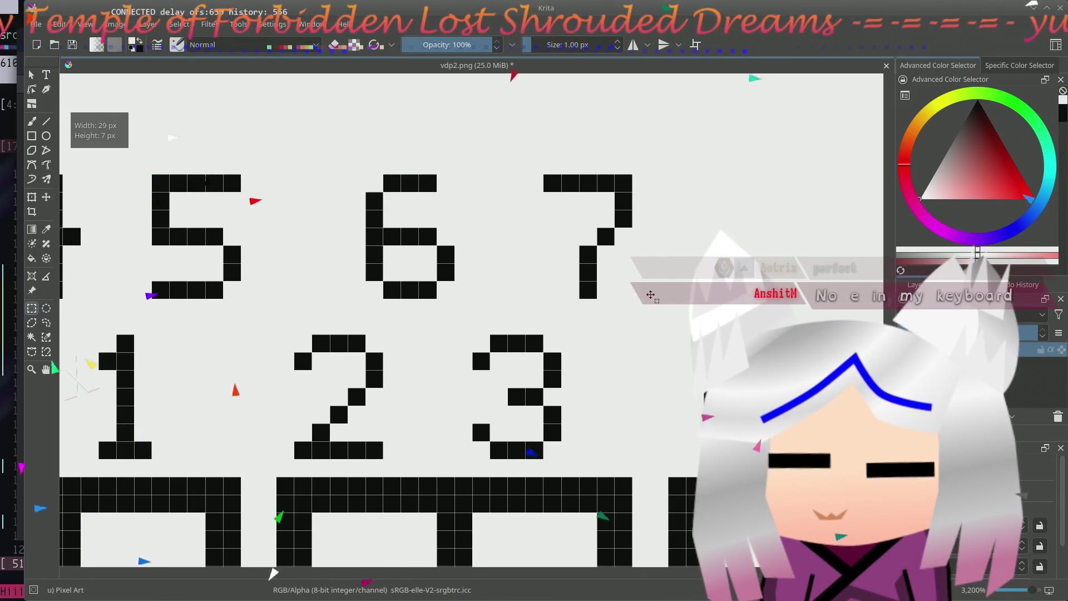
key("t")
mouse_move(349, 267)
left_mouse_down()
mouse_move(580, 267)
mouse_move(267, 329)
left_mouse_up()
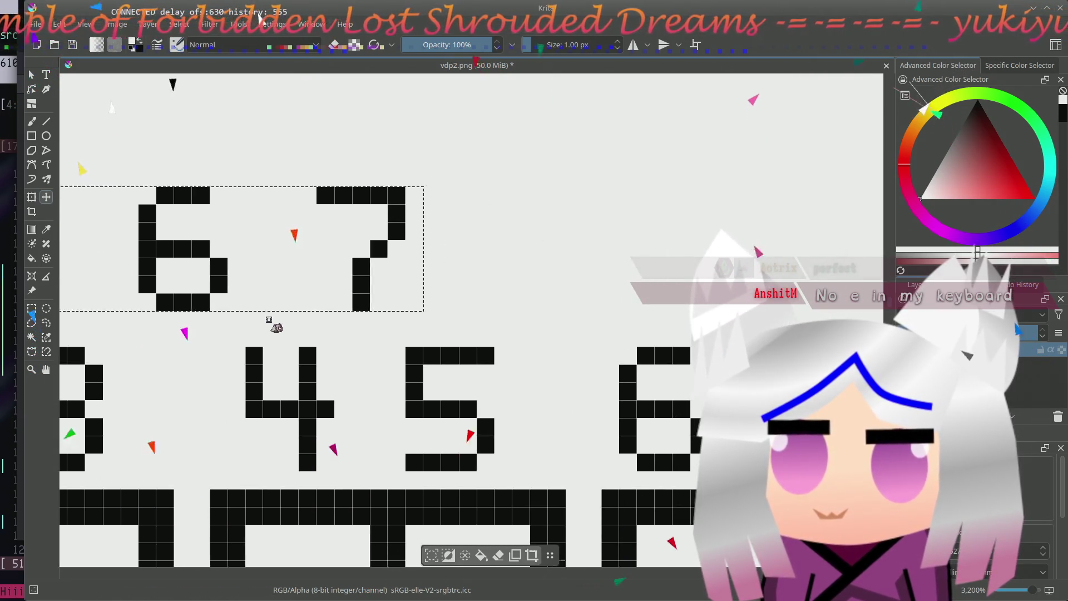
- Reselect the 6 and 7 digits and move them further right over their own pixels
key("ctrl+r")
mouse_move(120, 193)
left_mouse_down()
mouse_move(329, 260)
mouse_move(474, 266)
left_mouse_up()
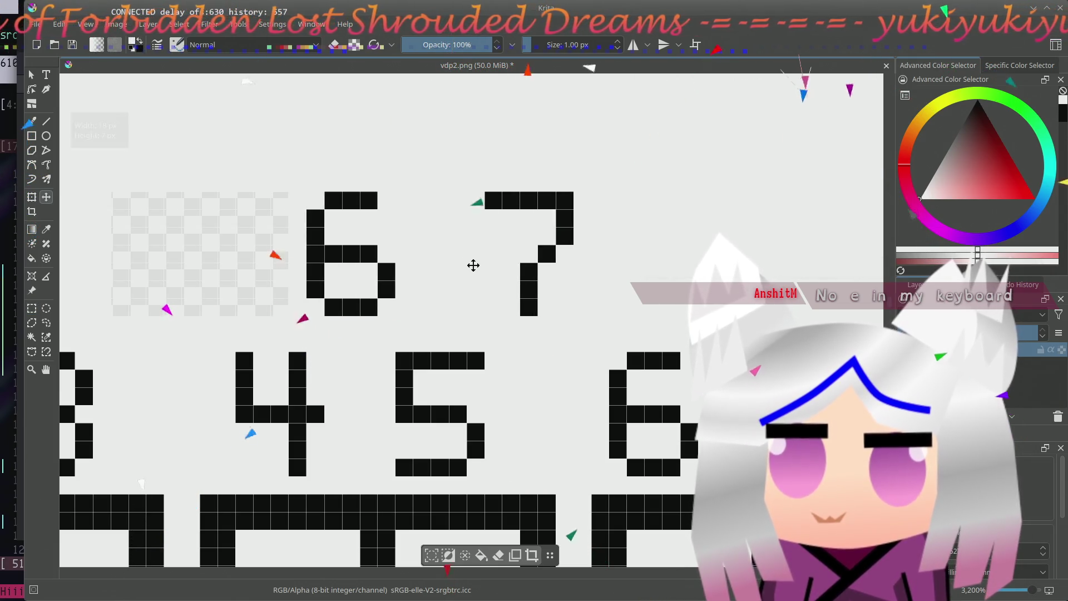
scroll(565, 259, "right", 3)
scroll(517, 267, "right", 2)
mouse_move(253, 213)
left_mouse_down()
mouse_move(296, 241)
mouse_move(244, 193)
mouse_move(329, 277)
mouse_move(591, 291)
mouse_move(571, 291)
left_mouse_up()
key("ctrl+r")
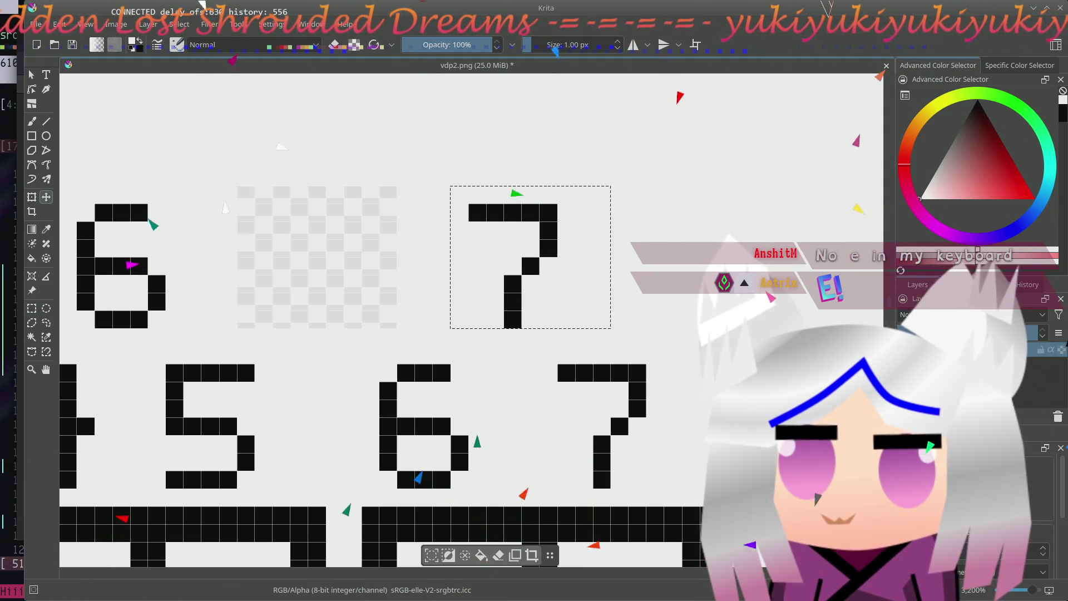
- Fill the transparent gaps between 5 and 6 and right of the 6 with background grey
left_click_drag(375, 300, 592, 287)
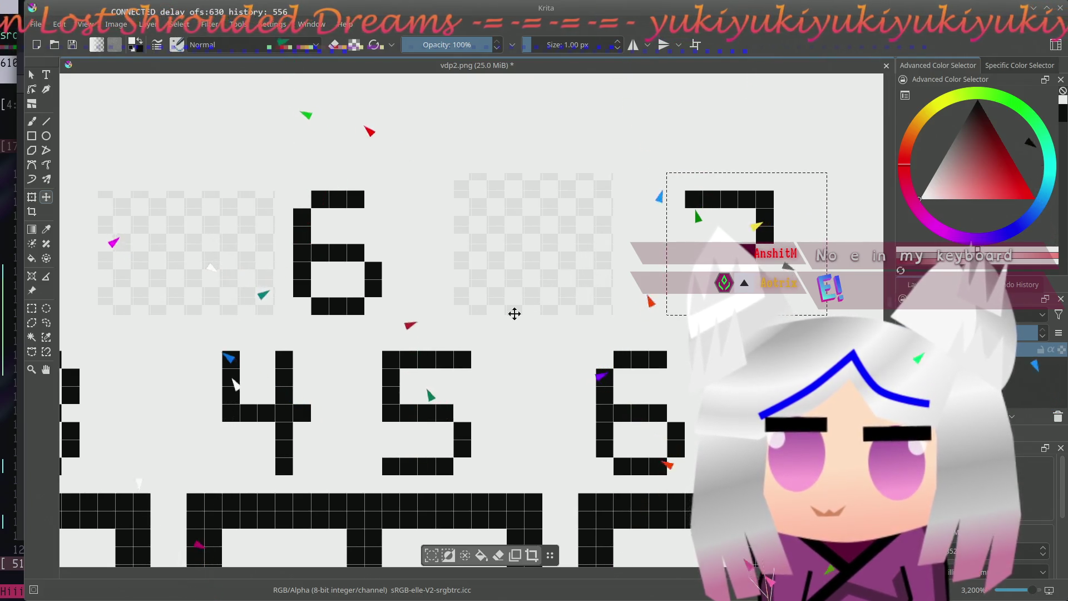
mouse_move(526, 312)
left_mouse_down()
mouse_move(656, 317)
mouse_move(594, 292)
left_mouse_up()
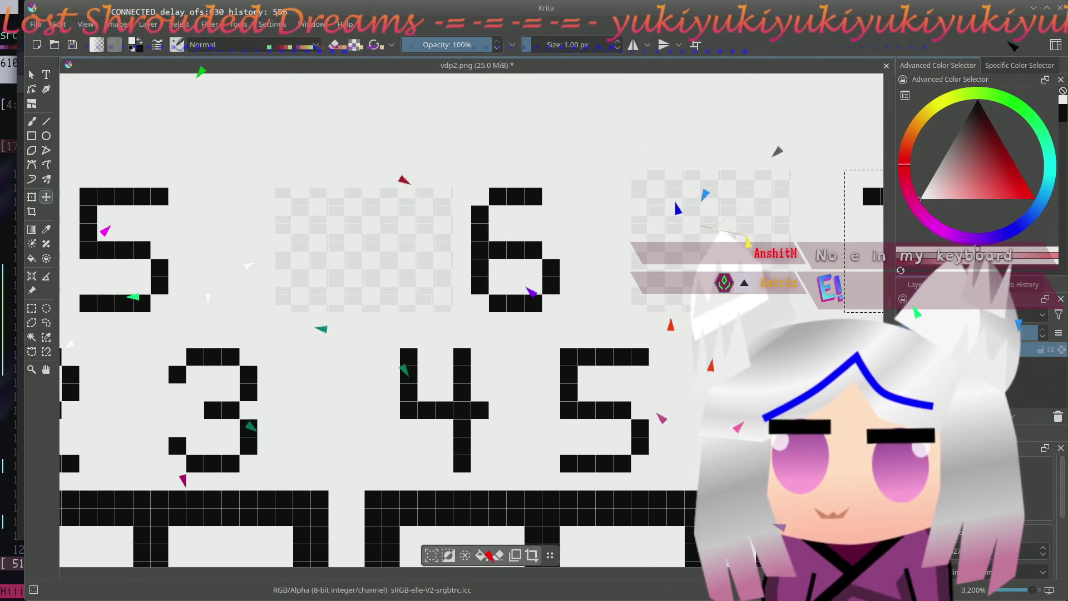
left_click_drag(477, 303, 548, 303)
key("f")
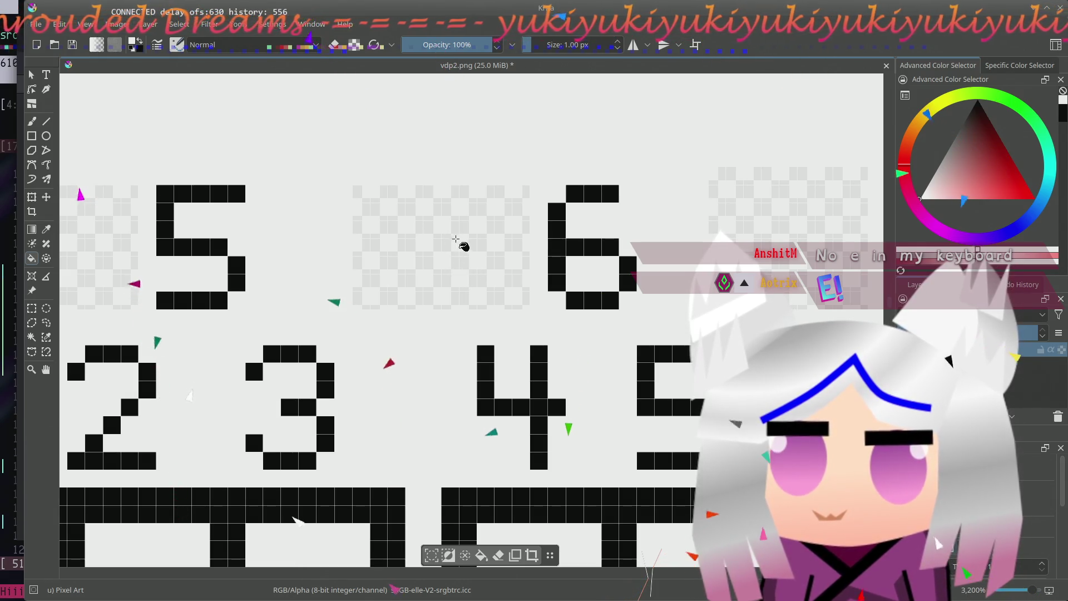
left_click(476, 258)
left_click(760, 228)
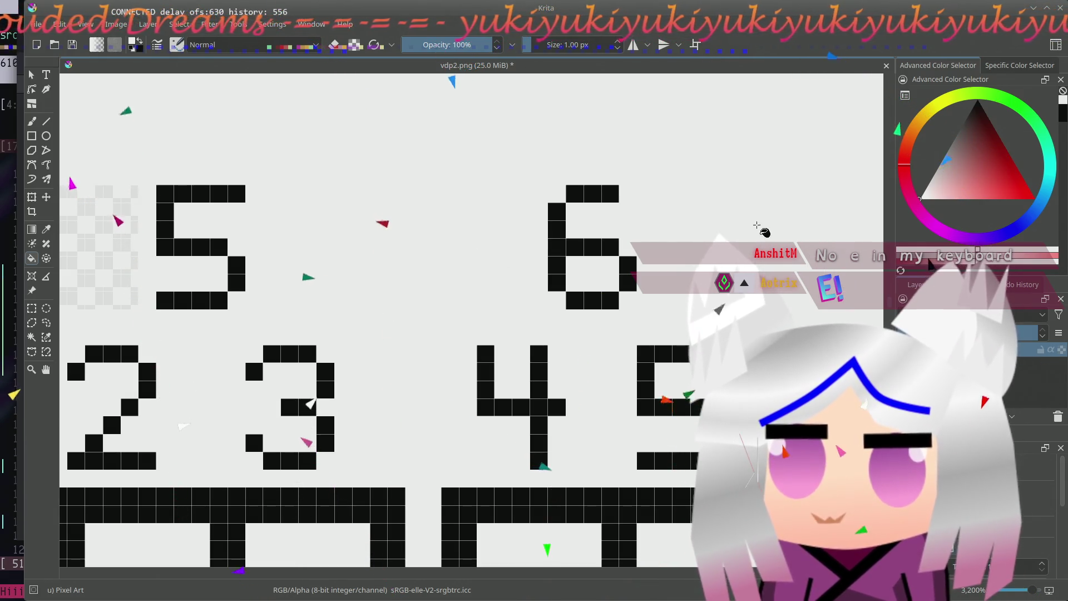
scroll(320, 368, "left", 5)
scroll(502, 369, "left", 5)
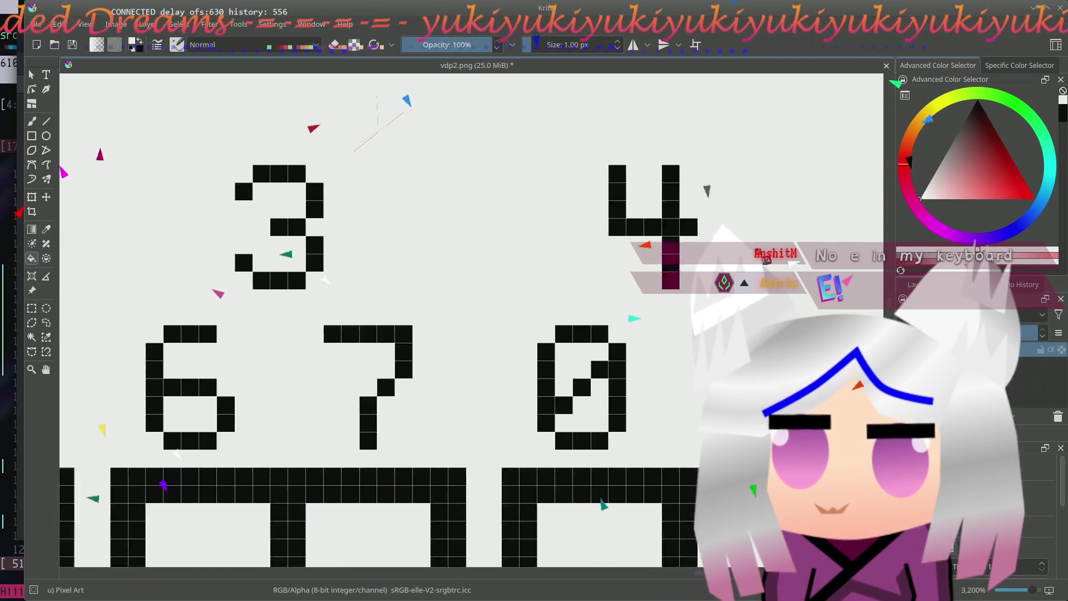
scroll(276, 242, "right", 5)
scroll(275, 242, "right", 5)
scroll(354, 224, "right", 1)
scroll(361, 231, "right", 5)
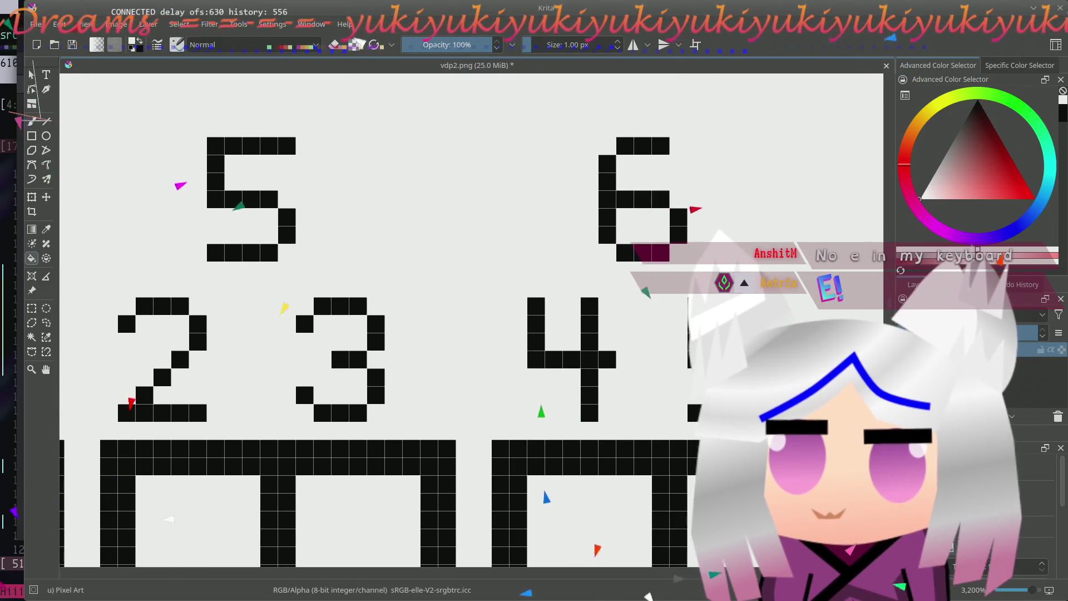
scroll(303, 308, "down", 2)
scroll(305, 287, "down", 2)
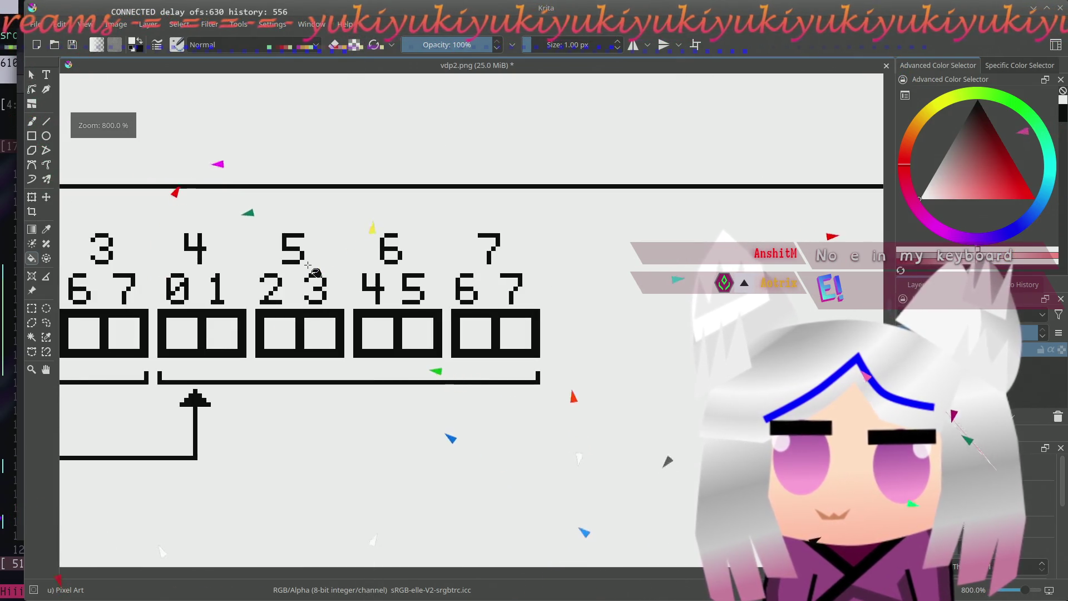
scroll(590, 344, "left", 5)
scroll(590, 345, "left", 1)
mouse_move(560, 363)
left_mouse_down()
mouse_move(476, 370)
mouse_move(613, 356)
mouse_move(648, 330)
left_mouse_up()
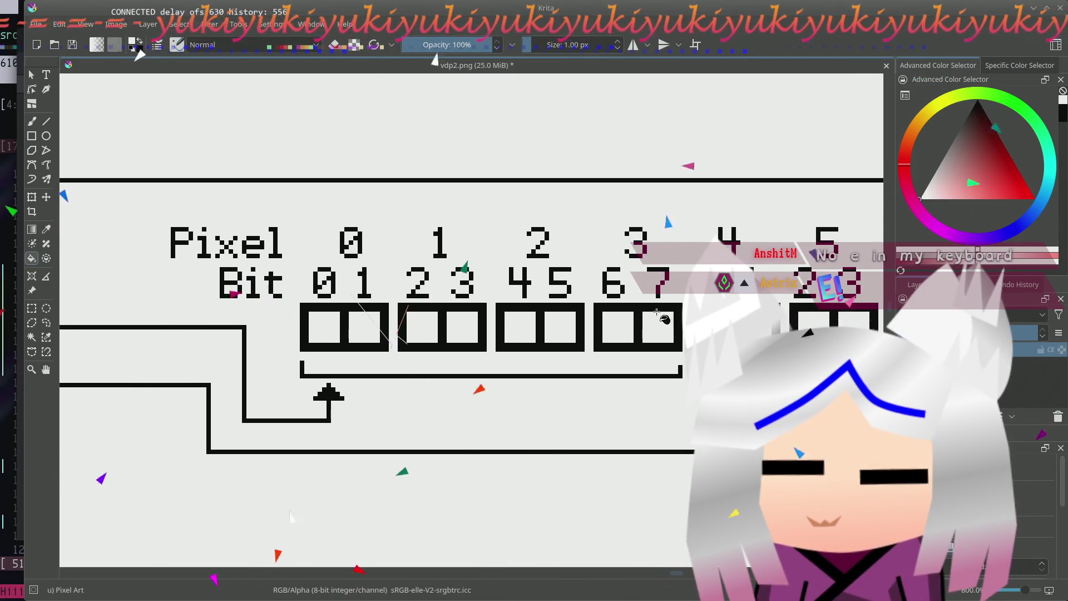
mouse_move(649, 334)
left_mouse_down()
mouse_move(358, 282)
mouse_move(275, 303)
left_mouse_up()
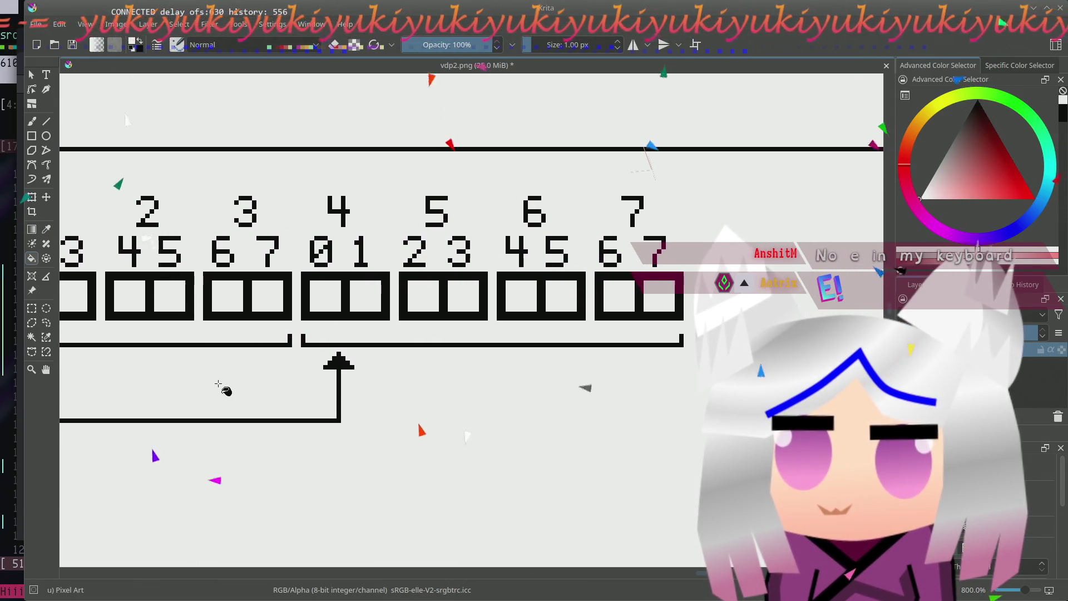
mouse_move(620, 290)
left_mouse_down()
mouse_move(511, 311)
mouse_move(674, 297)
left_mouse_up()
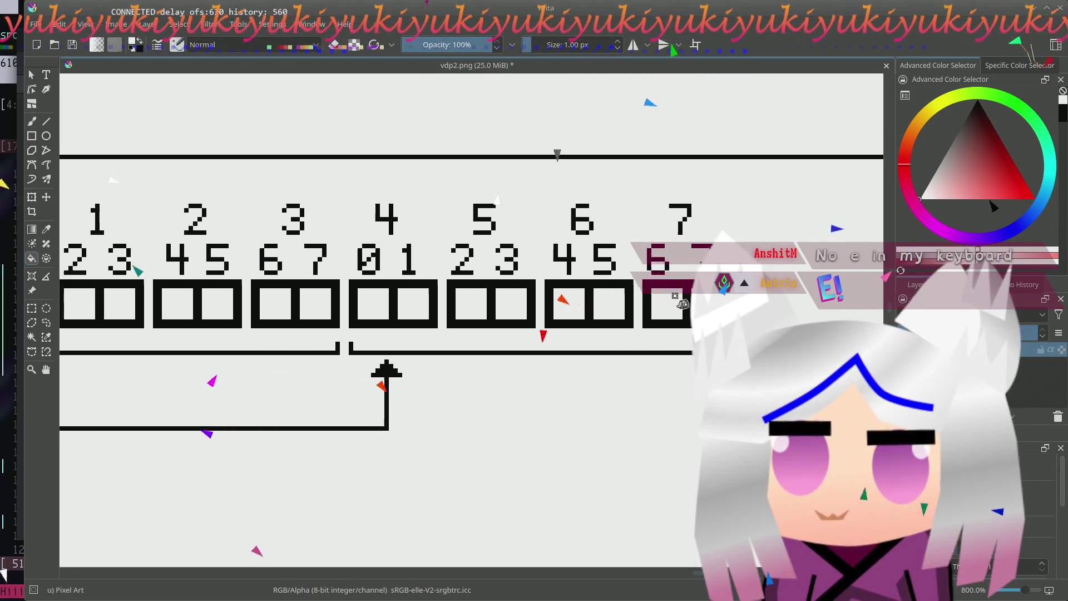
left_click_drag(465, 318, 493, 315)
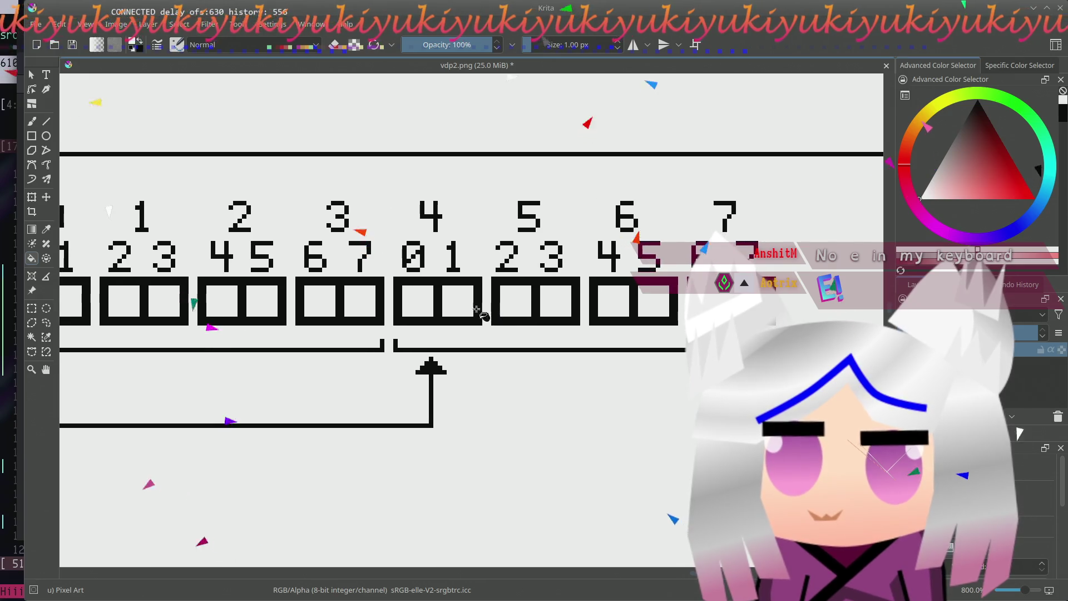
left_click(32, 309)
left_click_drag(301, 240, 327, 273)
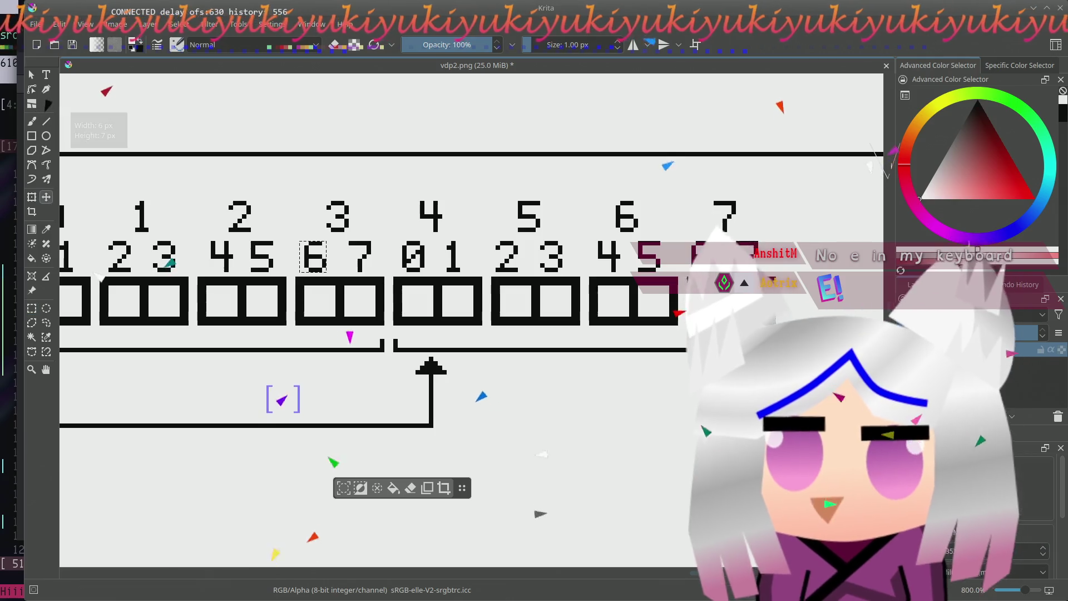
left_click_drag(316, 259, 320, 258)
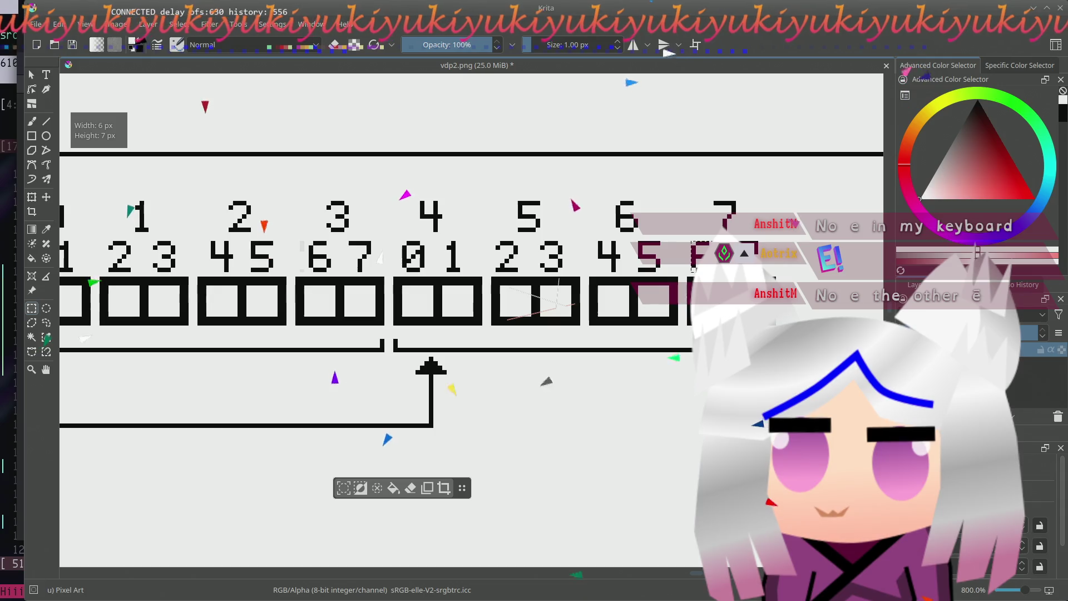
key("t")
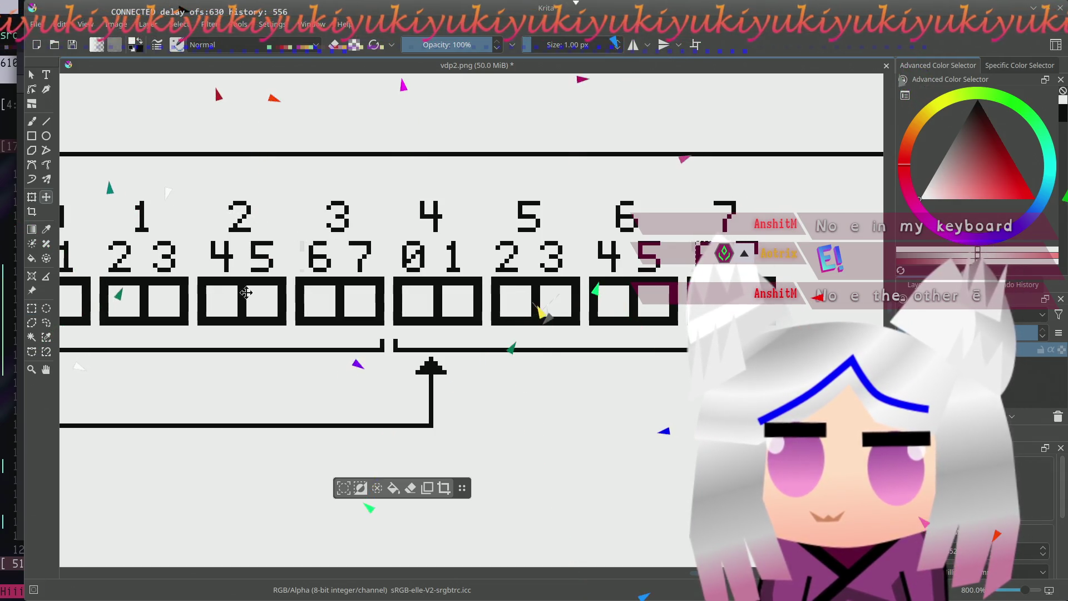
key("f")
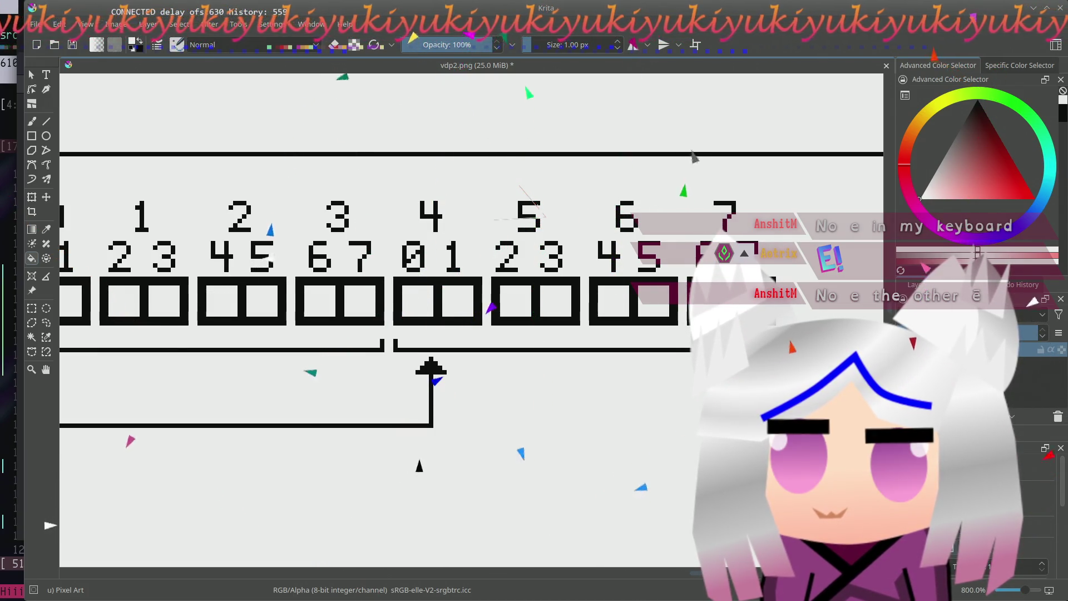
scroll(432, 456, "left", 3)
scroll(451, 433, "left", 3)
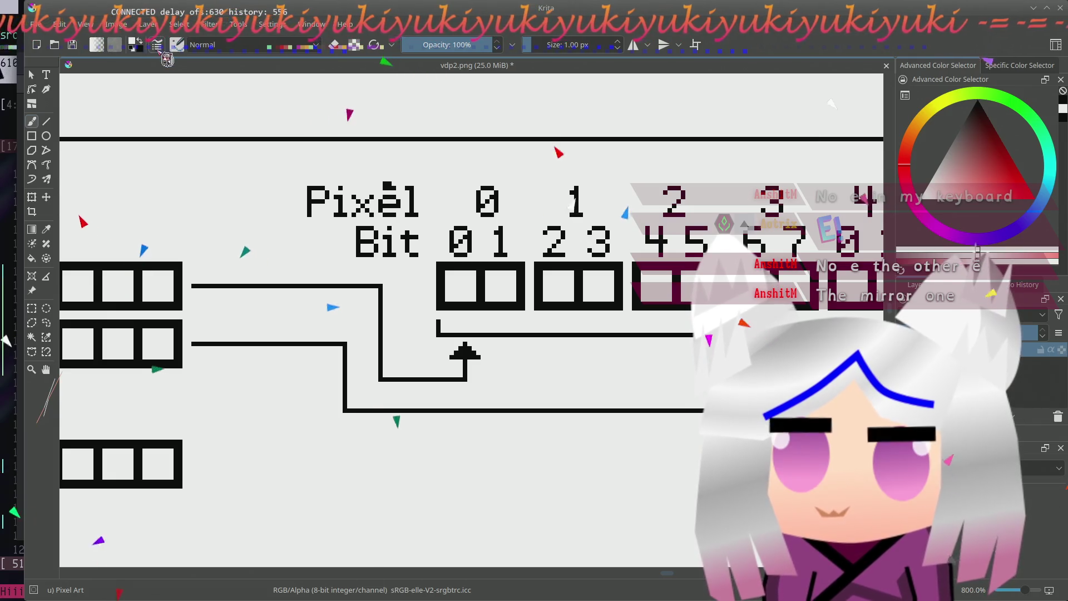
- Add a second dot as an accent over the e in Pixel, then pan back over the Pixel and Bit labels
left_click(395, 187)
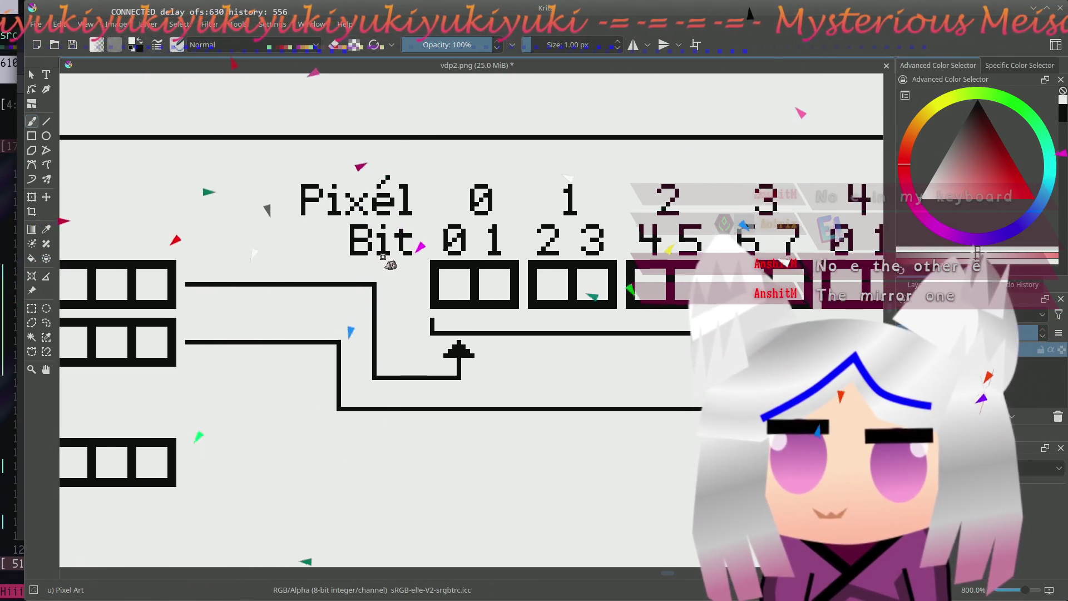
left_click_drag(390, 269, 373, 278)
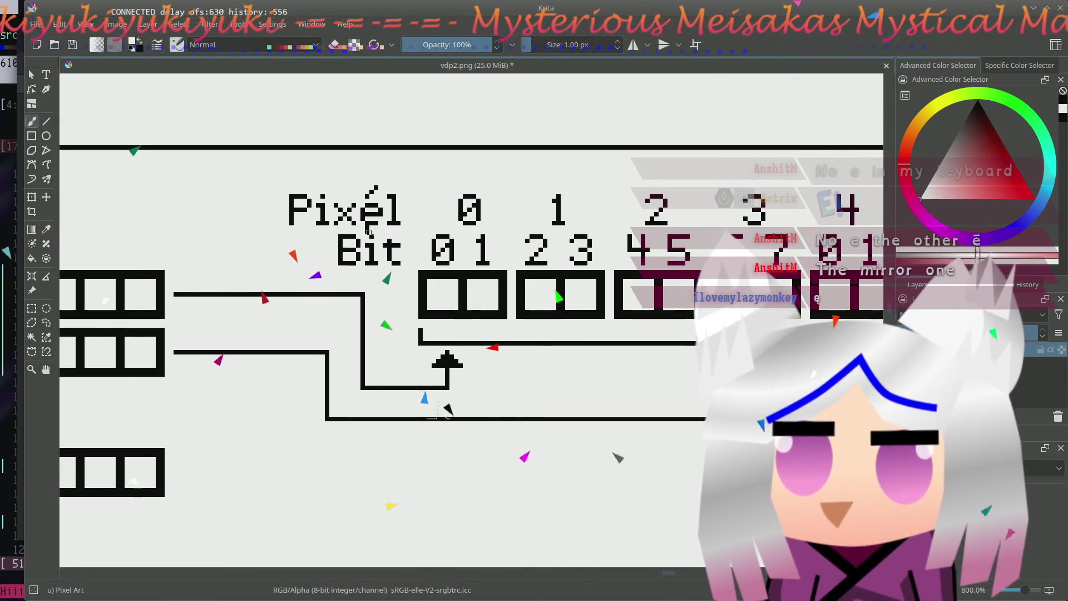
mouse_move(521, 213)
left_mouse_down()
mouse_move(367, 270)
mouse_move(408, 243)
left_mouse_up()
left_click_drag(470, 222, 407, 223)
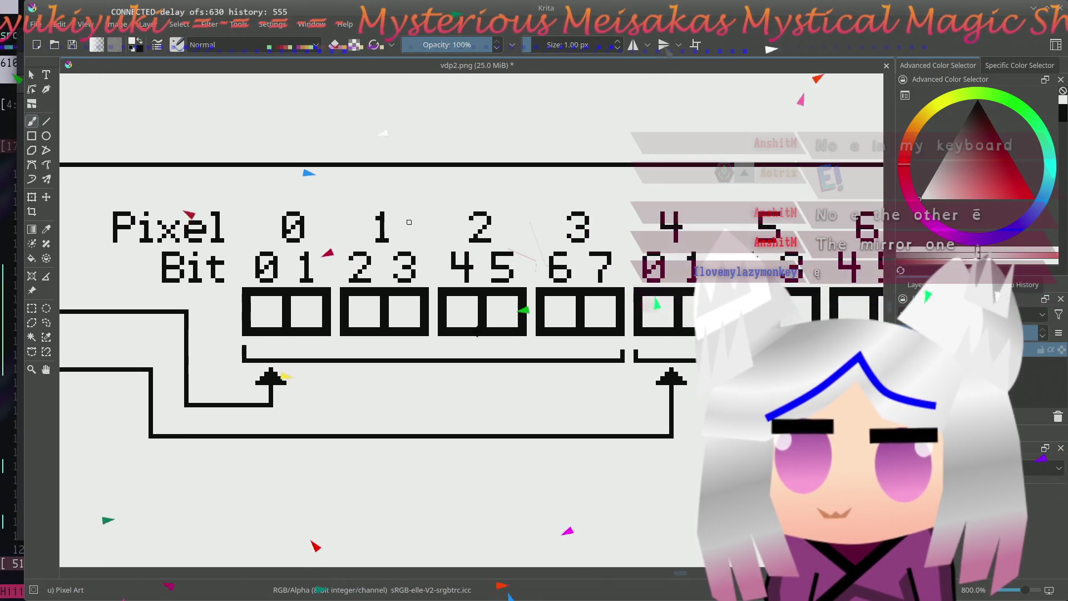
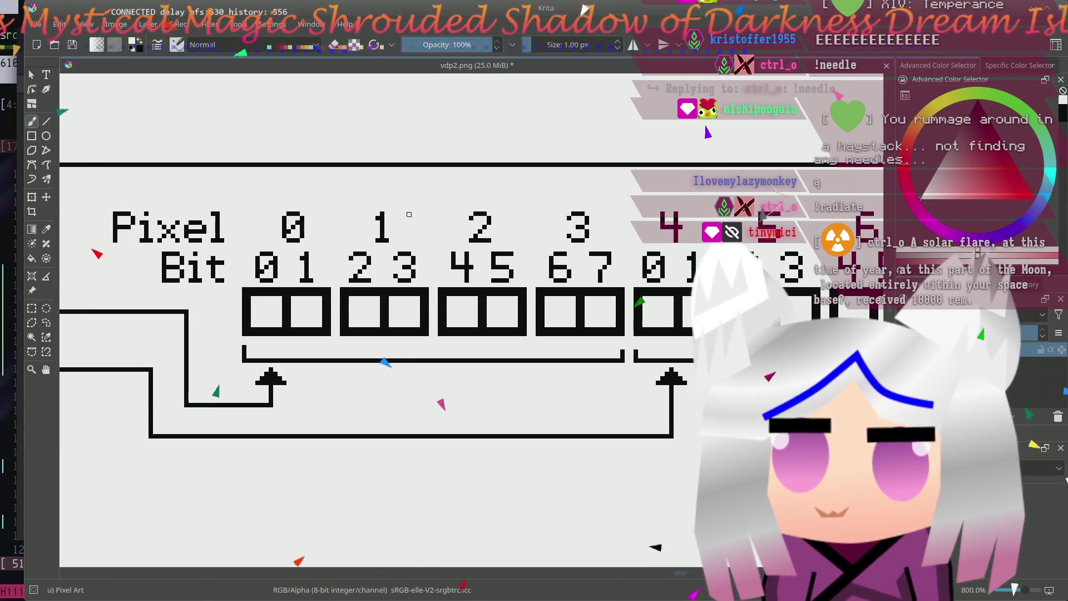
scroll(410, 215, "right", 3)
scroll(604, 341, "right", 3)
- Copy the row digit 0 and adjust the area around the 15 row label
left_click_drag(604, 342, 569, 372)
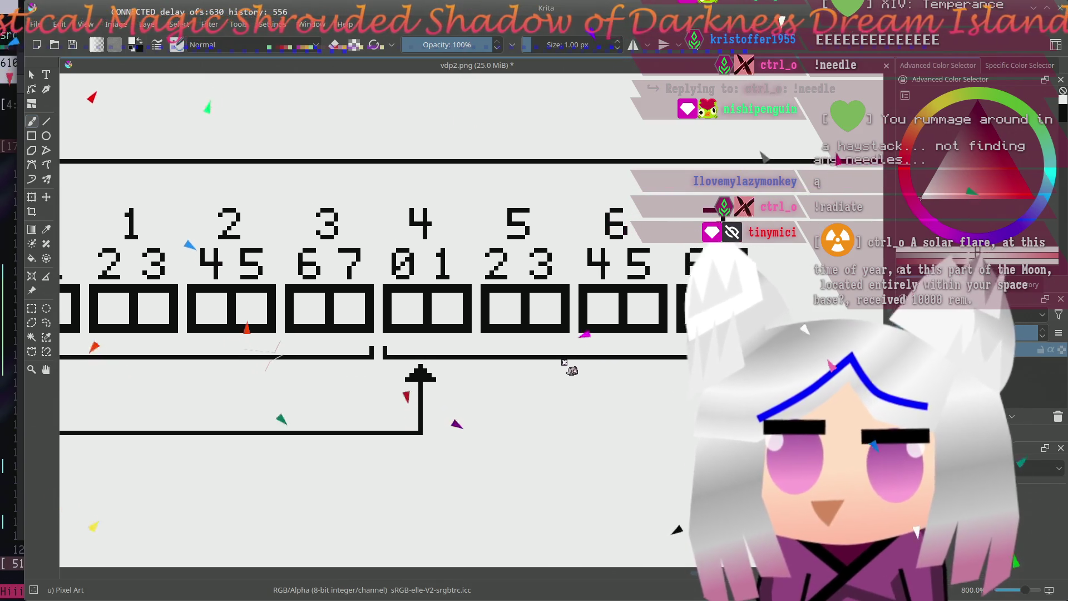
scroll(569, 373, "left", 5)
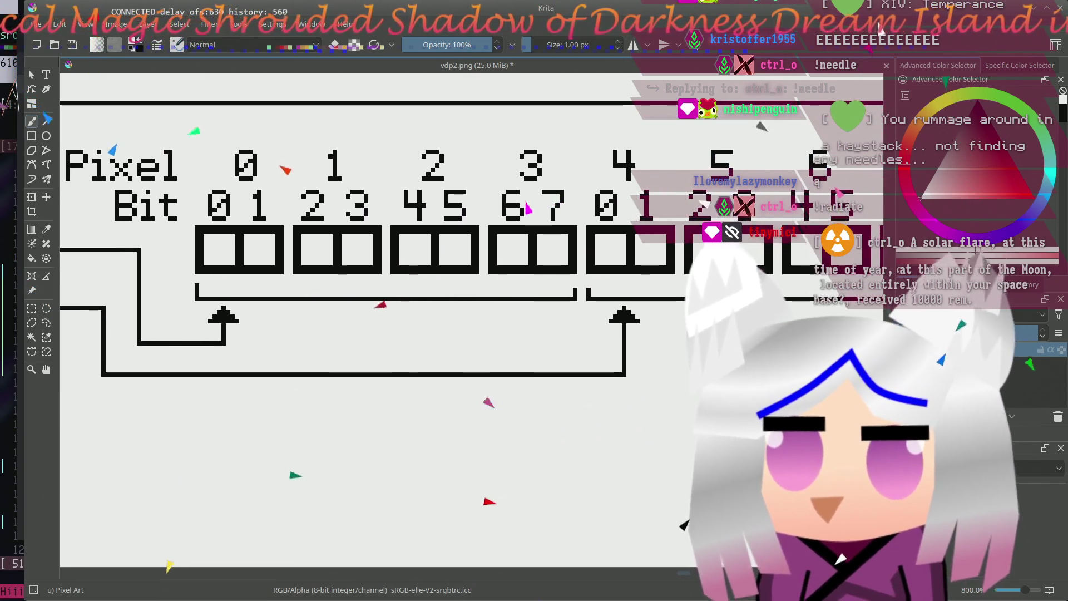
scroll(501, 375, "left", 5)
scroll(451, 359, "left", 5)
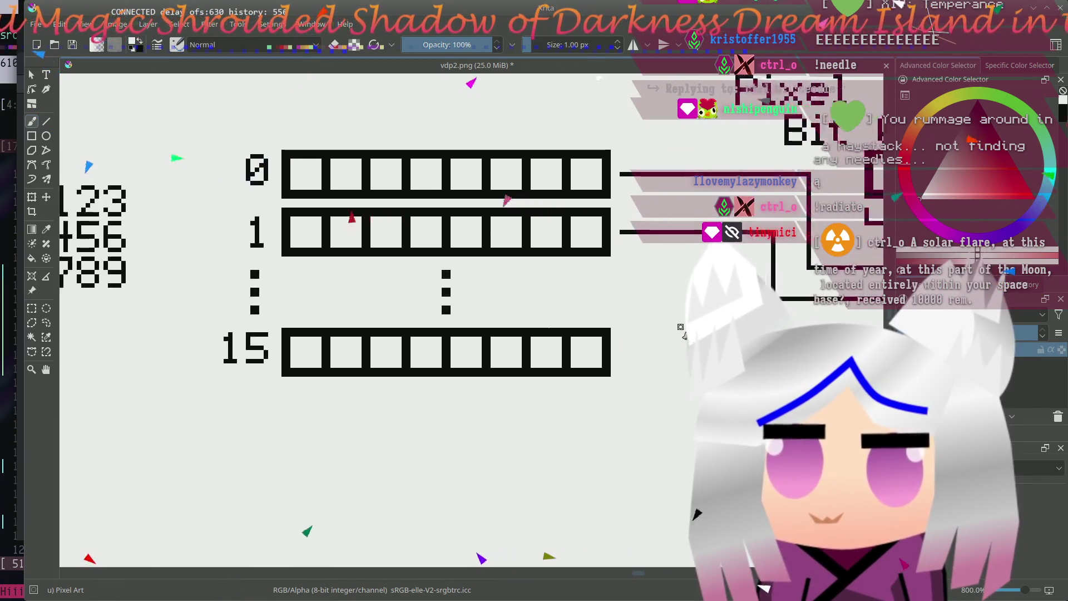
scroll(451, 359, "left", 1)
left_click_drag(493, 368, 585, 369)
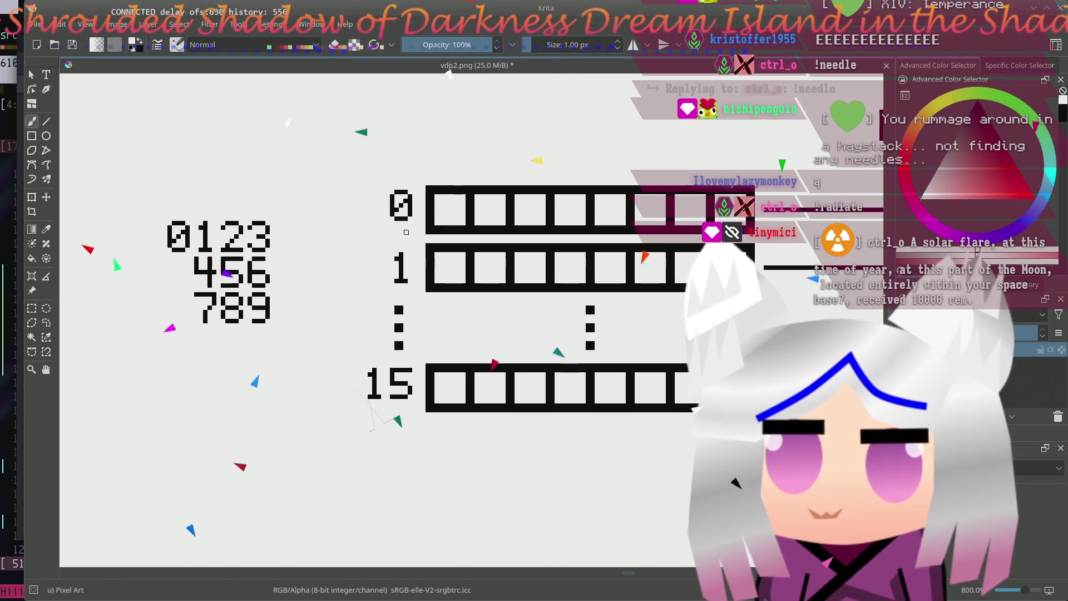
key("ctrl+r")
left_click_drag(386, 191, 417, 227)
key("ctrl+c")
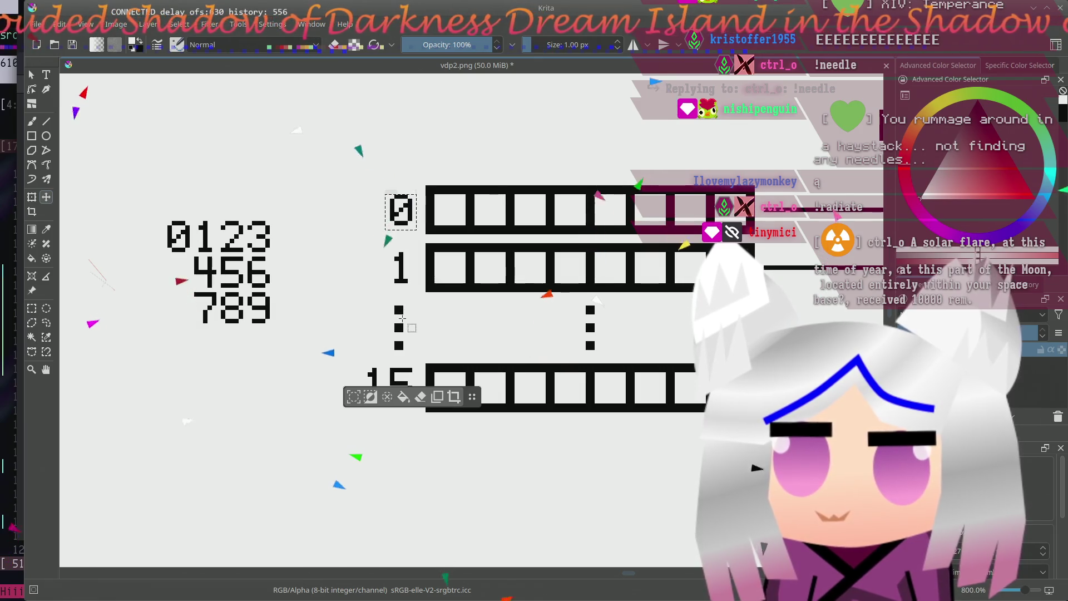
left_click_drag(350, 359, 425, 411)
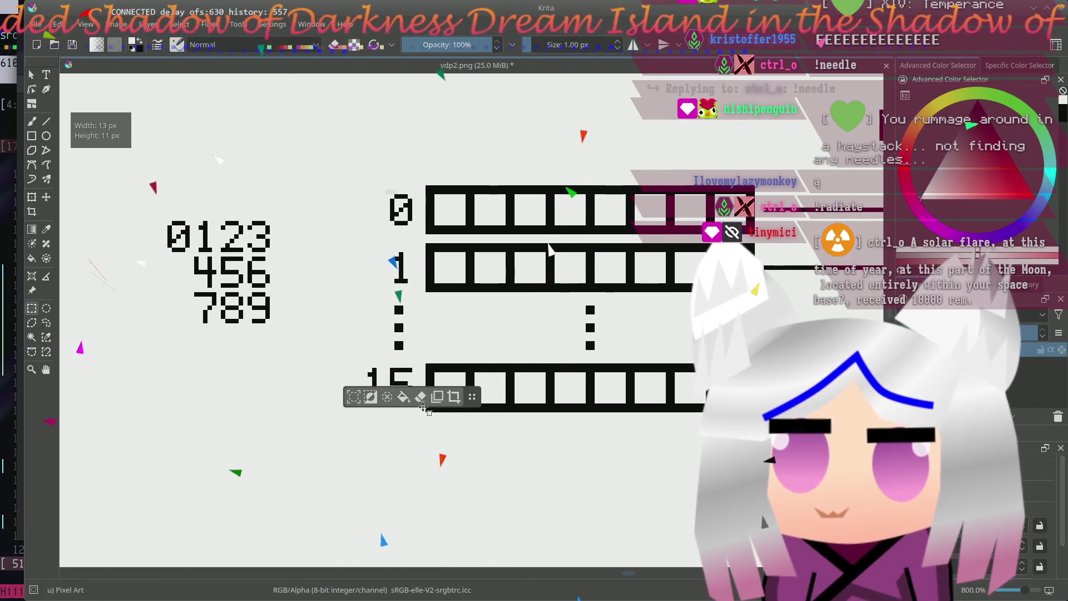
key("t")
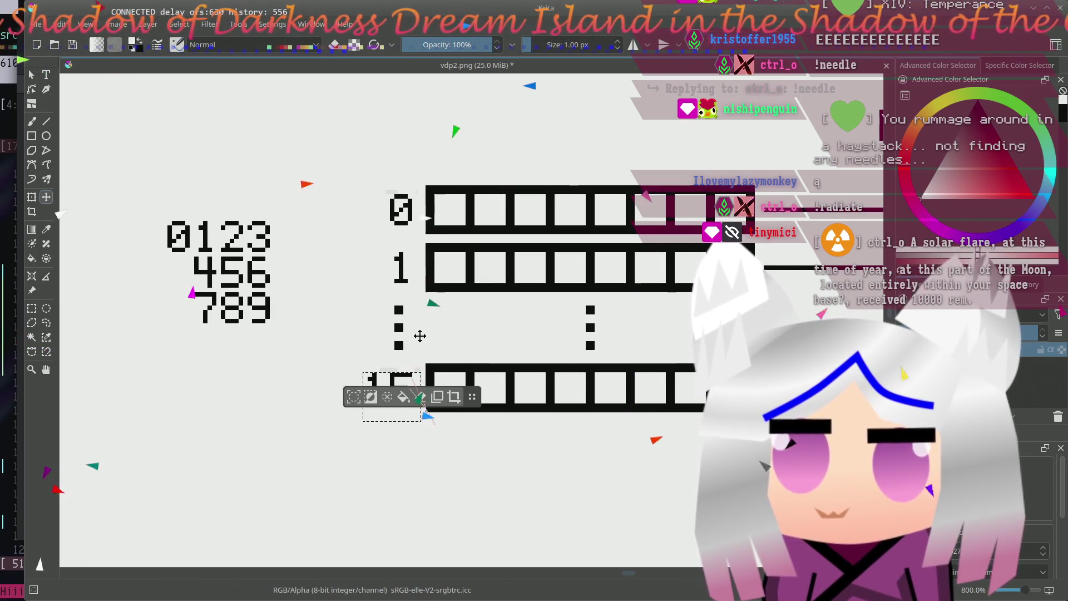
key("ctrl+shift+a")
key("f")
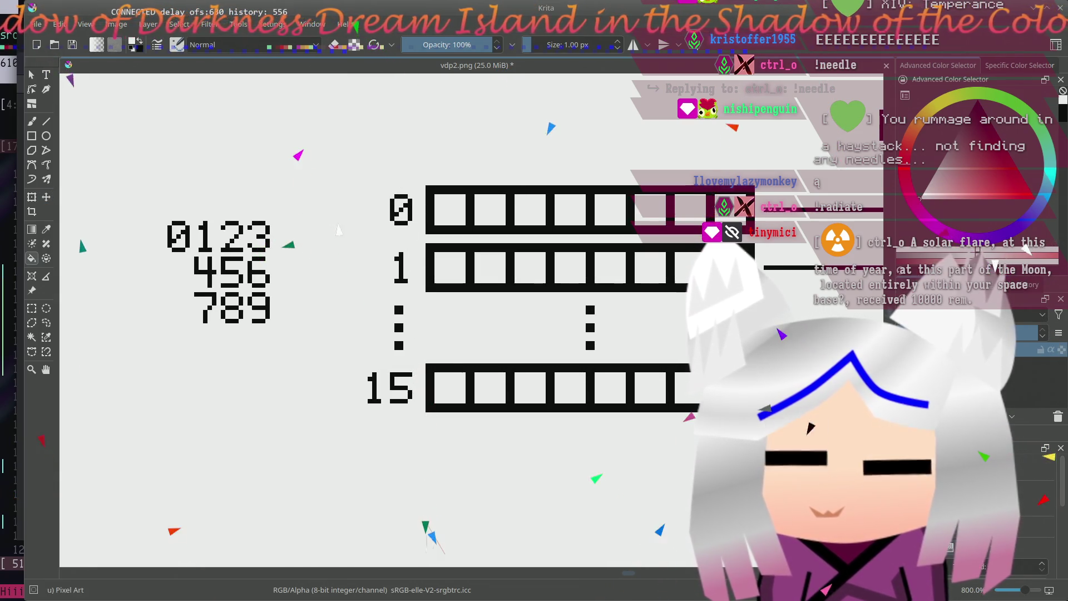
scroll(392, 250, "right", 5)
scroll(392, 250, "down", 2)
left_click_drag(558, 286, 476, 288)
scroll(409, 223, "right", 10)
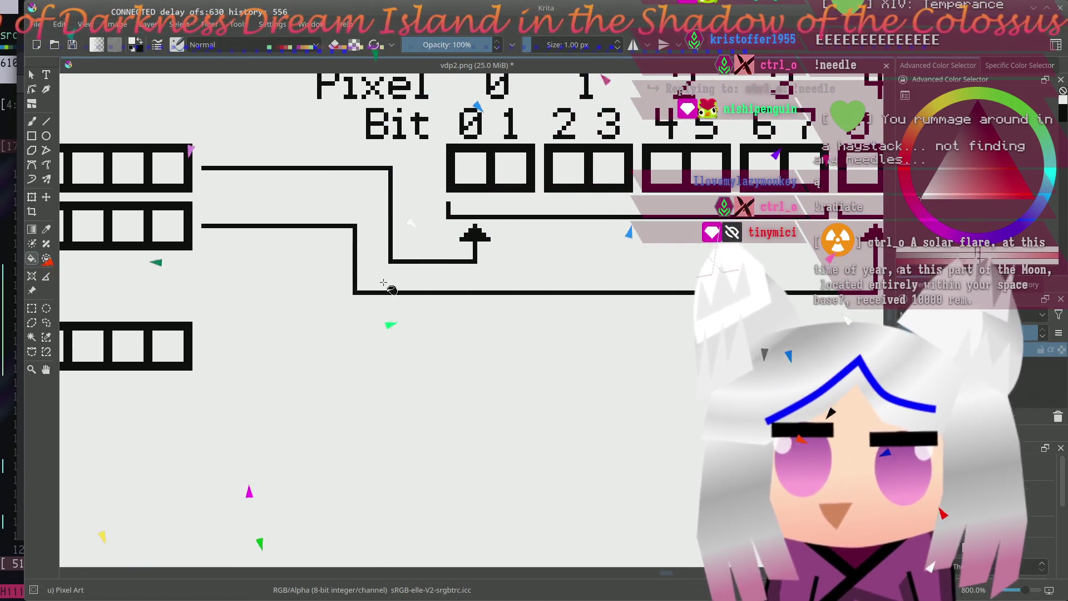
scroll(353, 292, "right", 10)
scroll(353, 291, "up", 2)
scroll(374, 330, "up", 1)
scroll(542, 286, "left", 3)
scroll(544, 287, "down", 1)
scroll(543, 293, "left", 3)
scroll(555, 303, "left", 3)
scroll(584, 306, "left", 1)
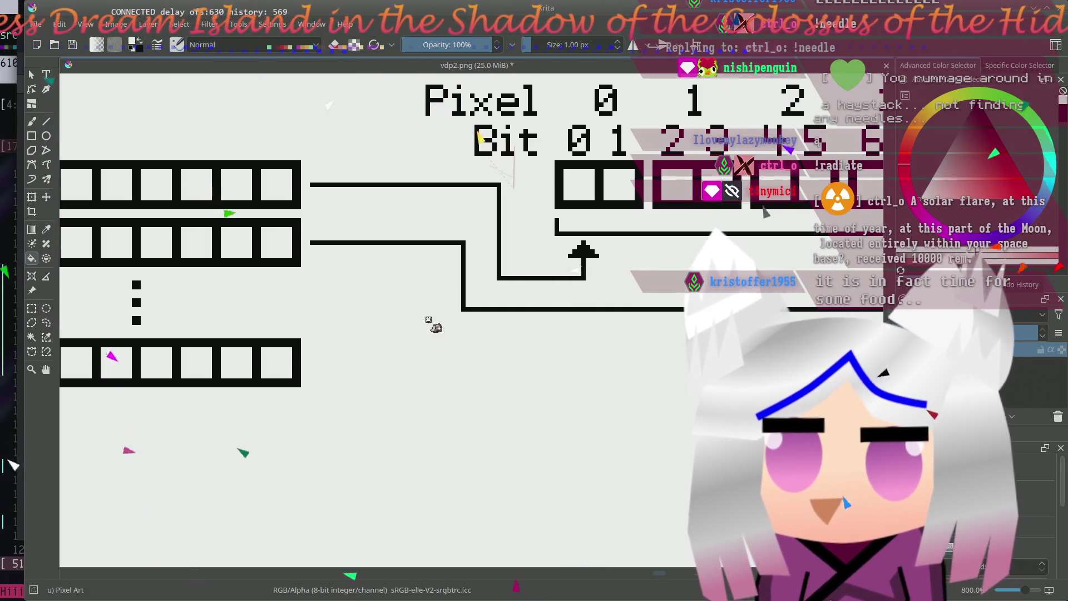
scroll(517, 305, "left", 2)
scroll(517, 306, "left", 2)
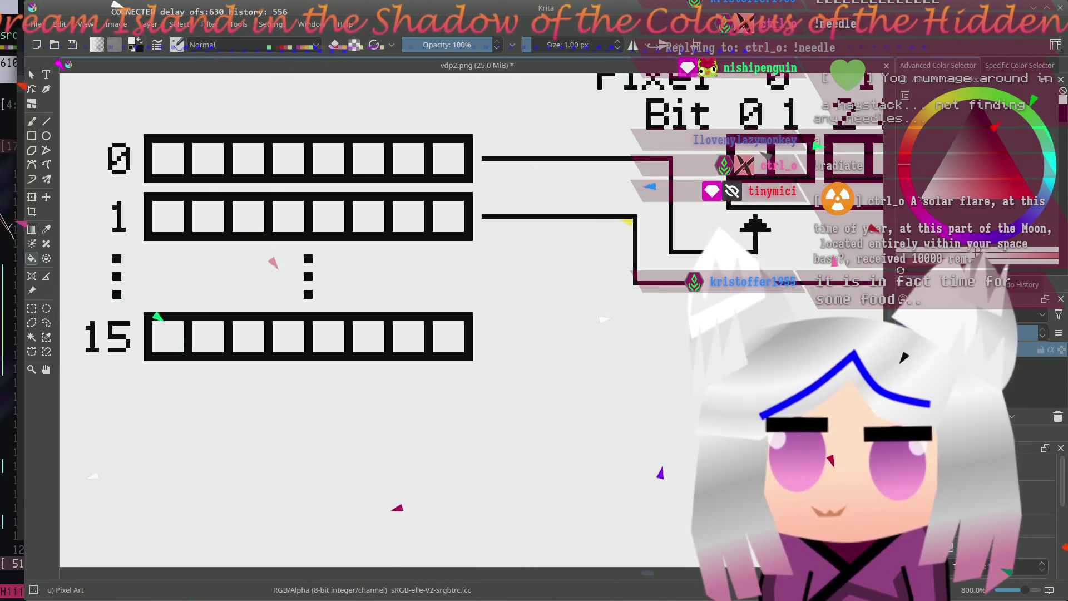
scroll(301, 266, "down", 5)
scroll(300, 266, "down", 1)
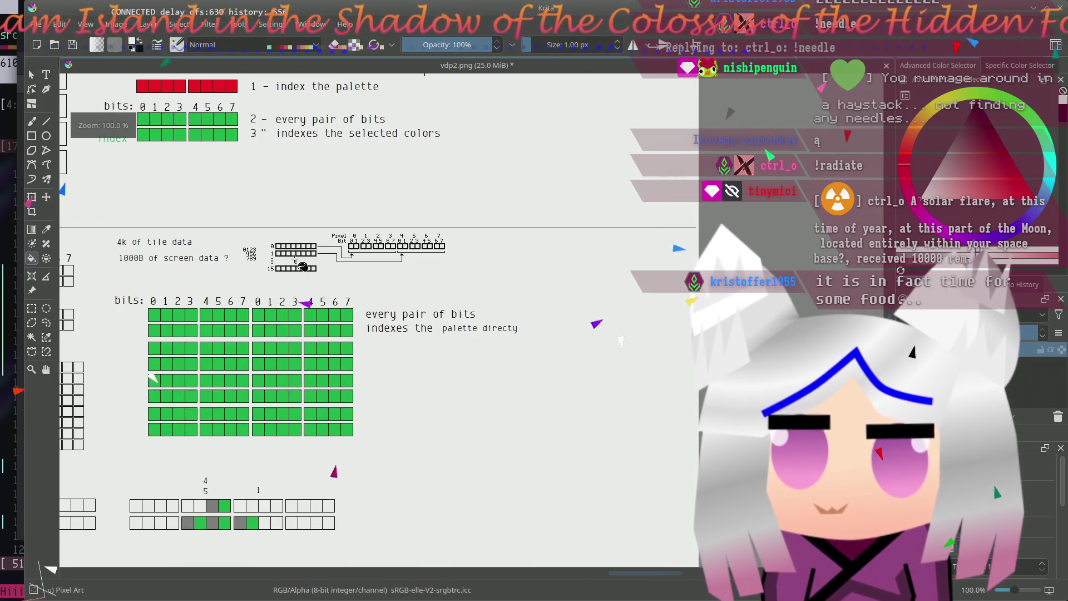
scroll(525, 353, "left", 2)
scroll(590, 362, "left", 1)
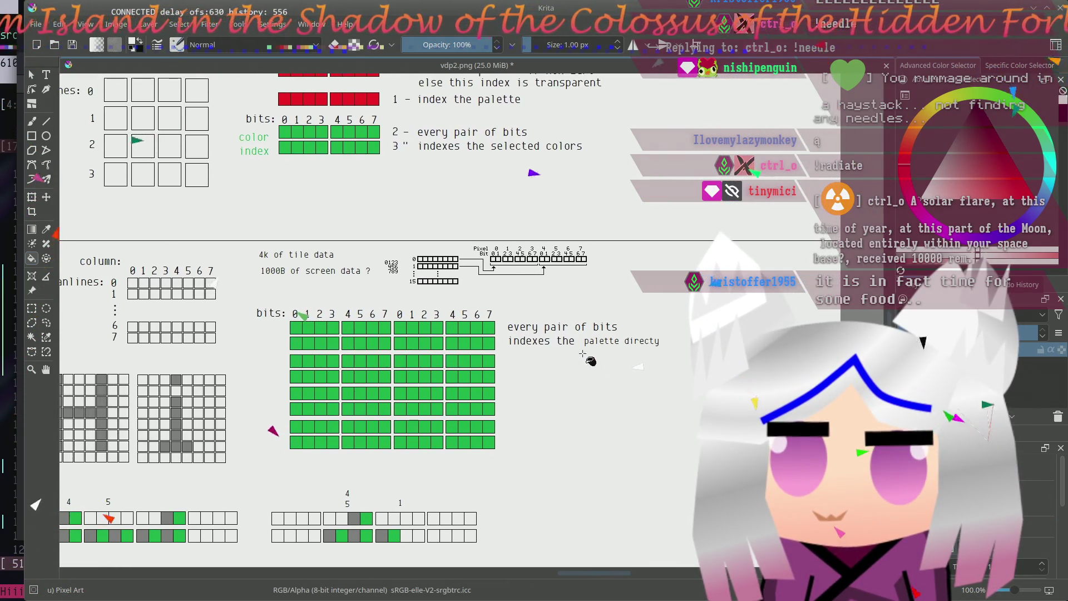
left_click_drag(547, 321, 558, 358)
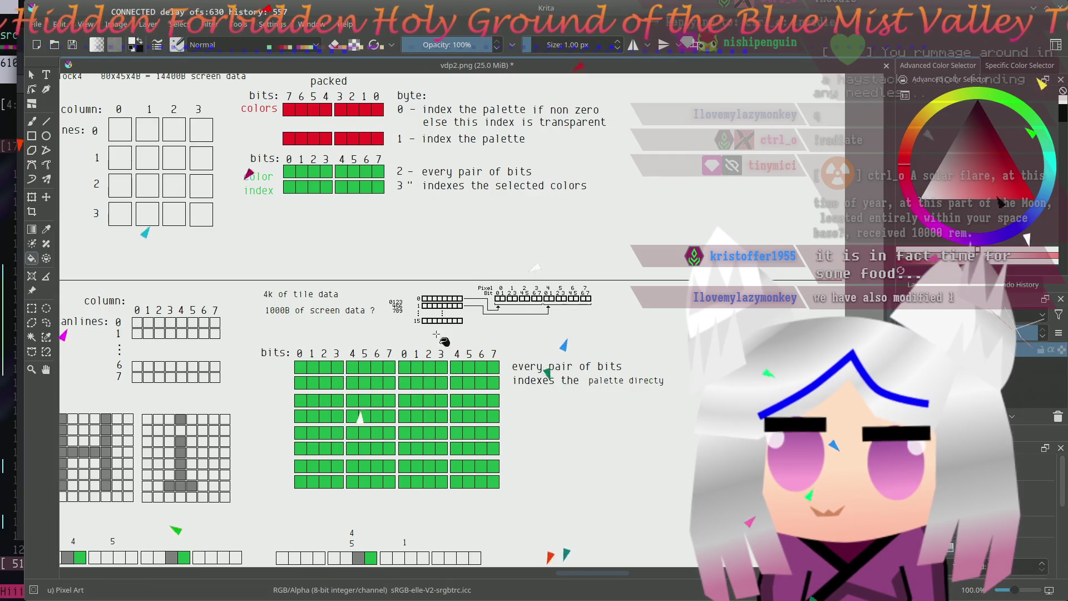
scroll(421, 338, "up", 1)
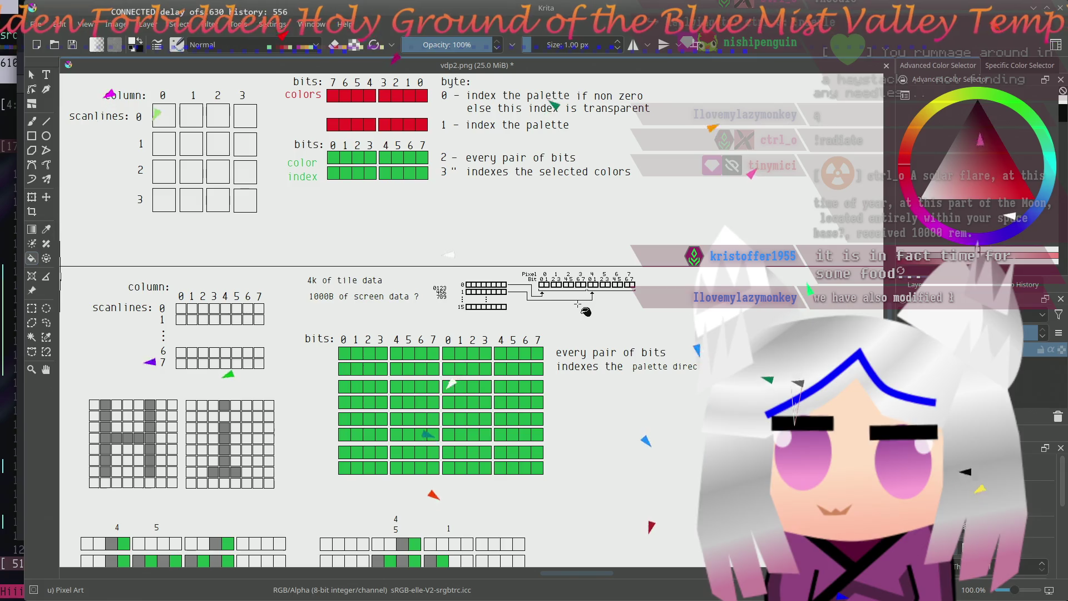
scroll(539, 325, "up", 2)
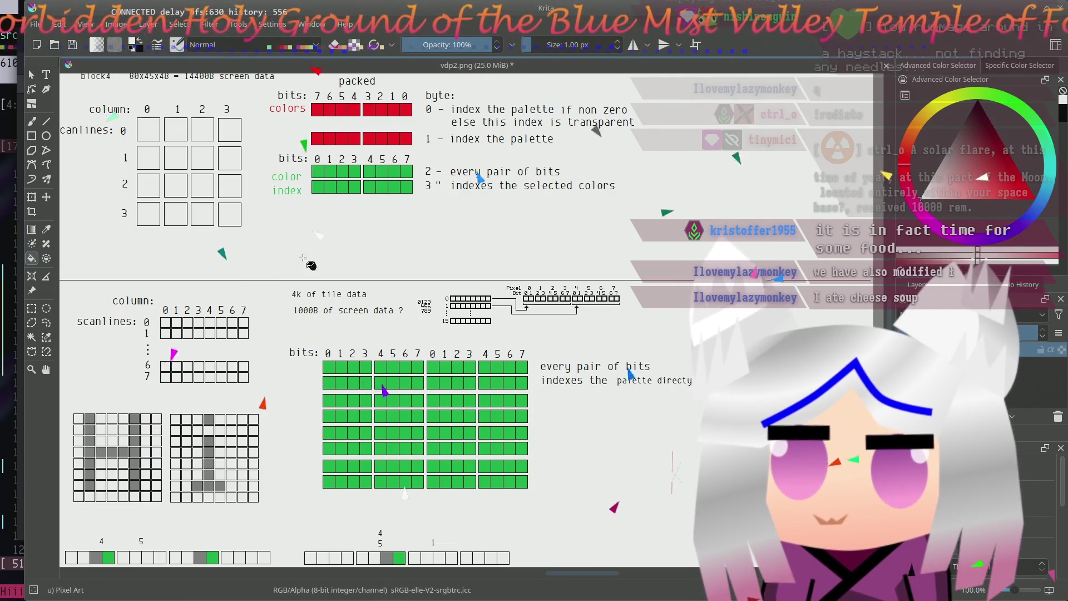
scroll(452, 334, "up", 2)
scroll(452, 334, "up", 2)
scroll(452, 334, "up", 2)
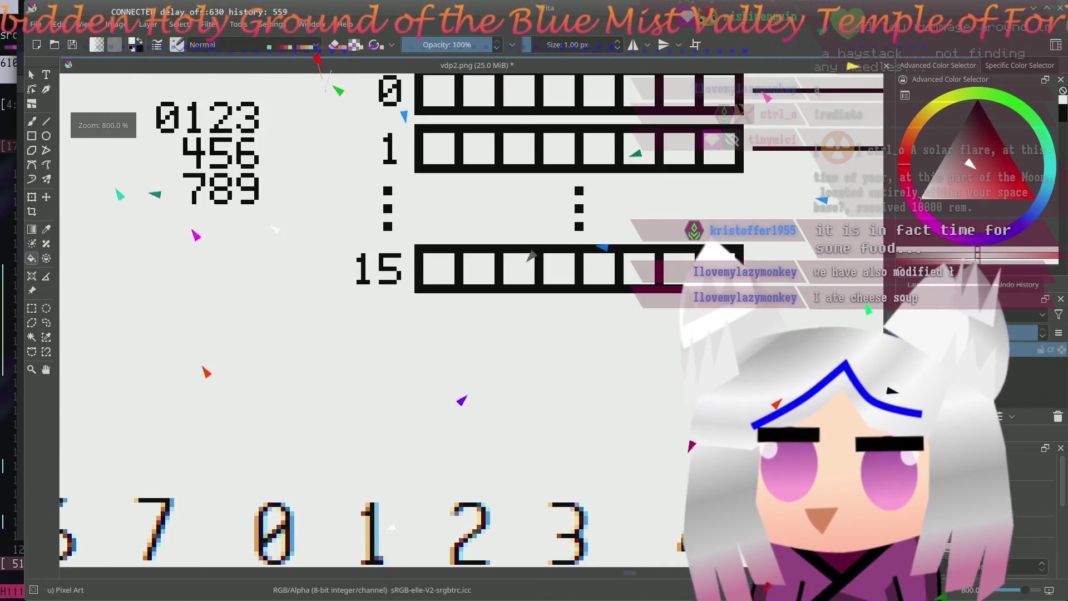
scroll(533, 254, "up", 1)
- Copy the Bit label and place the copy directly above the Pixel label
left_click_drag(445, 250, 435, 470)
mouse_move(387, 227)
left_mouse_down()
mouse_move(458, 262)
mouse_move(515, 324)
mouse_move(382, 368)
left_mouse_up()
mouse_move(656, 259)
left_mouse_down()
mouse_move(293, 268)
mouse_move(289, 277)
left_mouse_up()
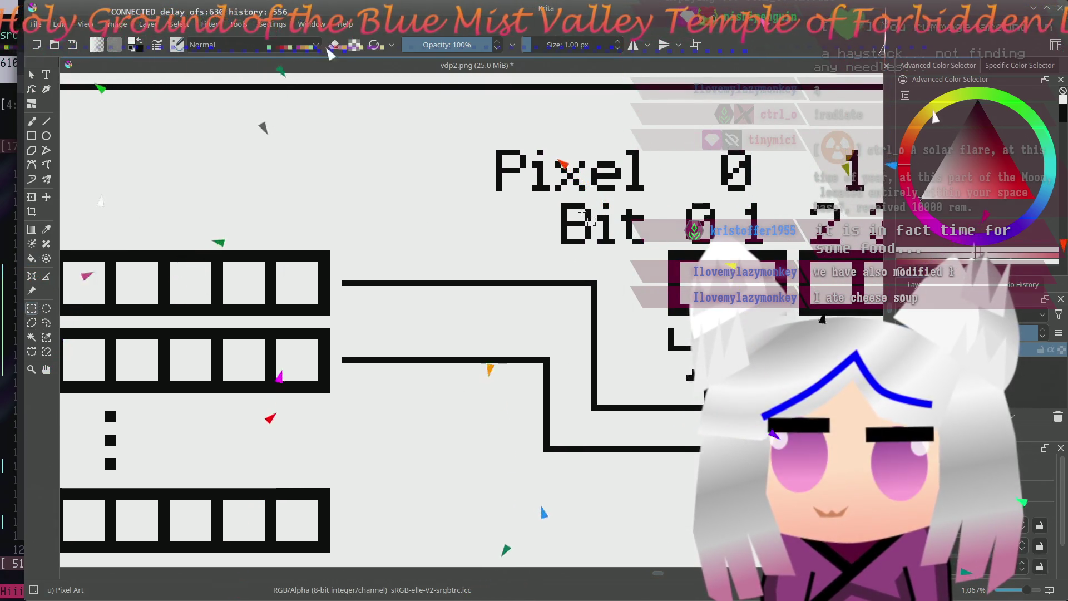
mouse_move(554, 201)
left_mouse_down()
mouse_move(590, 246)
mouse_move(646, 246)
left_mouse_up()
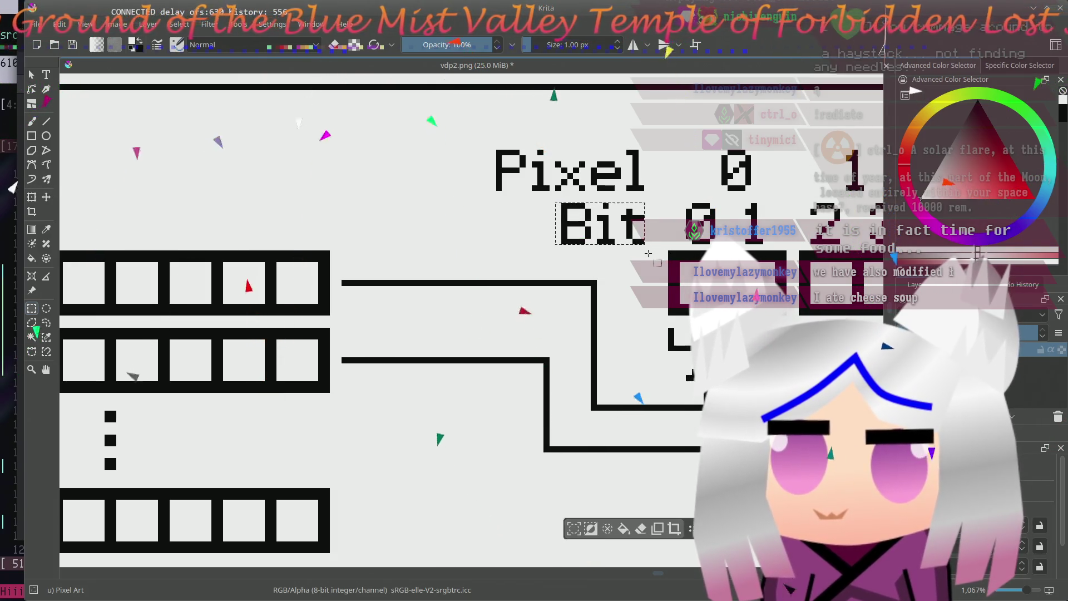
left_click(597, 249)
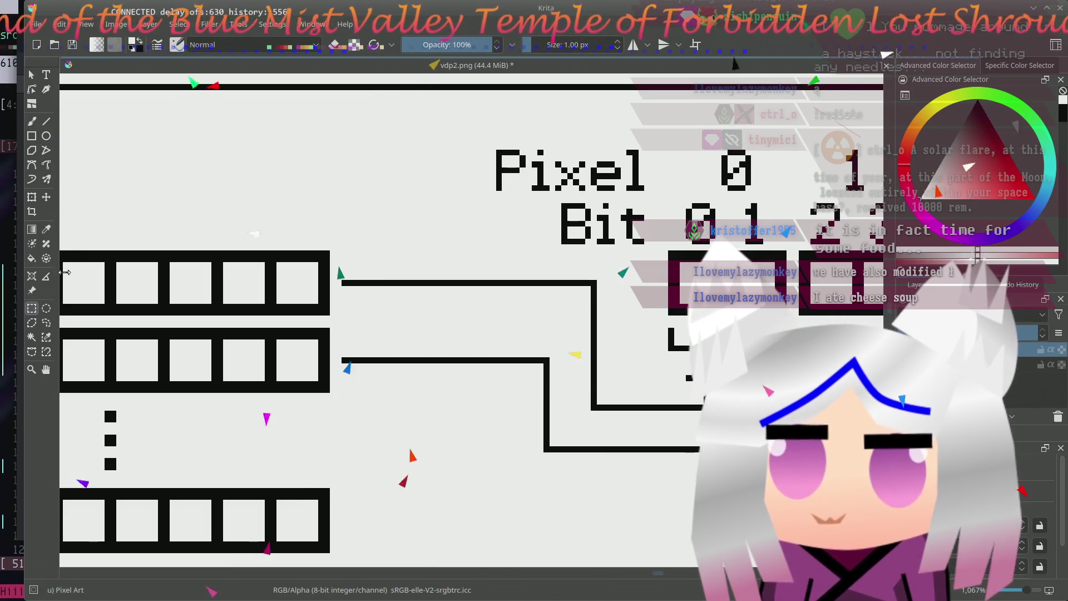
left_click_drag(514, 194, 301, 146)
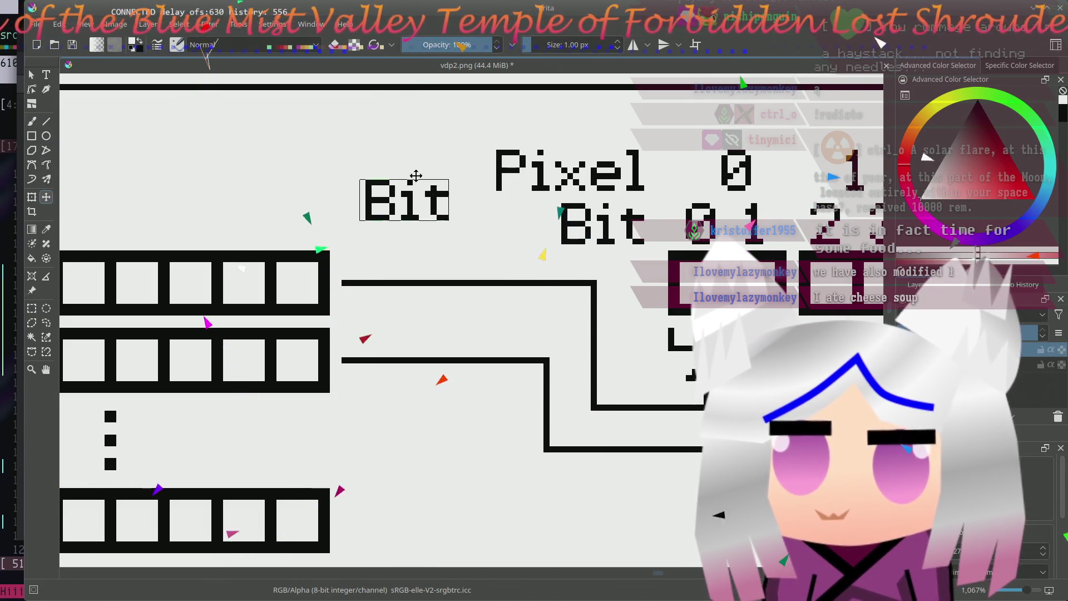
left_click_drag(487, 196, 542, 123)
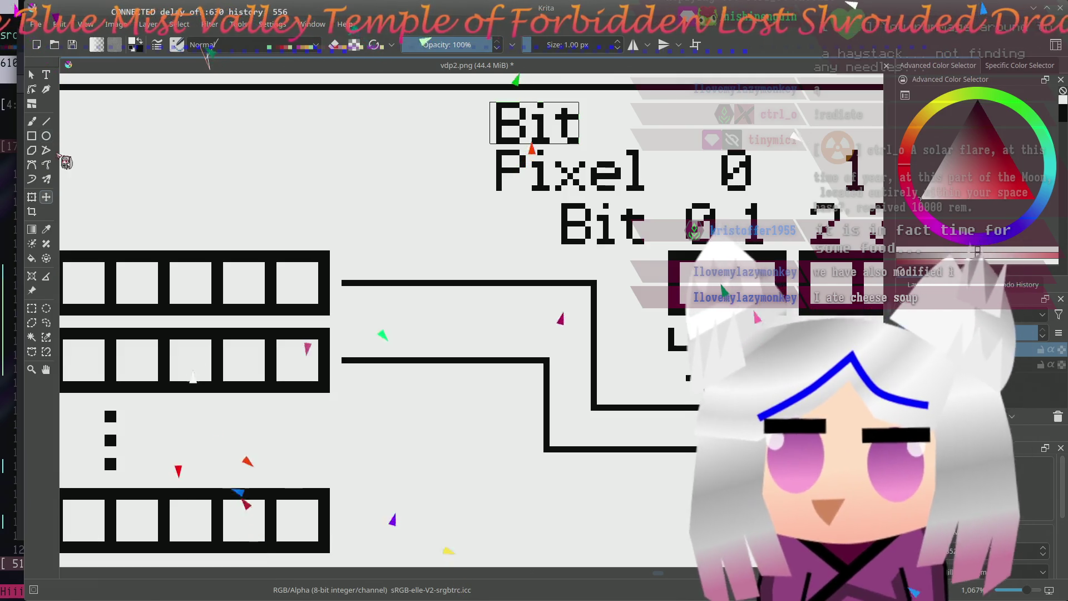
- Nudge the letter t of the new Bit copy slightly to the right
key("ctrl+r")
left_click(557, 113)
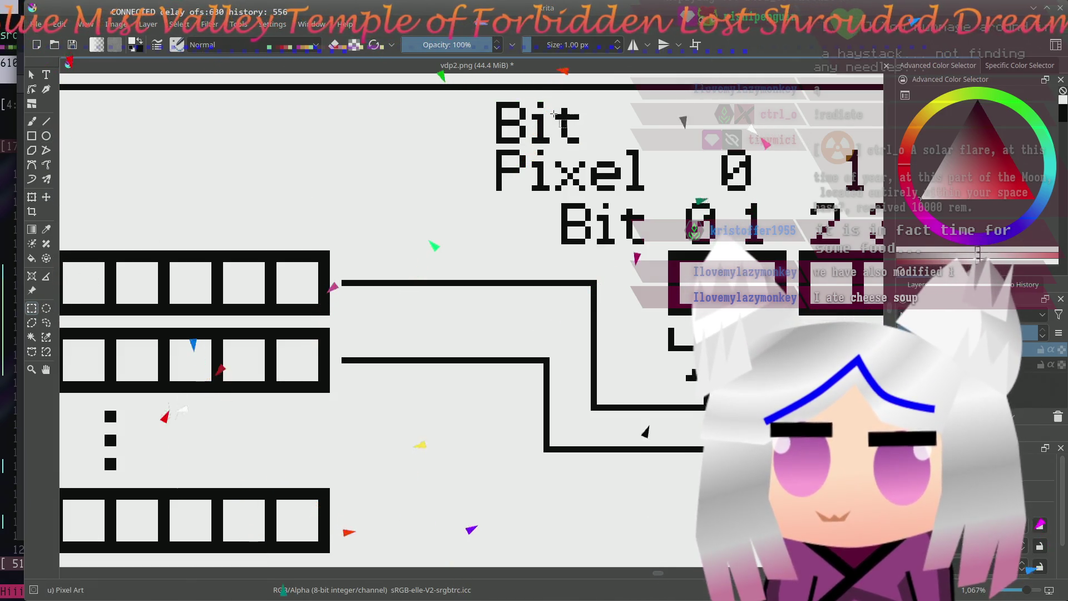
mouse_move(557, 99)
left_mouse_down()
mouse_move(581, 138)
mouse_move(582, 127)
left_mouse_up()
key("t")
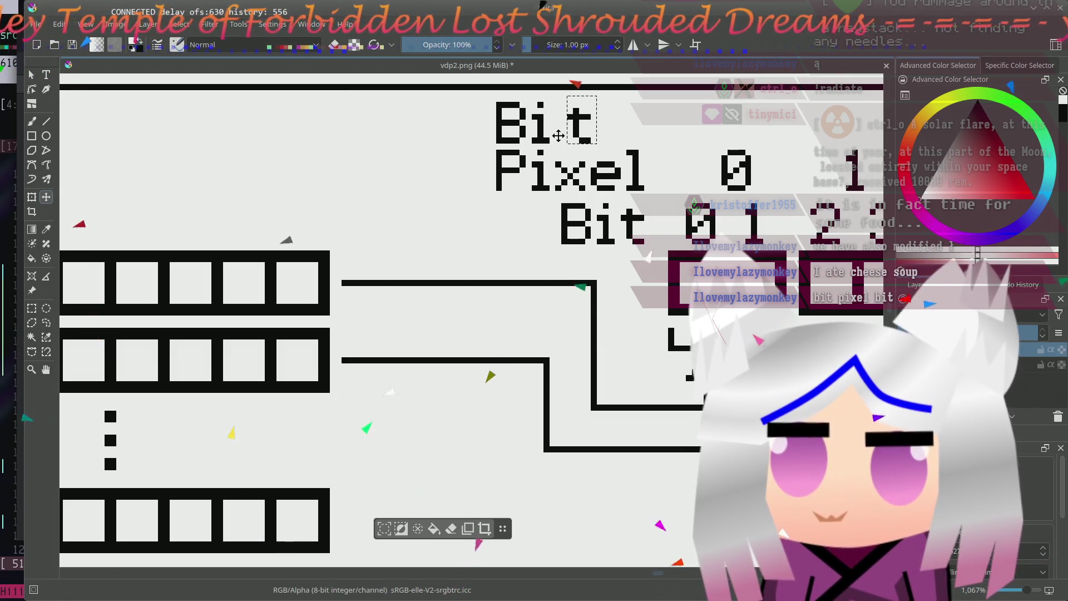
key("ctrl+shift+a")
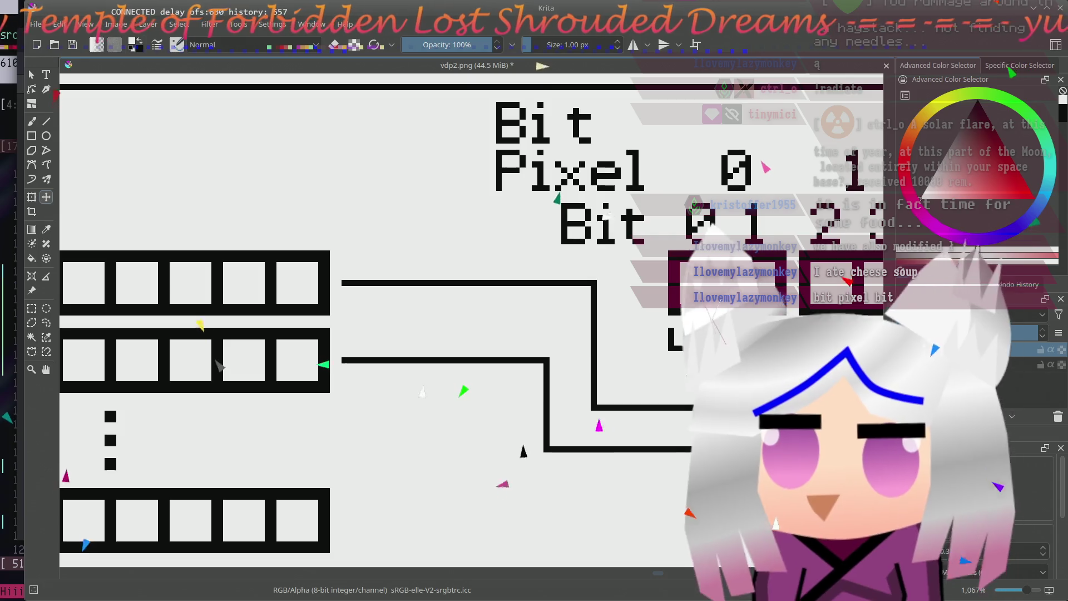
left_click(31, 121)
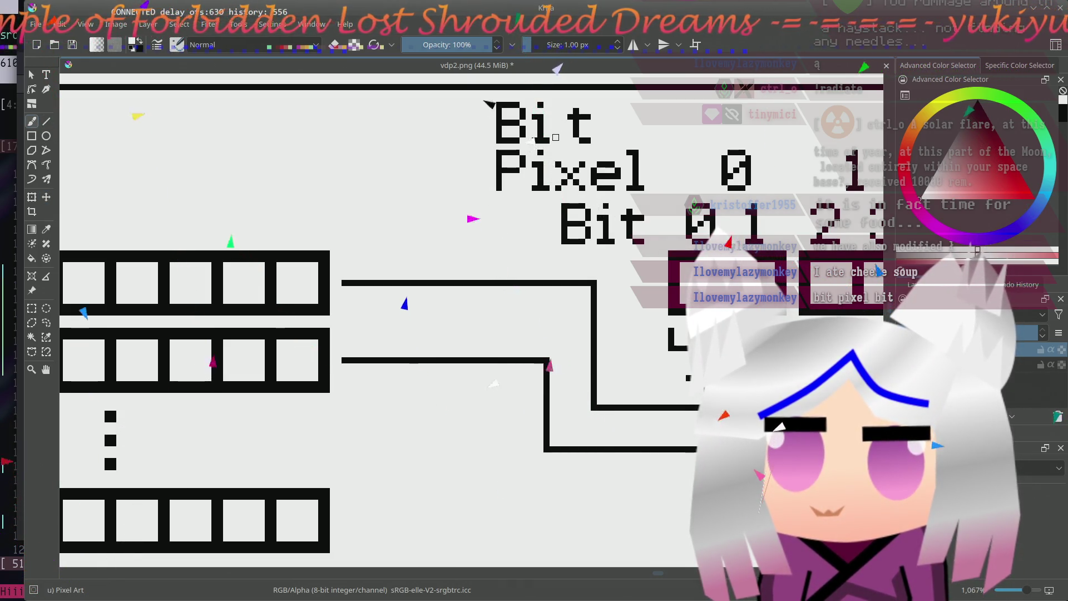
left_click(148, 48)
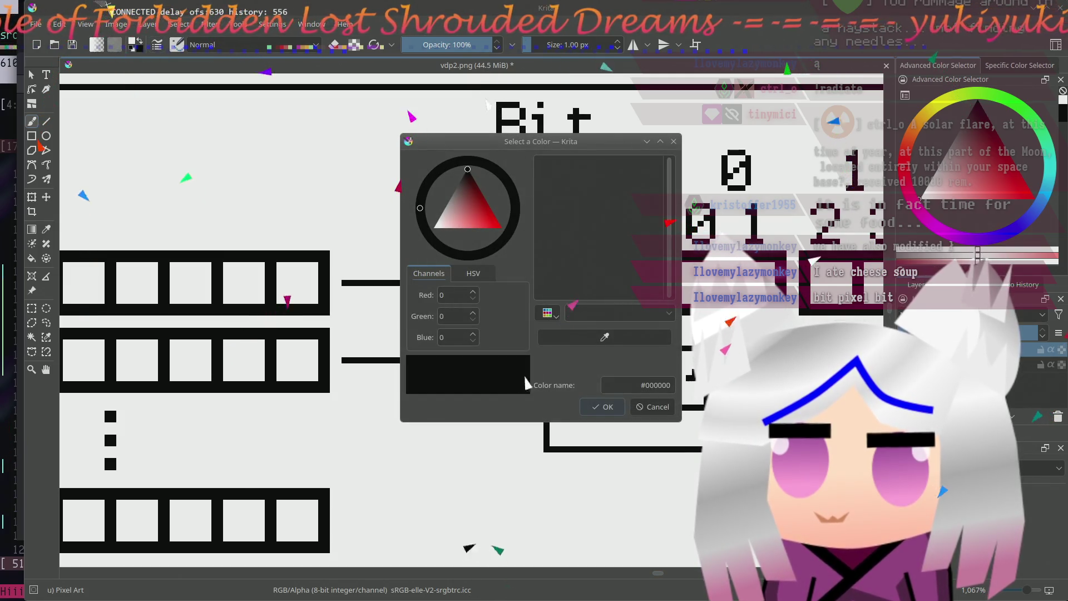
- Erase the i's vertical stroke and paint a tail so the label reads Byt
left_click(658, 407)
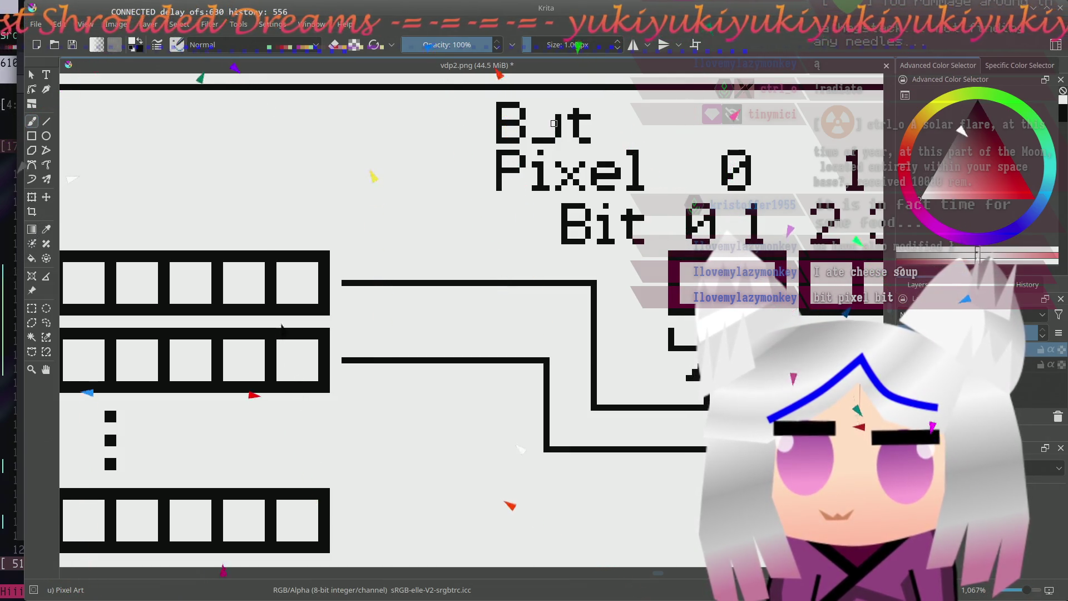
left_click_drag(552, 125, 555, 142)
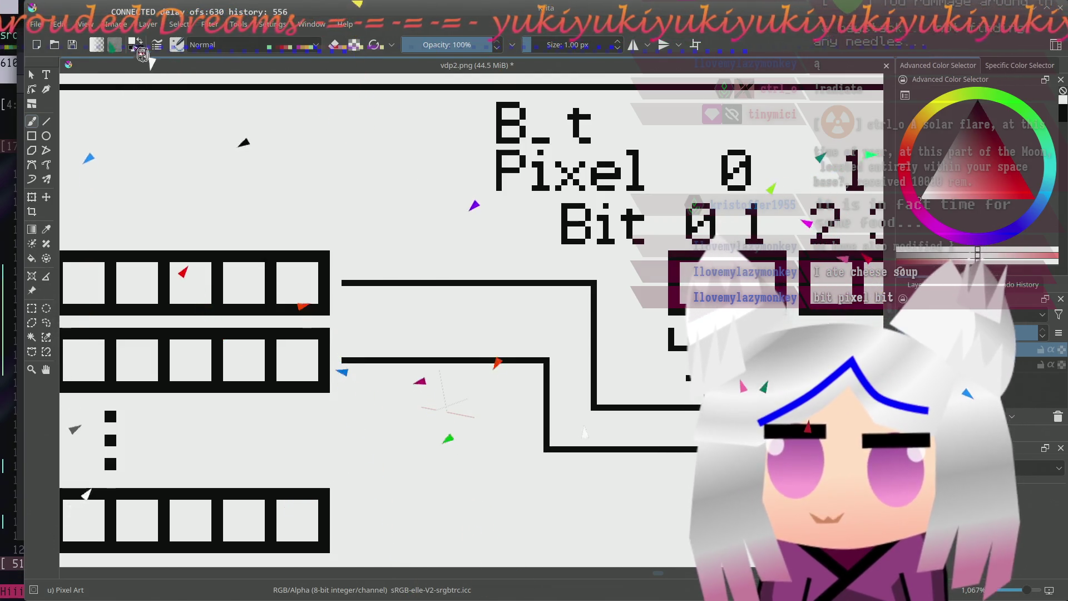
left_click(538, 118)
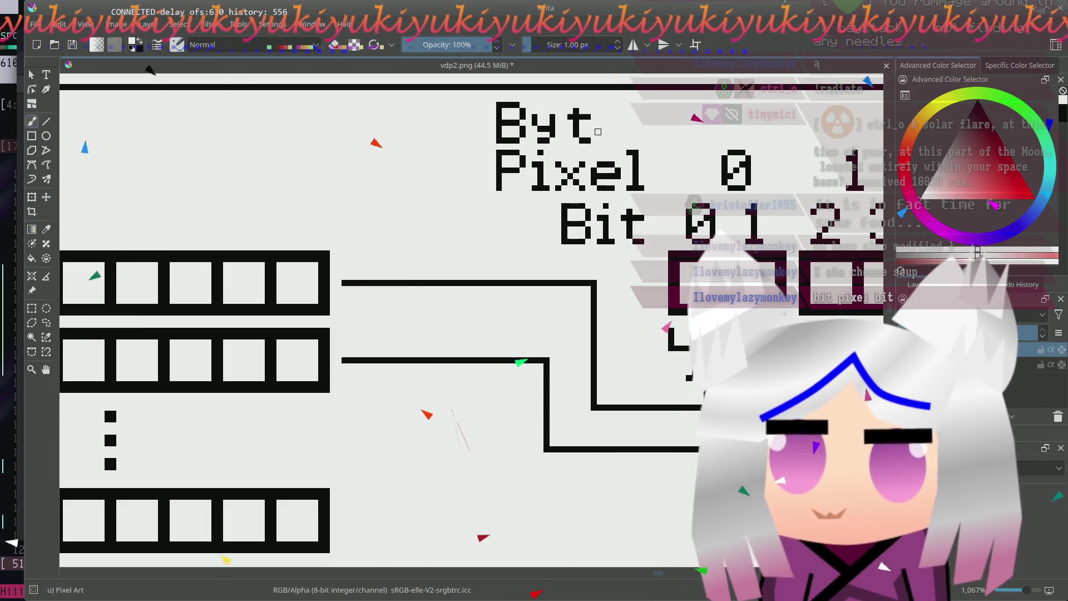
- Move the letter t in Byt one pixel to the left
left_click_drag(596, 130, 519, 142)
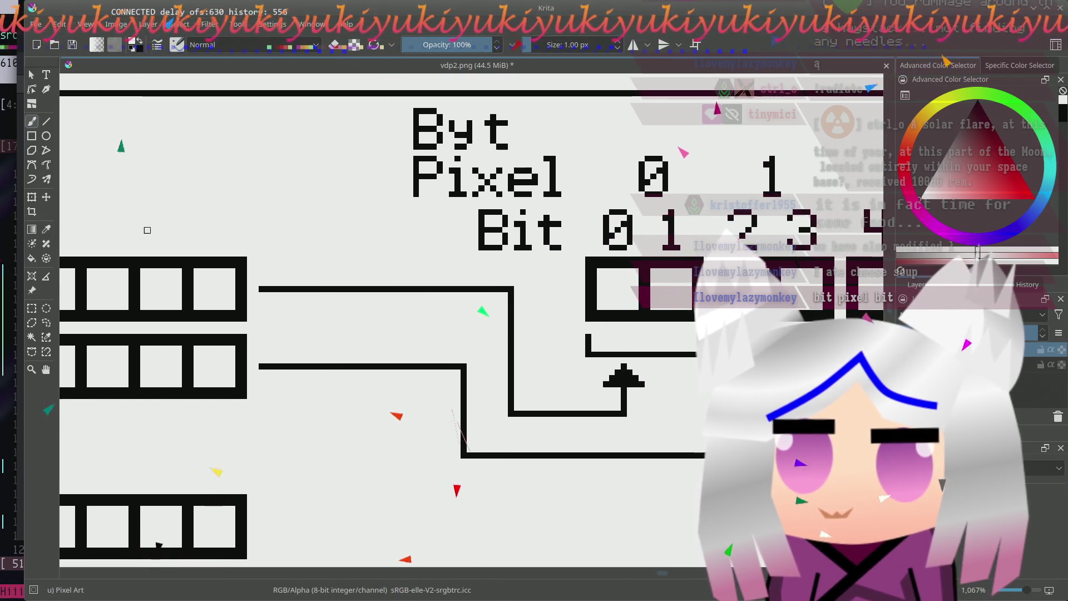
key("ctrl+r")
left_click_drag(484, 112, 515, 148)
key("t")
left_click_drag(507, 138, 499, 139)
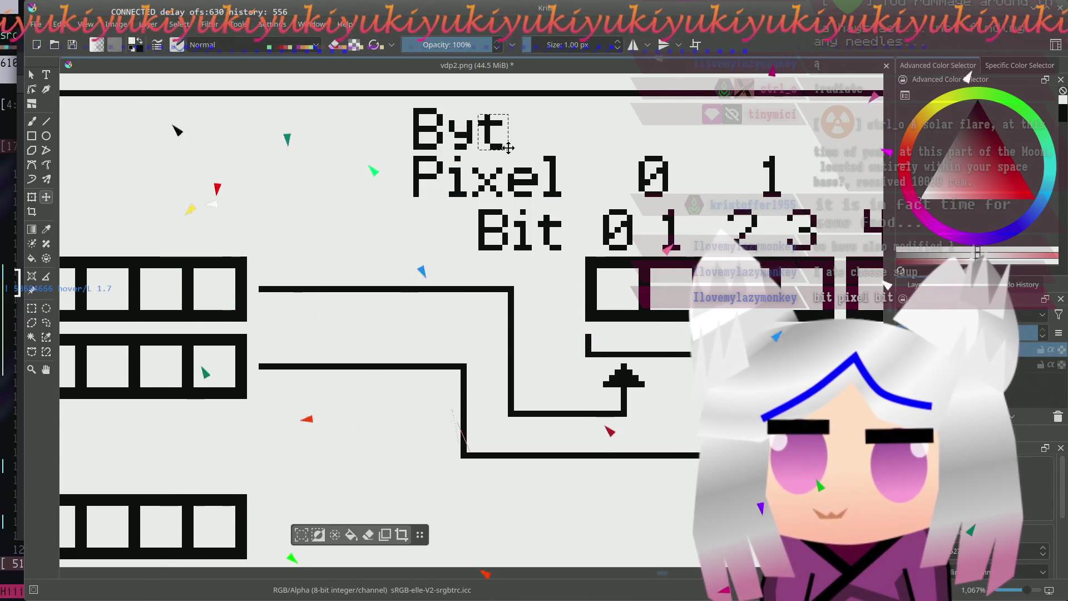
key("ctrl+r")
left_click(511, 390)
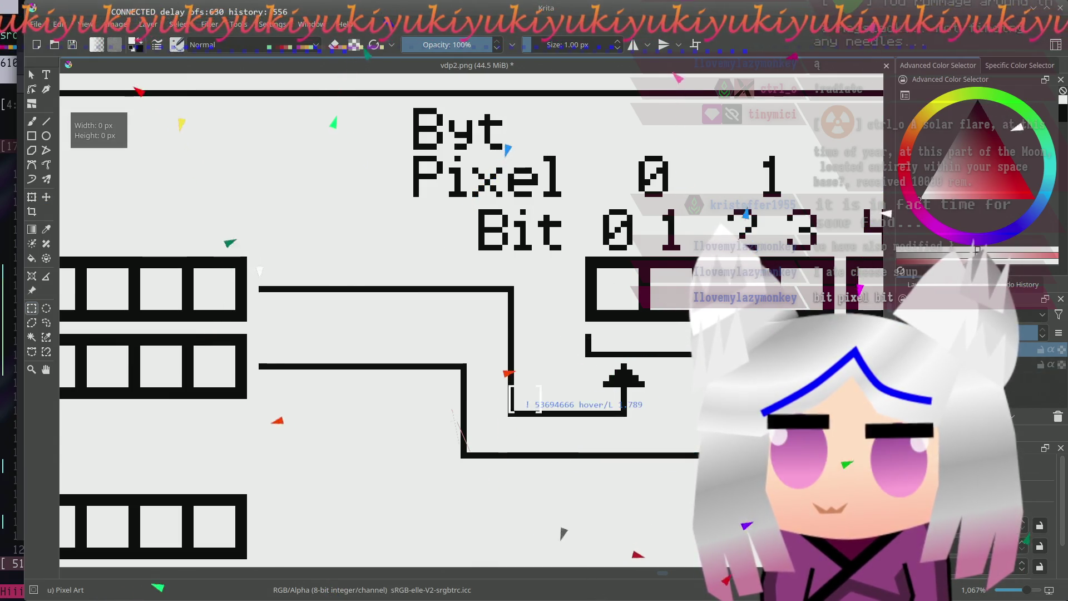
- Copy the e from Pixel and place it after Byt to spell Byte
left_click_drag(508, 167, 538, 195)
left_click(518, 218)
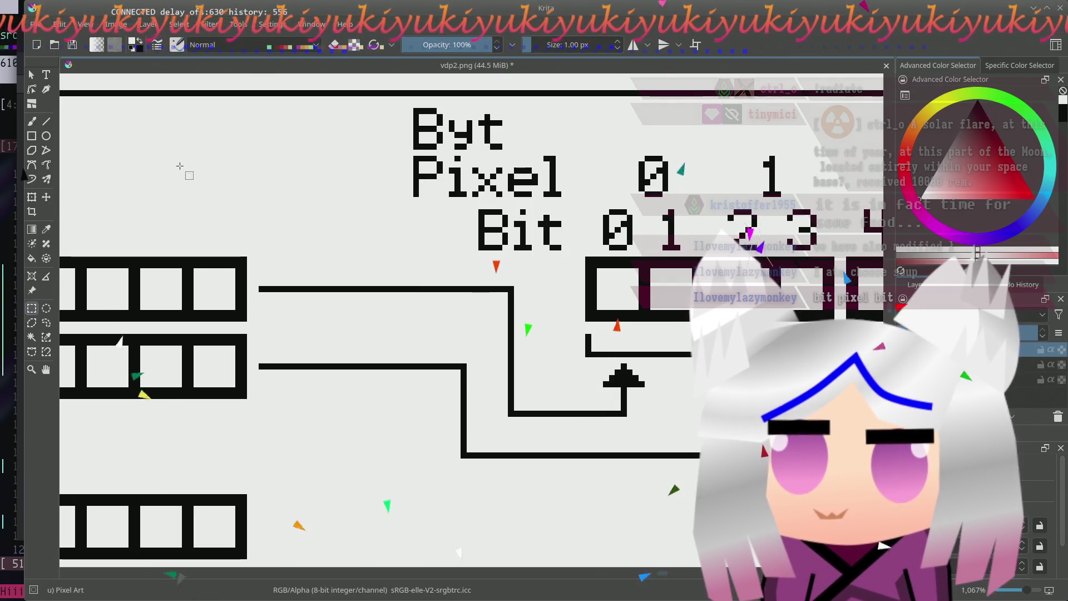
left_click(47, 198)
left_click_drag(524, 149, 524, 138)
- Select the whole Byte label and drag it left to sit above byte row 0
key("ctrl+r")
left_click(484, 173)
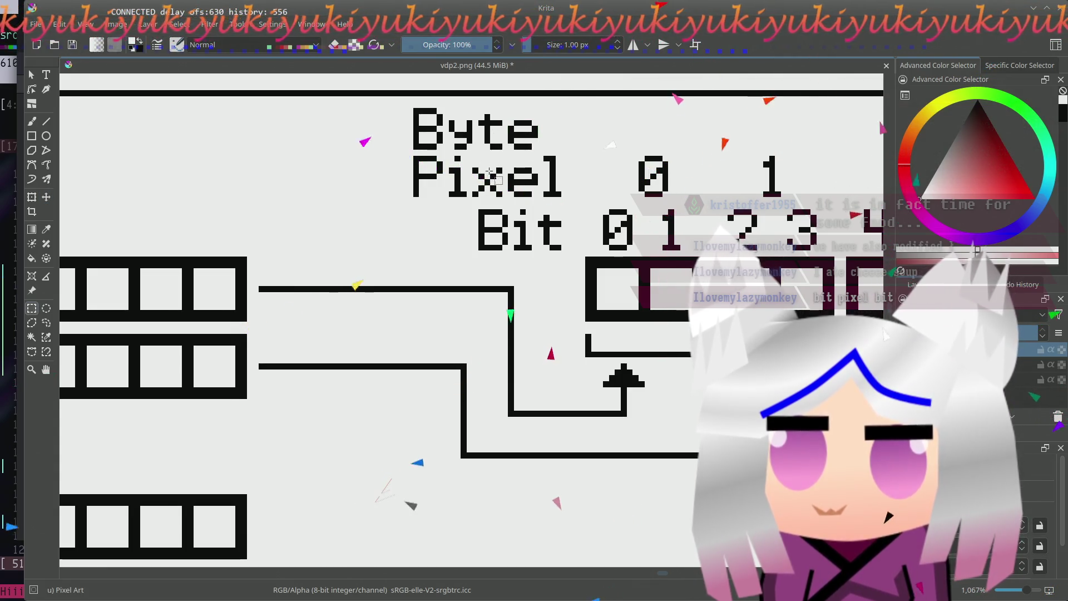
left_click_drag(503, 151, 380, 170)
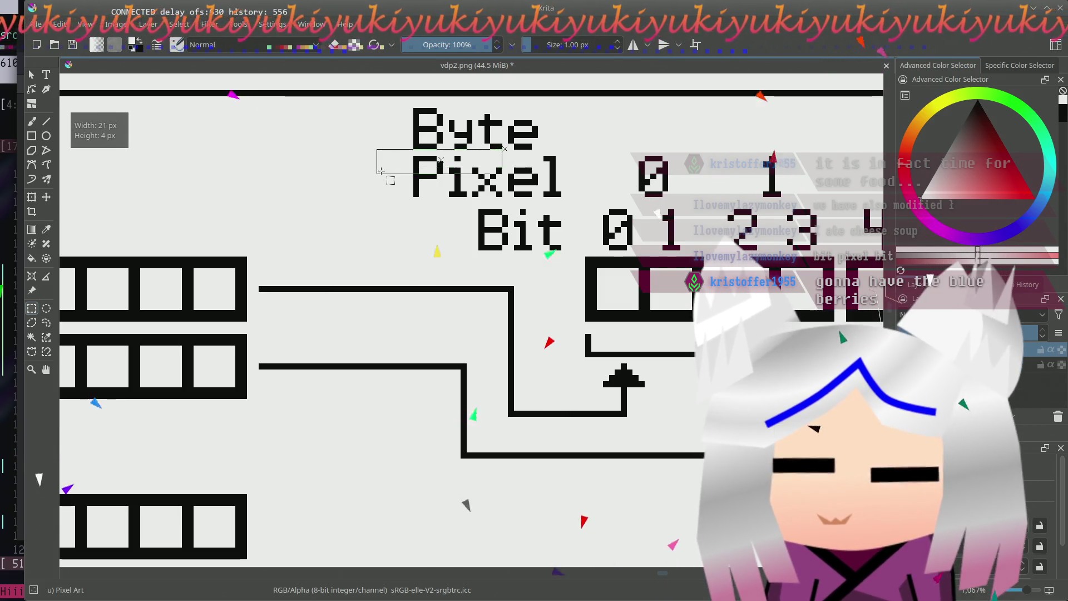
left_click(541, 140)
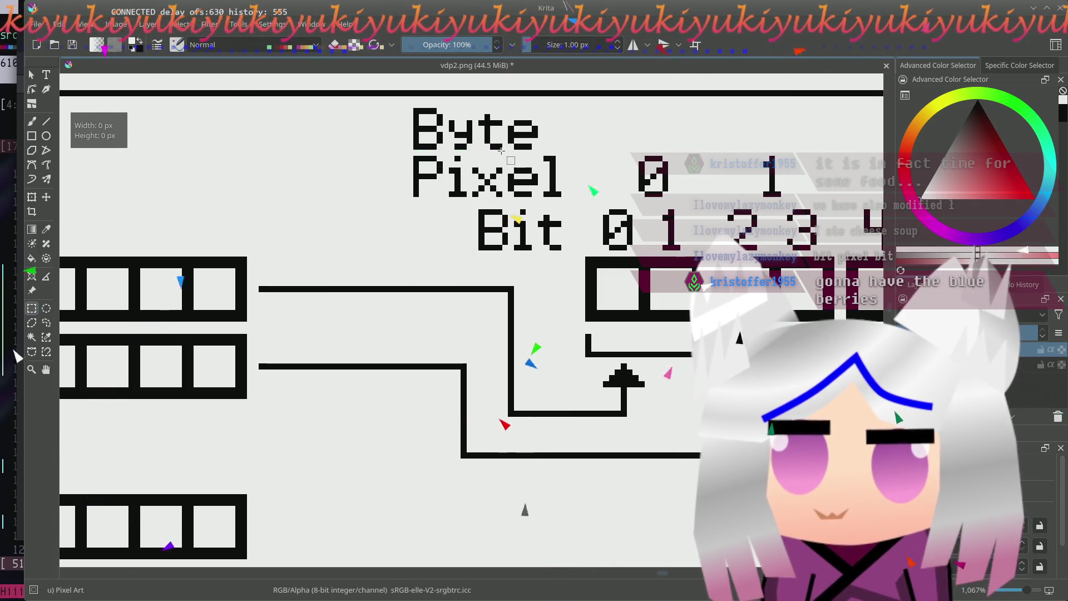
left_click_drag(501, 151, 367, 109)
left_click_drag(450, 135, 250, 175)
mouse_move(283, 296)
left_mouse_down()
mouse_move(567, 277)
mouse_move(625, 283)
left_mouse_up()
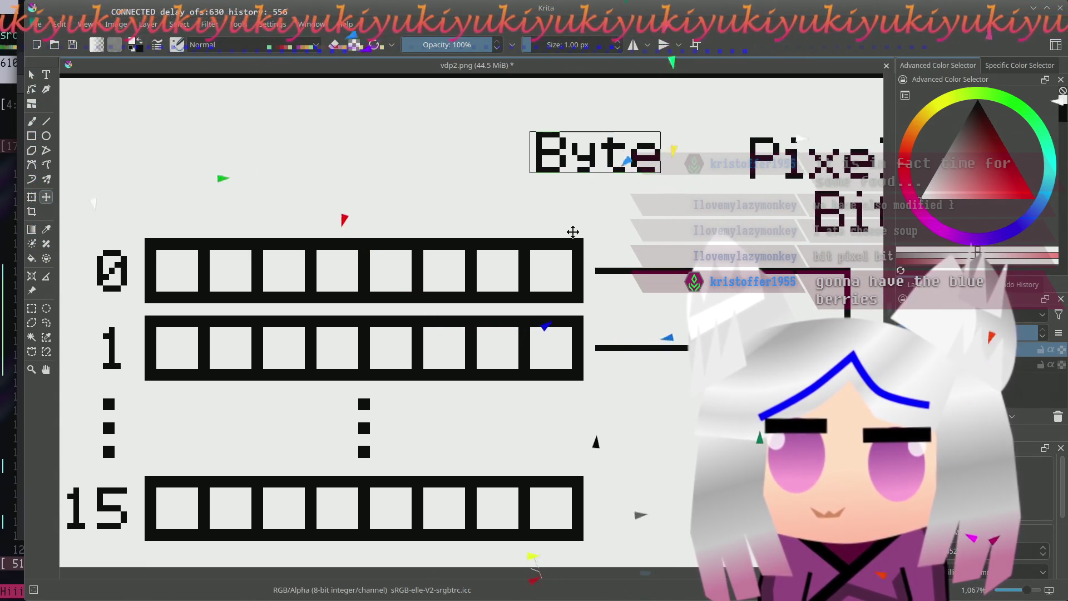
left_click_drag(573, 235, 682, 226)
mouse_move(738, 141)
left_mouse_down()
mouse_move(216, 190)
mouse_move(269, 198)
mouse_move(238, 198)
left_mouse_up()
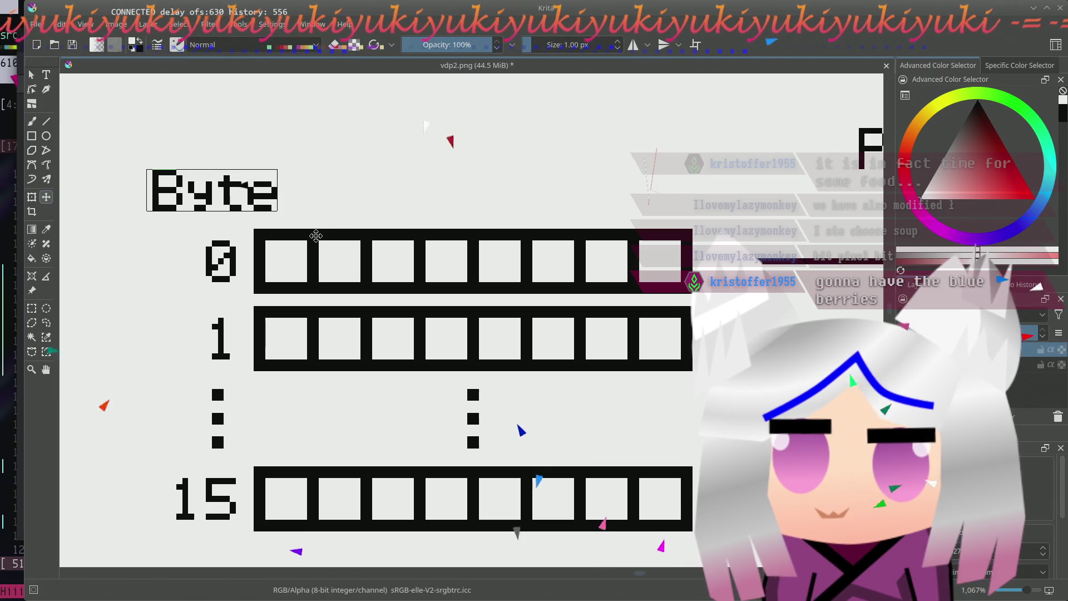
scroll(501, 186, "right", 5)
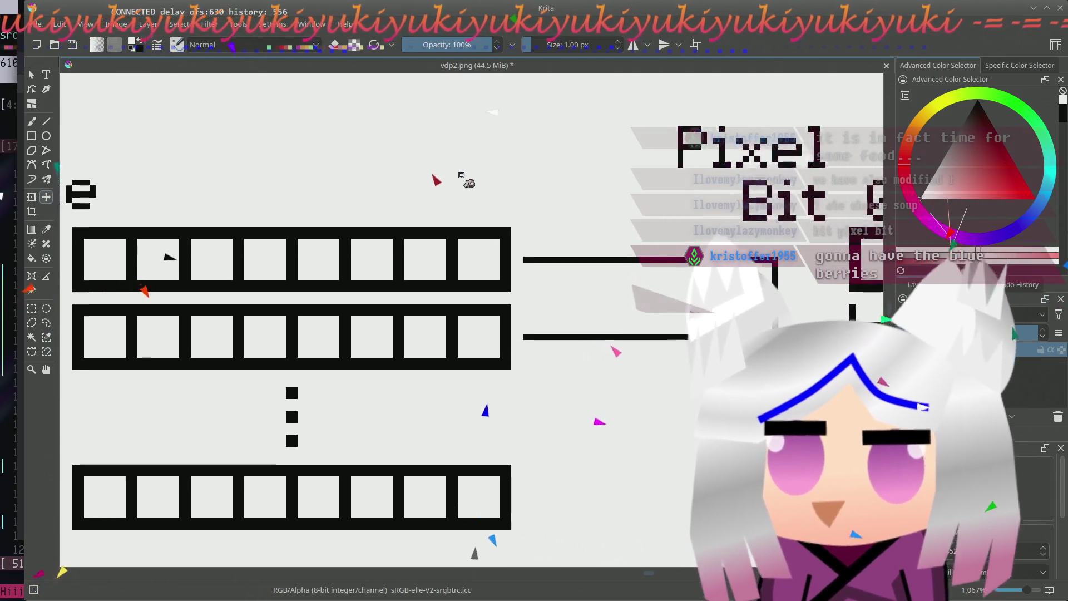
scroll(518, 178, "left", 1)
scroll(518, 179, "down", 1)
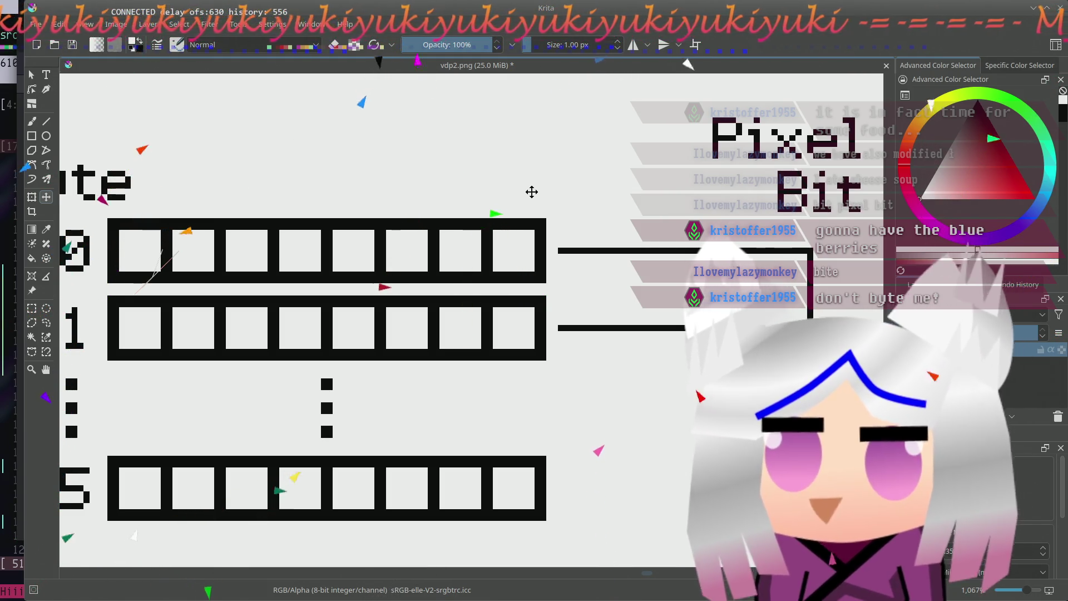
scroll(562, 178, "right", 3)
scroll(562, 178, "right", 5)
scroll(576, 217, "right", 3)
scroll(581, 229, "right", 3)
scroll(582, 228, "right", 3)
scroll(542, 251, "right", 2)
scroll(523, 254, "right", 2)
scroll(327, 264, "right", 5)
scroll(326, 264, "right", 2)
scroll(376, 260, "left", 10)
scroll(459, 250, "left", 3)
scroll(523, 243, "left", 3)
scroll(303, 327, "down", 3)
scroll(308, 298, "left", 4)
scroll(242, 351, "left", 3)
scroll(345, 322, "up", 1)
scroll(345, 322, "left", 1)
scroll(393, 293, "left", 2)
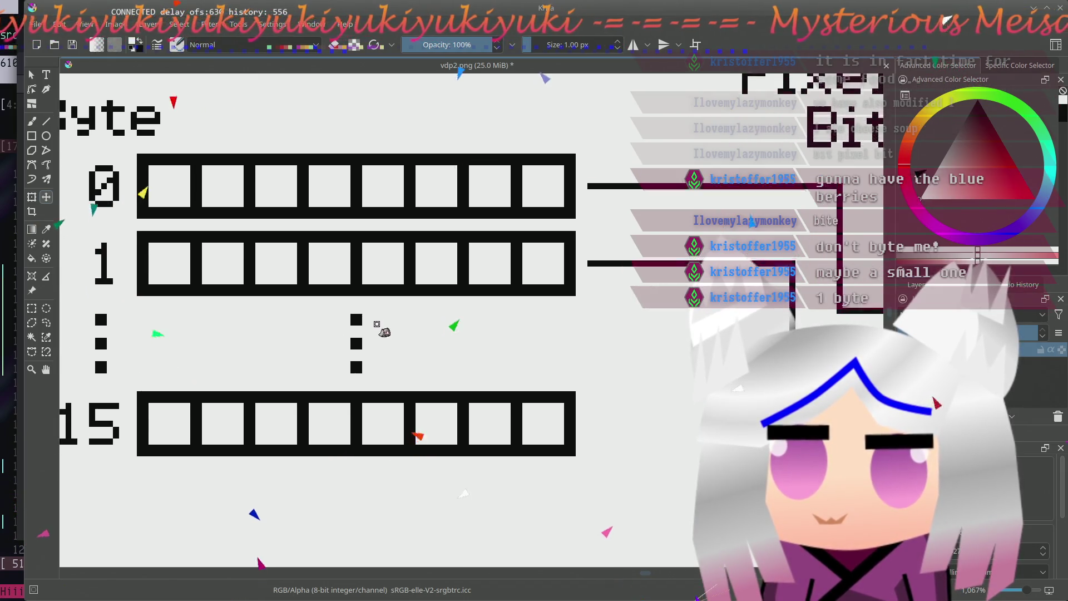
scroll(376, 322, "up", 1)
scroll(376, 323, "left", 1)
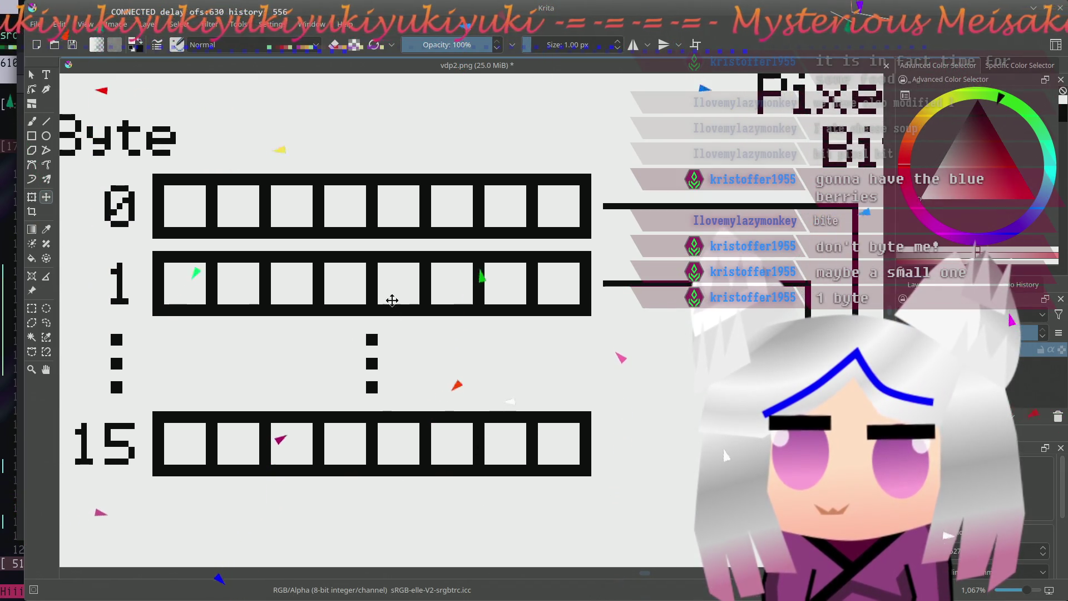
scroll(397, 298, "left", 4)
scroll(536, 317, "down", 1)
scroll(536, 318, "left", 1)
scroll(317, 312, "left", 3)
scroll(476, 303, "left", 1)
scroll(443, 303, "right", 1)
scroll(426, 298, "right", 1)
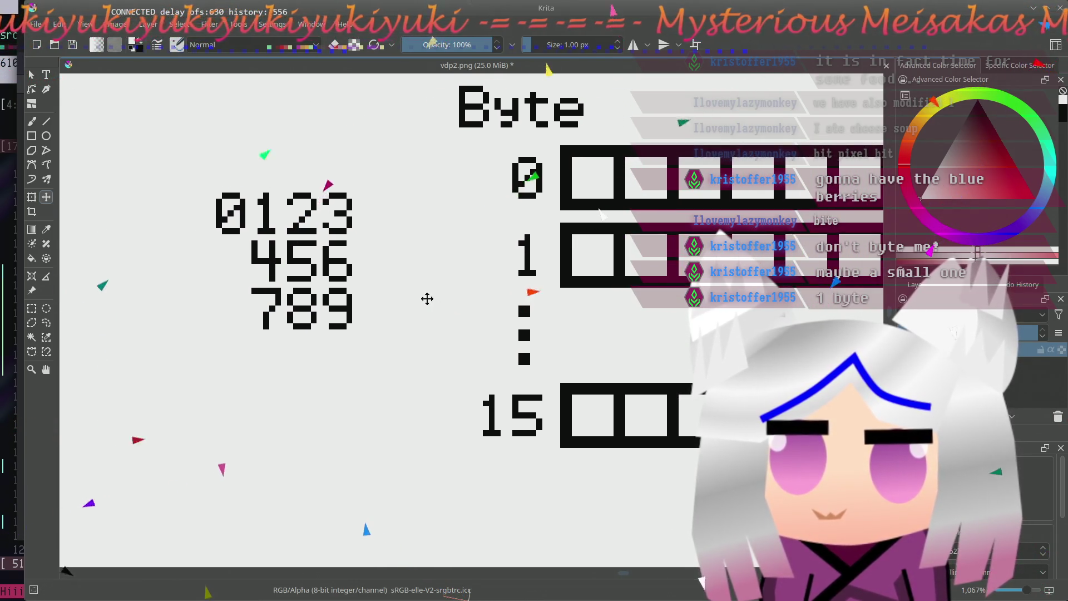
scroll(426, 298, "left", 1)
scroll(426, 298, "right", 4)
scroll(426, 298, "right", 1)
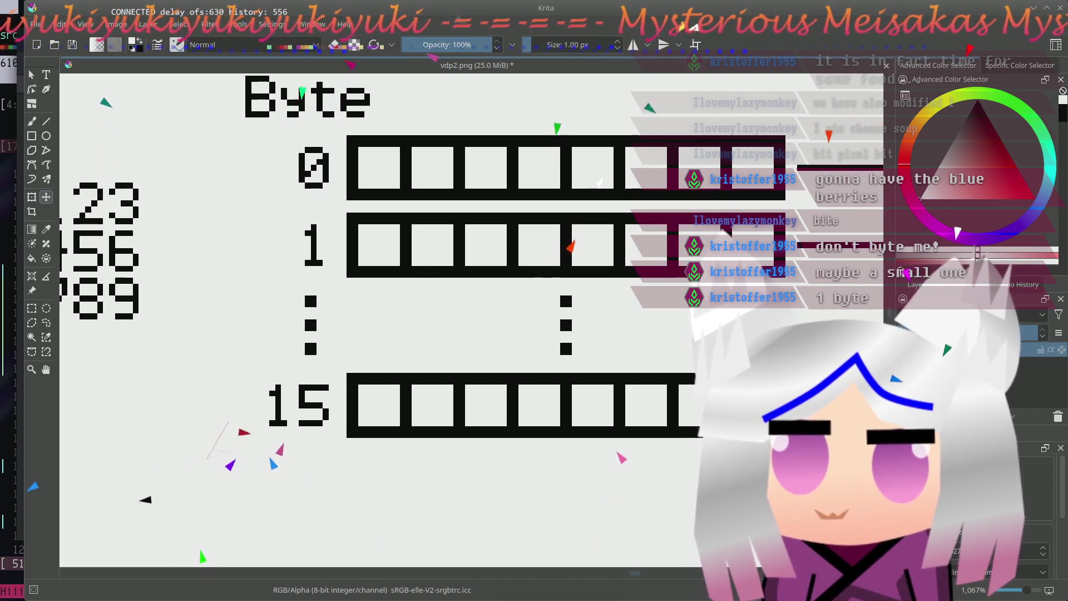
scroll(755, 443, "down", 1)
scroll(755, 442, "down", 4)
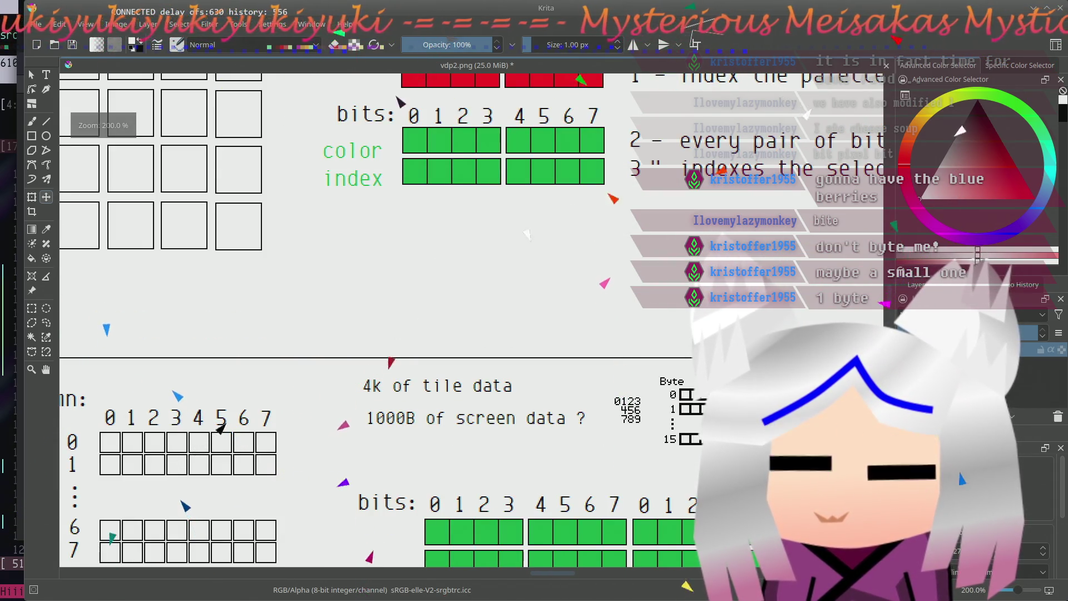
scroll(282, 256, "right", 5)
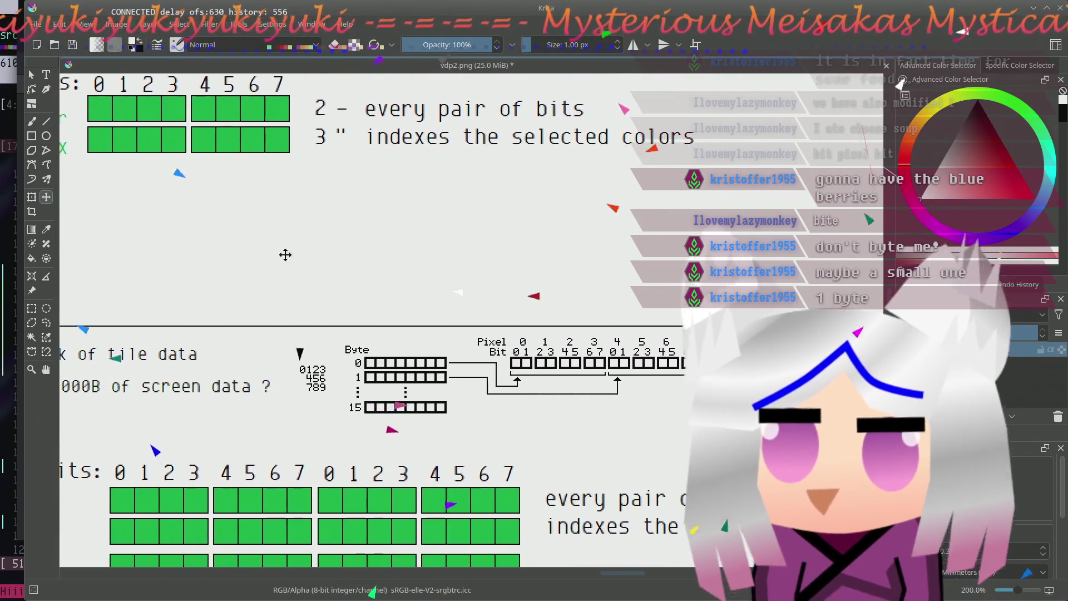
scroll(312, 439, "down", 2)
mouse_move(380, 380)
left_mouse_down()
mouse_move(385, 287)
mouse_move(368, 307)
left_mouse_up()
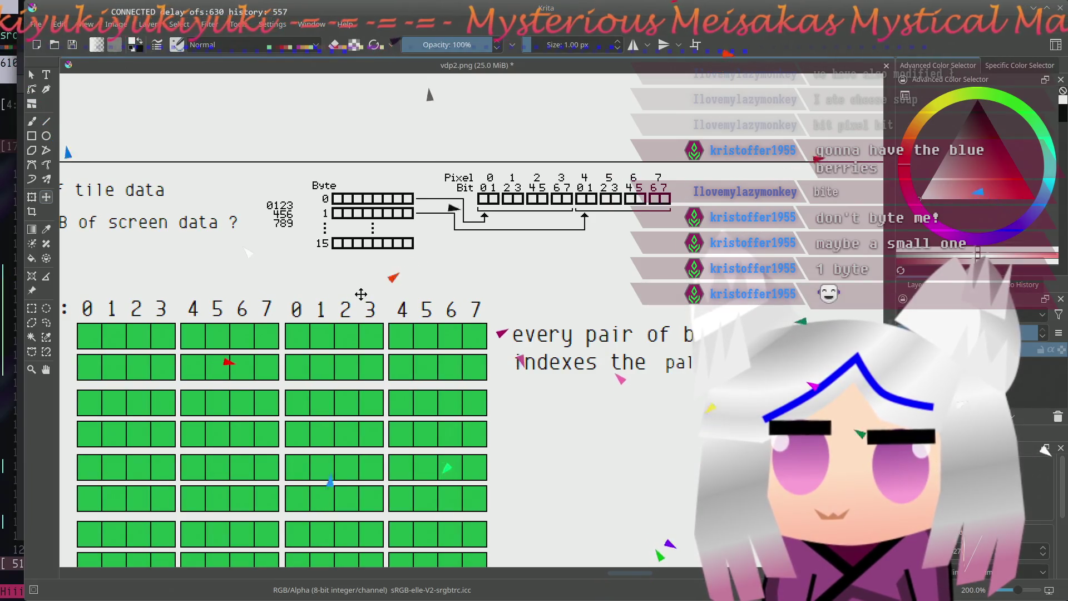
mouse_move(515, 230)
left_mouse_down()
mouse_move(490, 250)
mouse_move(317, 261)
mouse_move(297, 332)
mouse_move(365, 326)
mouse_move(537, 240)
left_mouse_up()
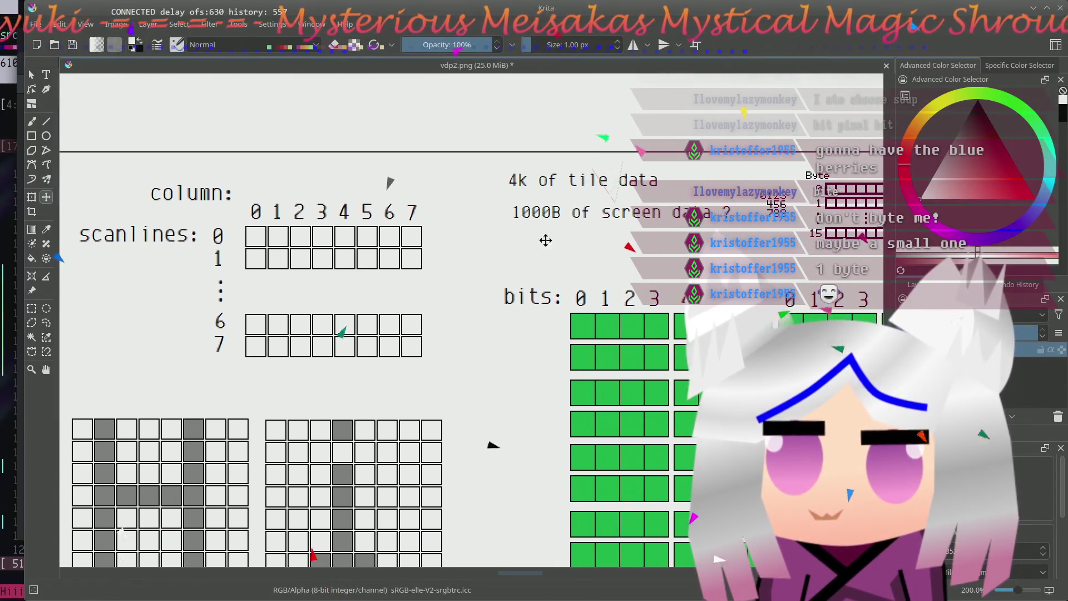
mouse_move(670, 236)
left_mouse_down()
mouse_move(555, 236)
mouse_move(414, 281)
left_mouse_up()
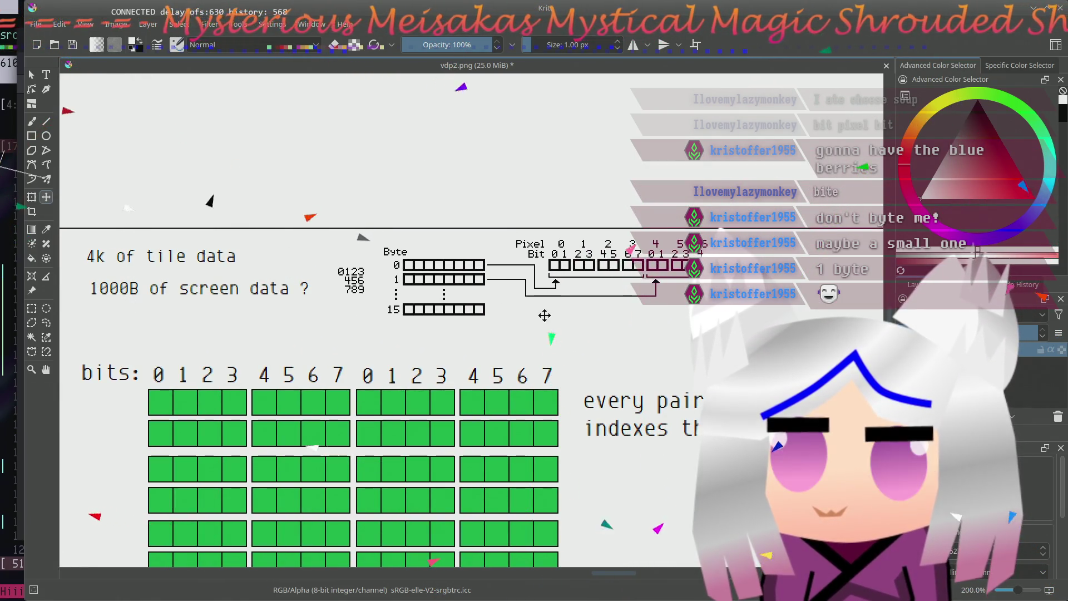
left_click_drag(546, 314, 575, 306)
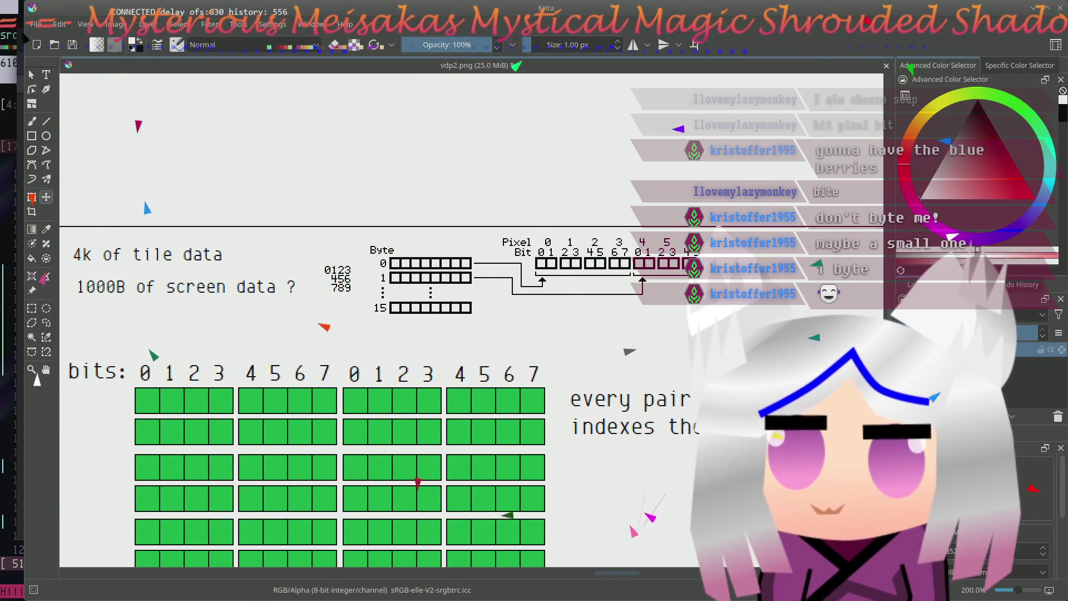
left_click_drag(613, 362, 550, 338)
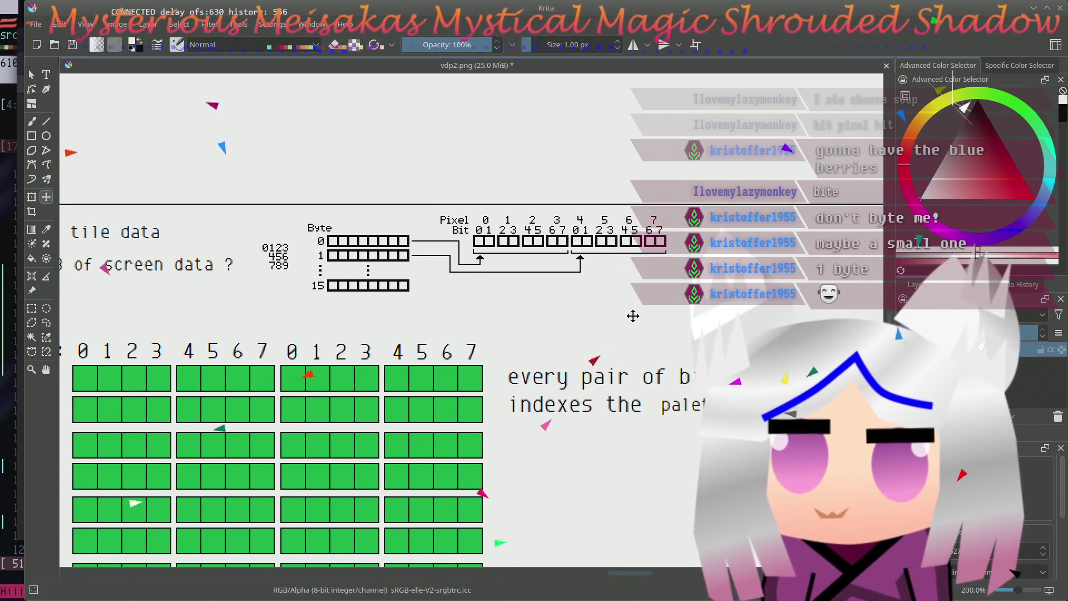
left_click_drag(635, 312, 588, 319)
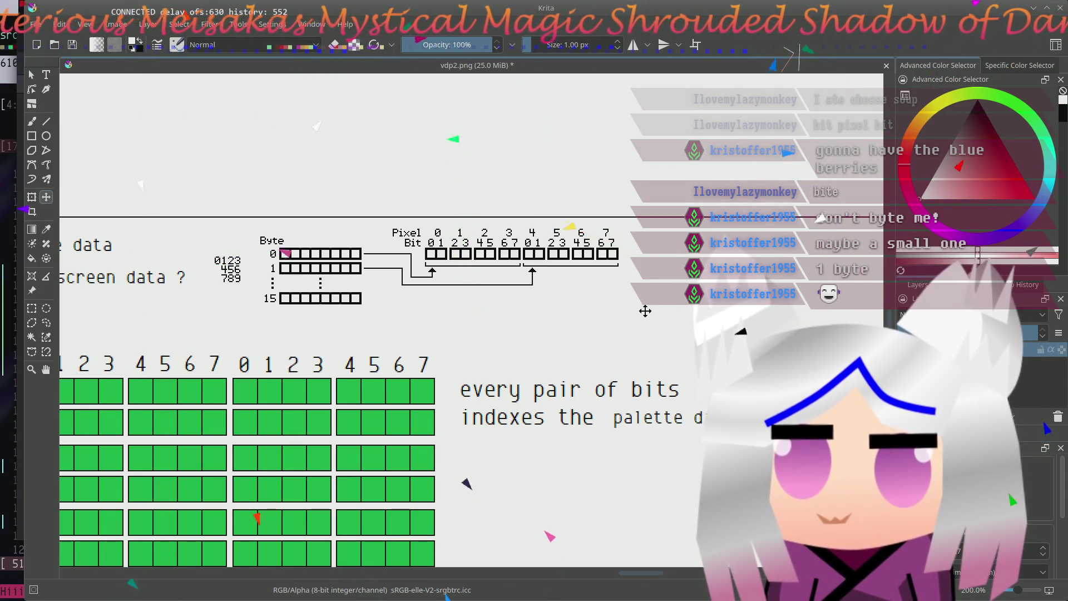
left_click_drag(649, 315, 647, 316)
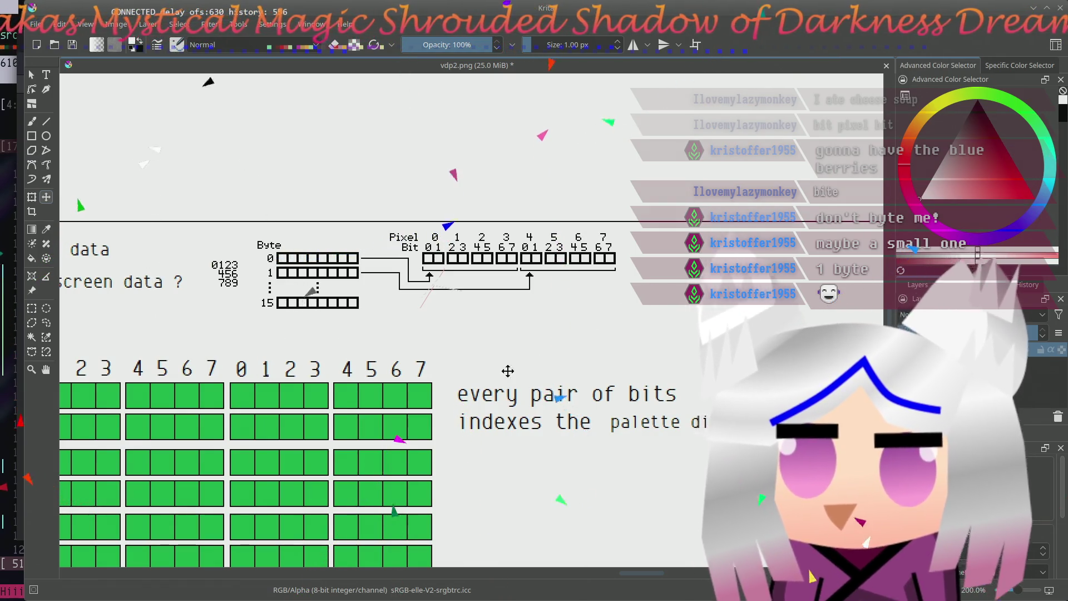
left_click_drag(517, 349, 612, 268)
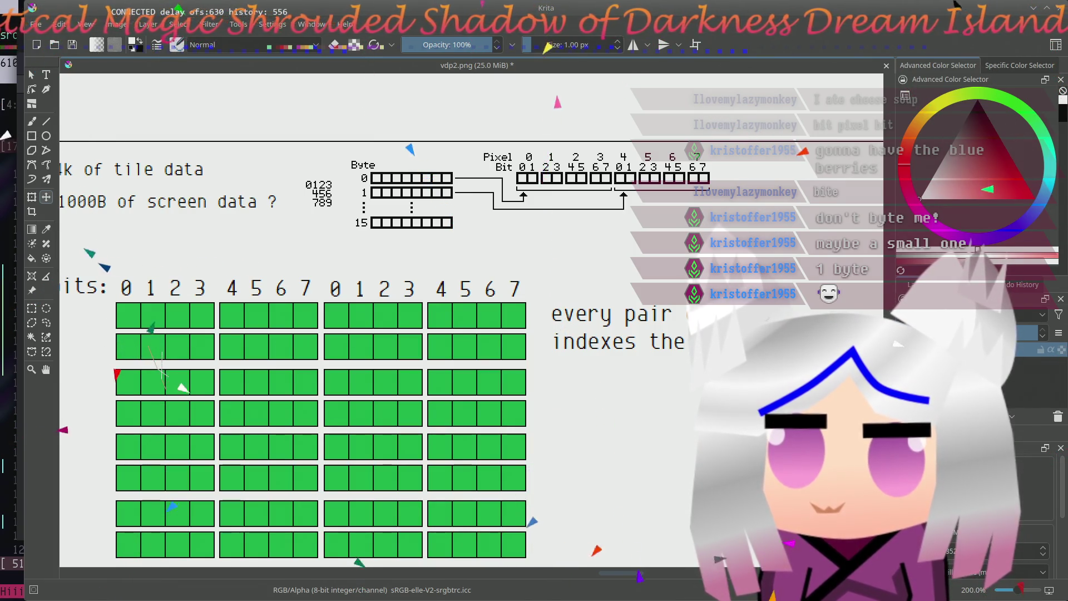
mouse_move(633, 225)
left_mouse_down()
mouse_move(486, 294)
mouse_move(676, 239)
mouse_move(485, 299)
left_mouse_up()
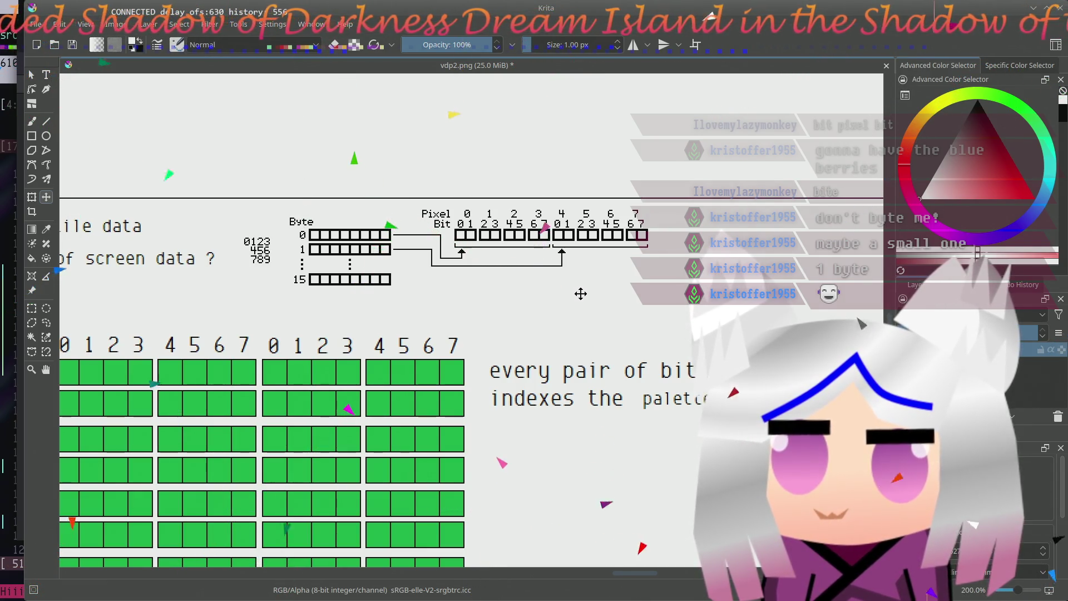
left_click(1029, 115)
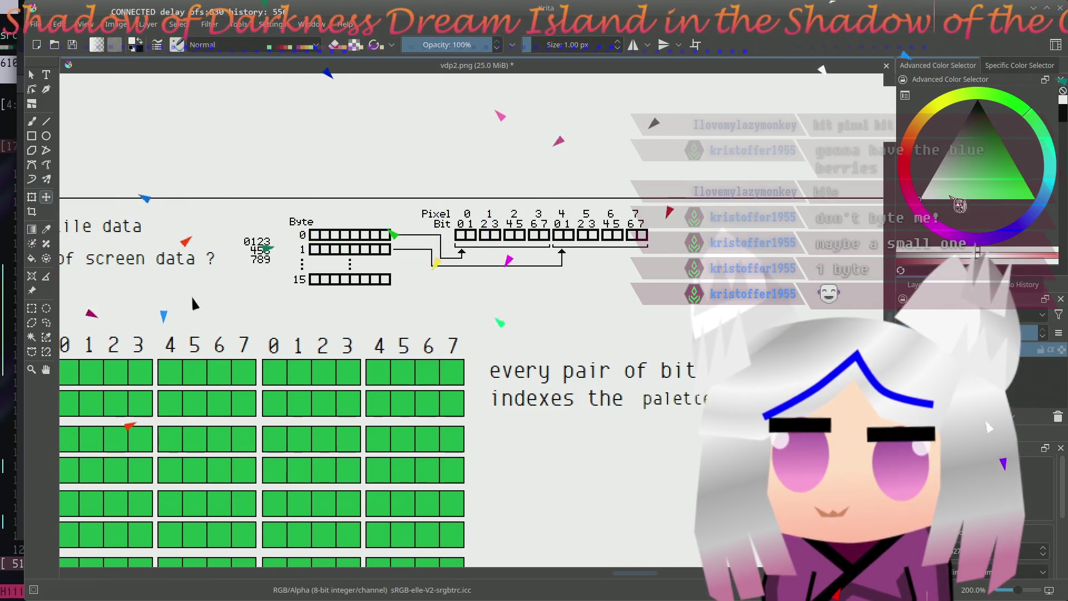
- Pick a pink shade in the colour selector and paint it across the remaining pixel bit boxes
left_click(971, 191)
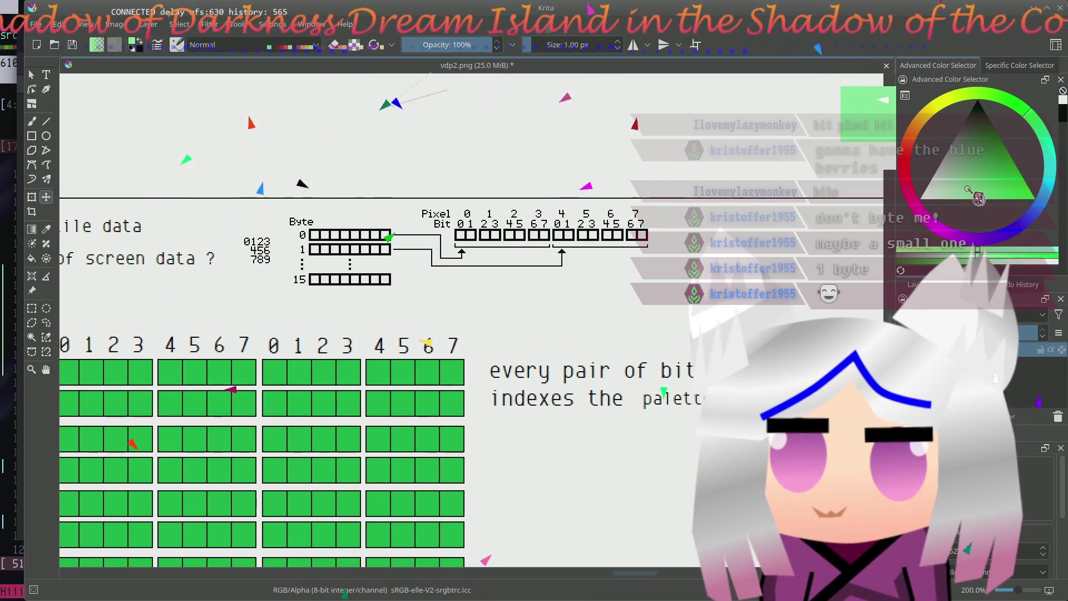
left_click_drag(968, 187, 975, 182)
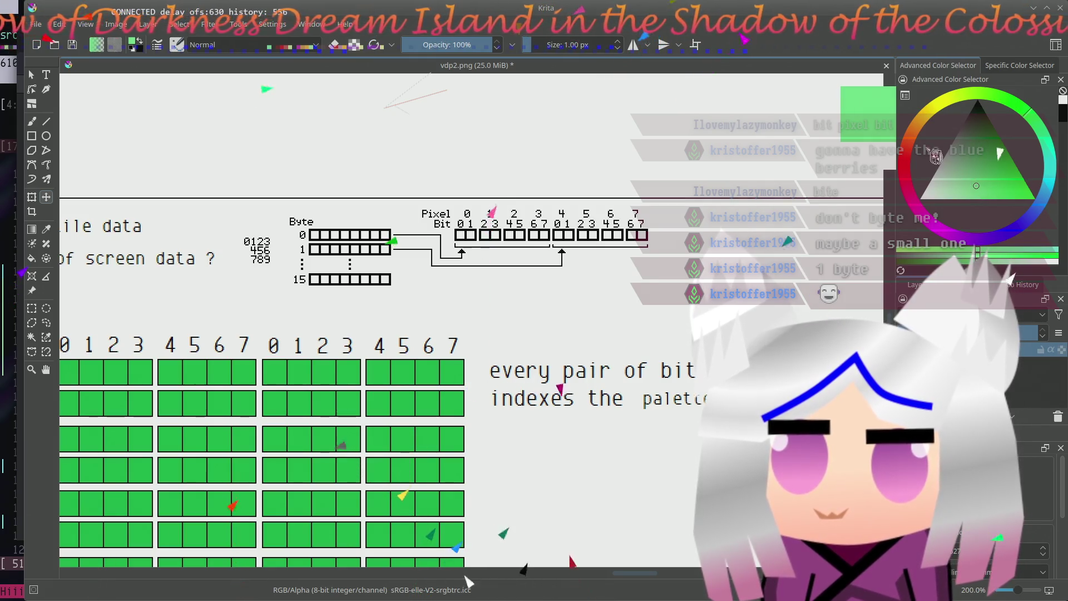
left_click(918, 167)
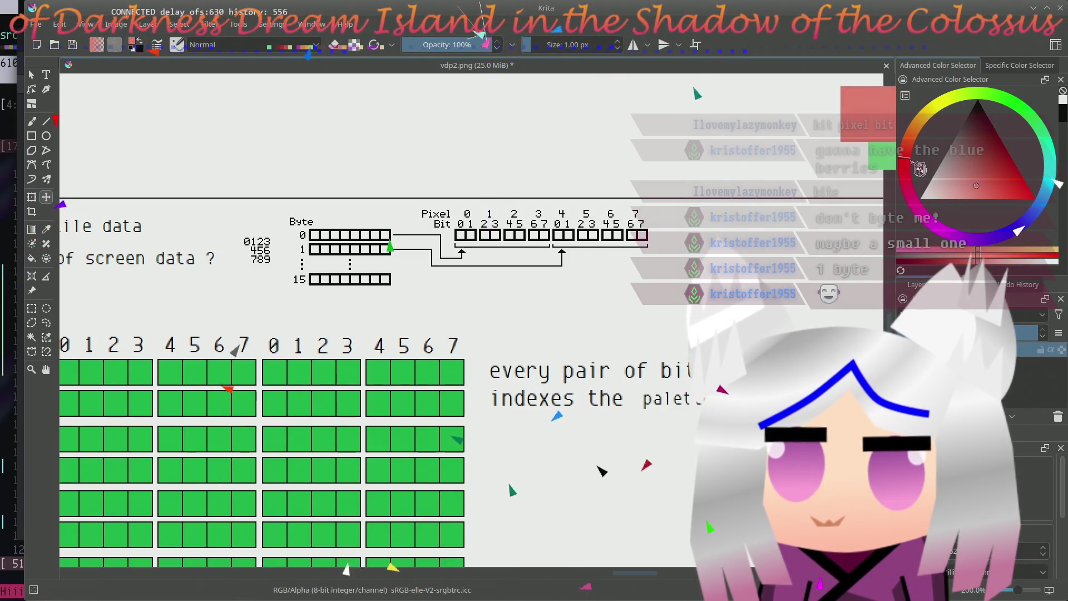
left_click(980, 192)
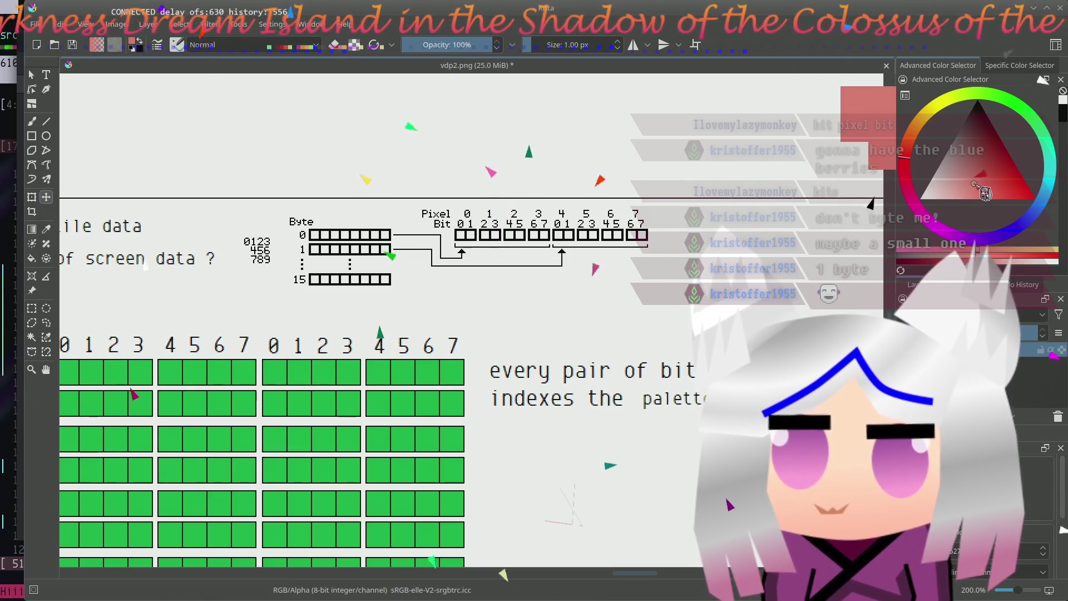
left_click_drag(976, 184, 969, 187)
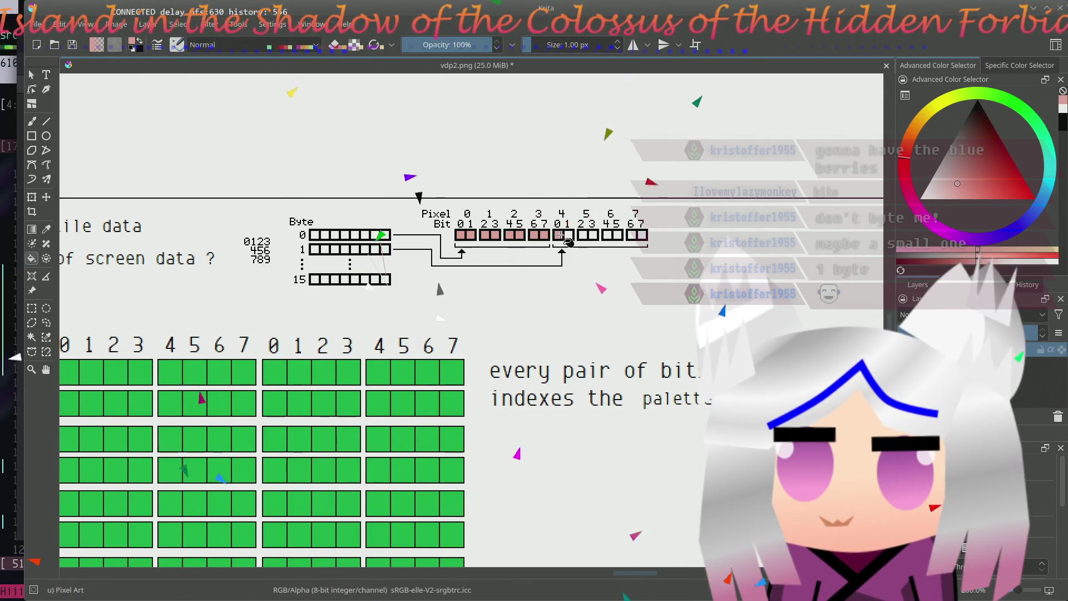
left_click_drag(577, 243, 592, 242)
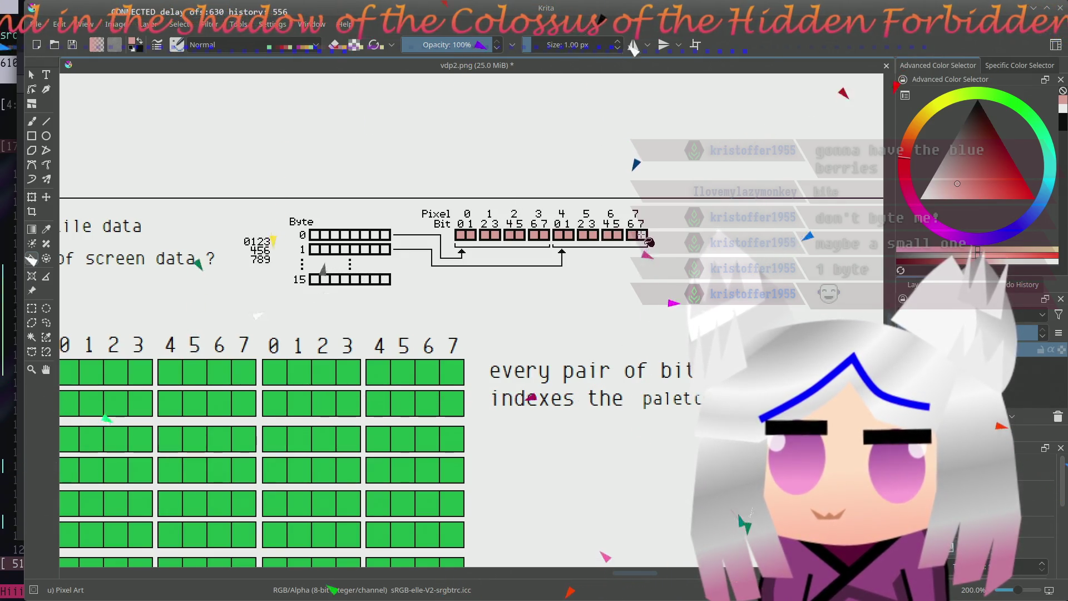
scroll(617, 259, "up", 2)
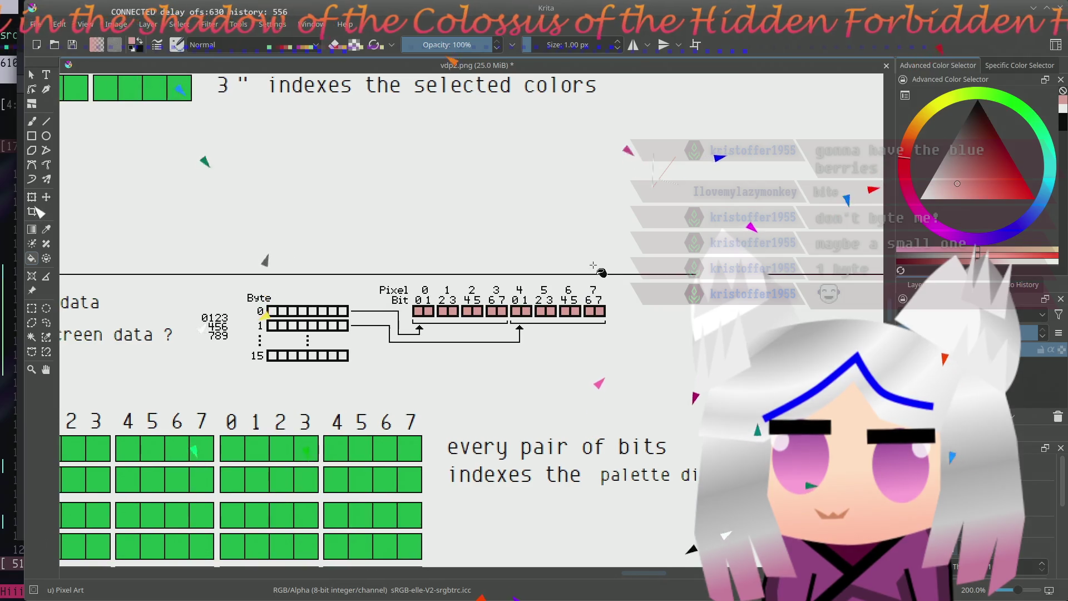
scroll(601, 274, "down", 1)
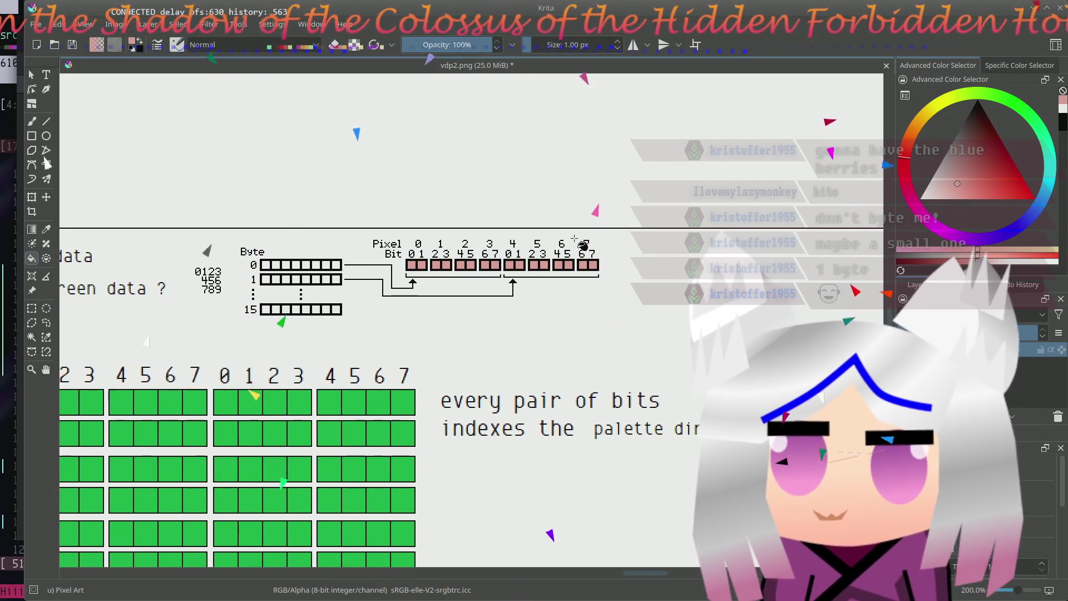
left_click_drag(250, 284, 558, 277)
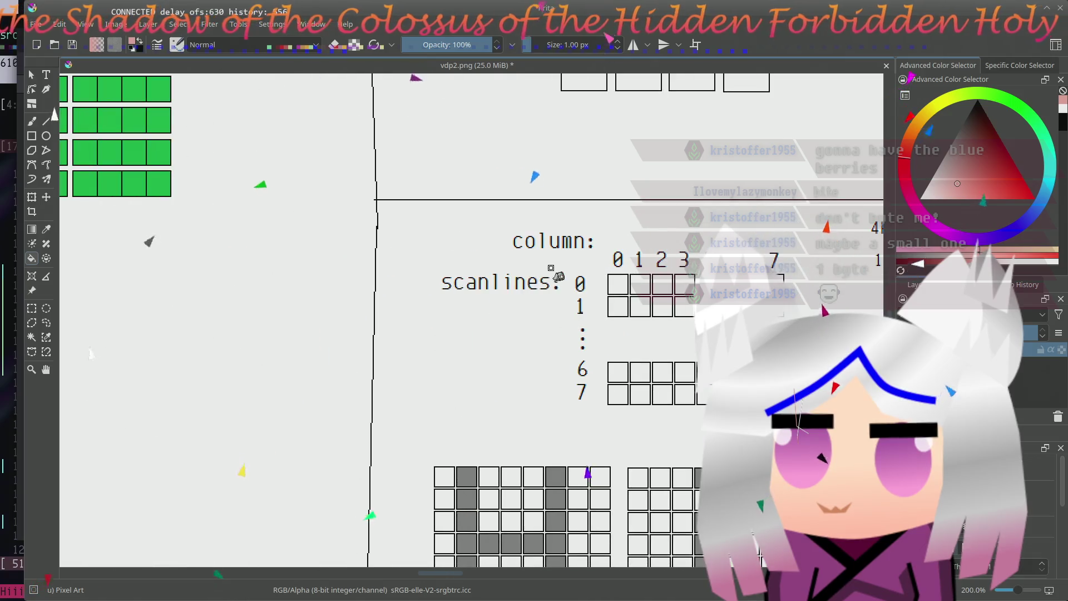
left_click_drag(217, 260, 668, 382)
scroll(374, 310, "up", 5)
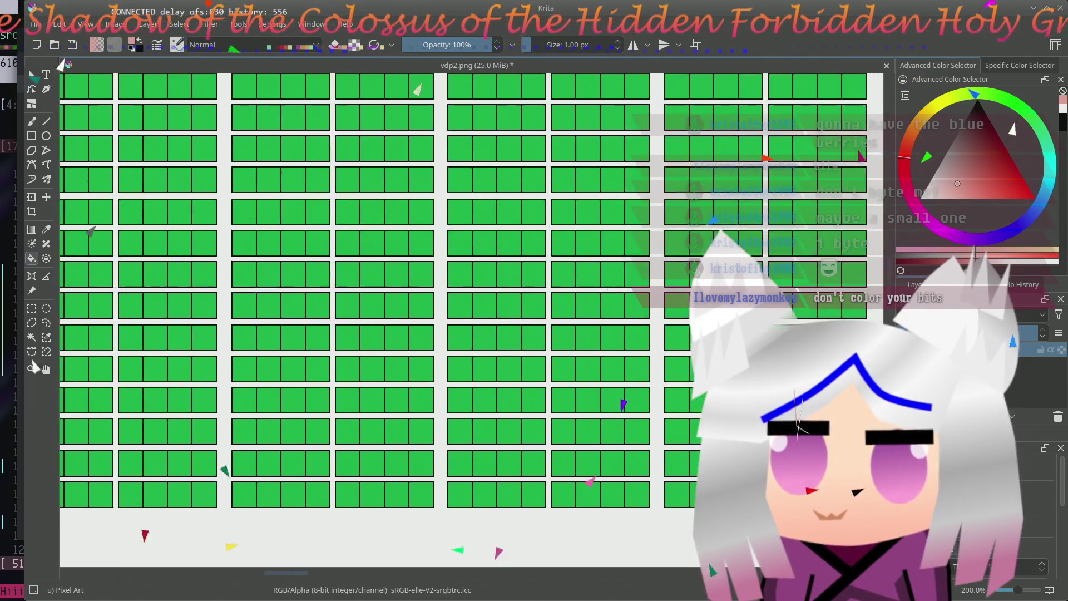
left_click_drag(288, 284, 386, 515)
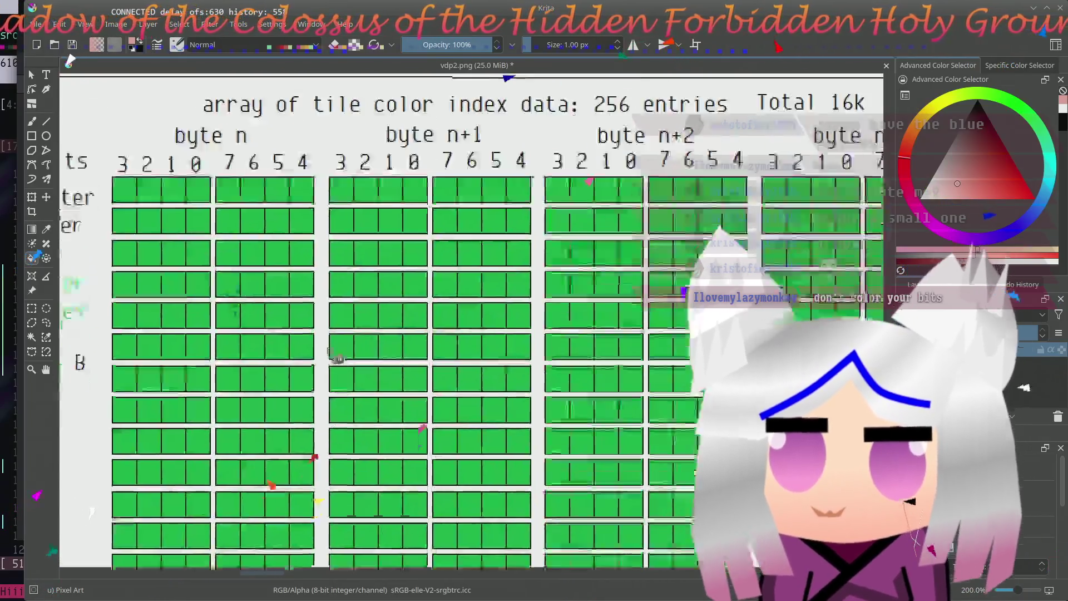
left_click_drag(388, 516, 199, 144)
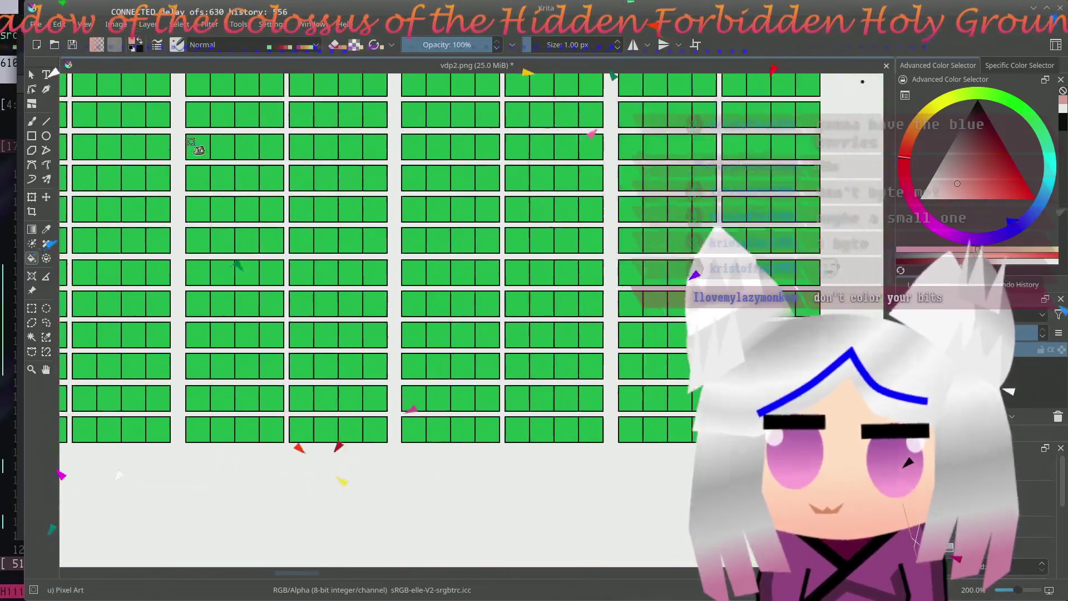
left_click_drag(783, 325, 151, 224)
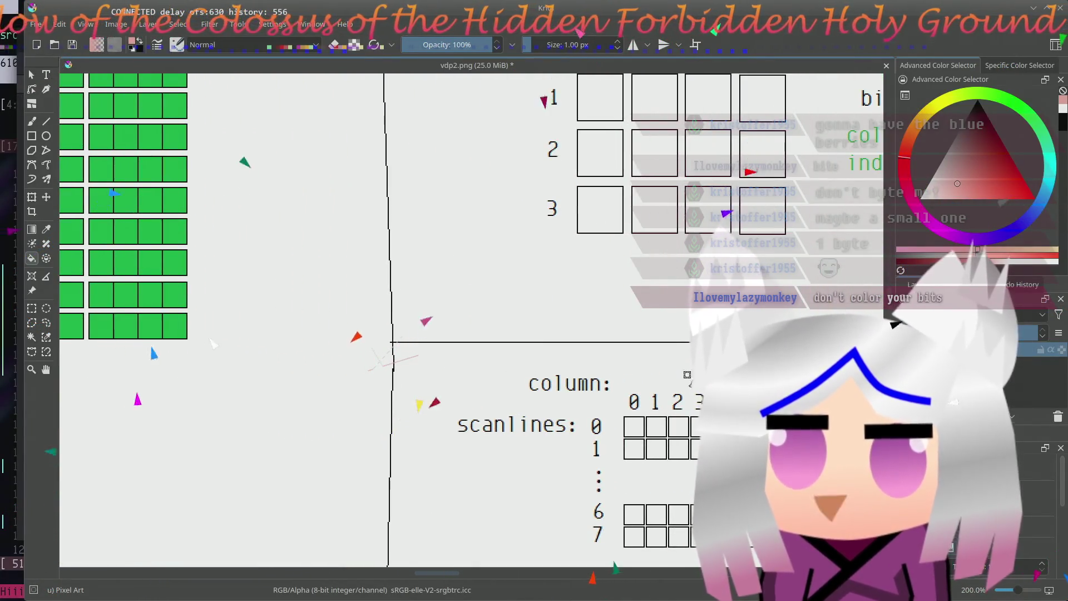
left_click_drag(894, 322, 482, 456)
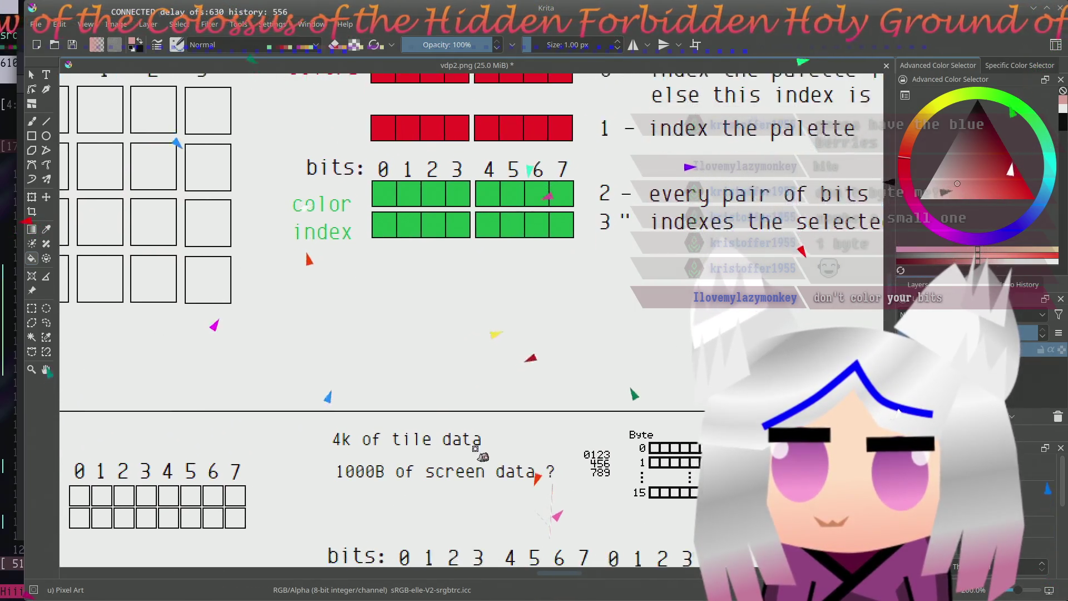
mouse_move(644, 324)
left_mouse_down()
mouse_move(487, 403)
mouse_move(497, 389)
left_mouse_up()
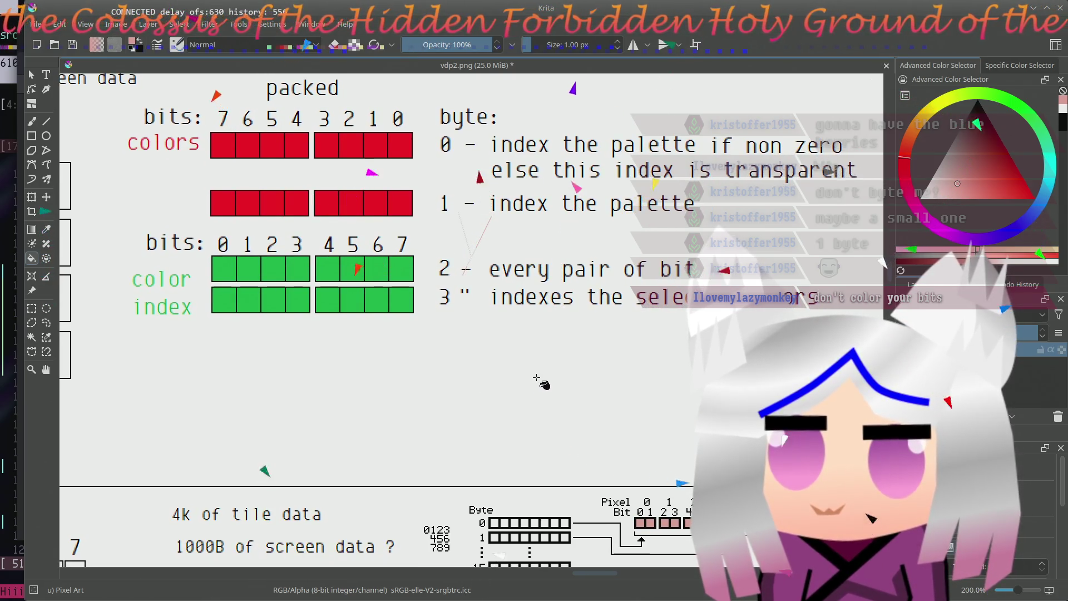
left_click_drag(599, 433, 560, 423)
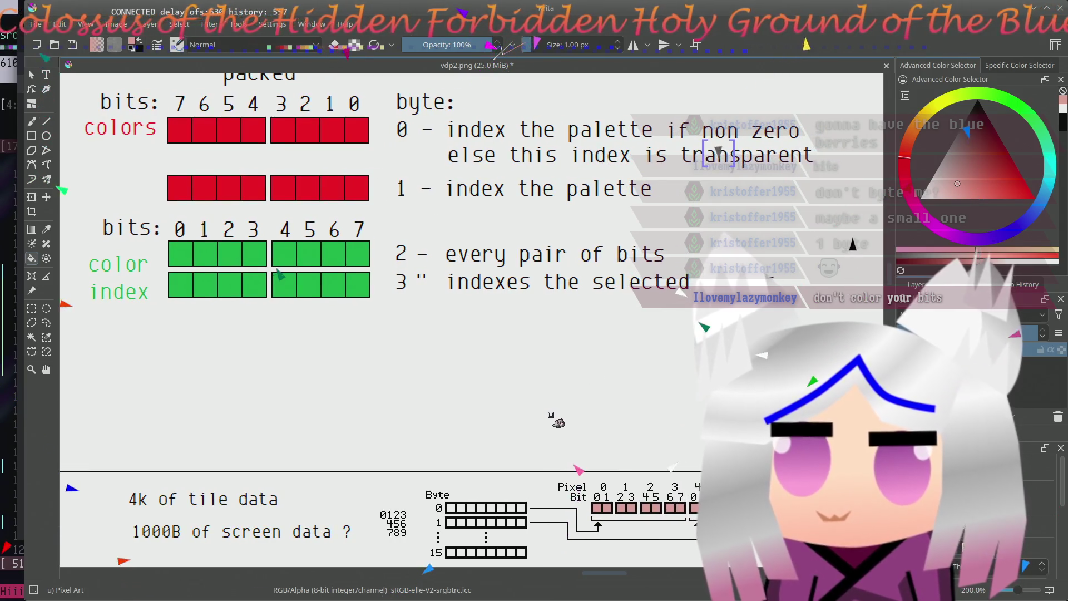
scroll(556, 410, "down", 1)
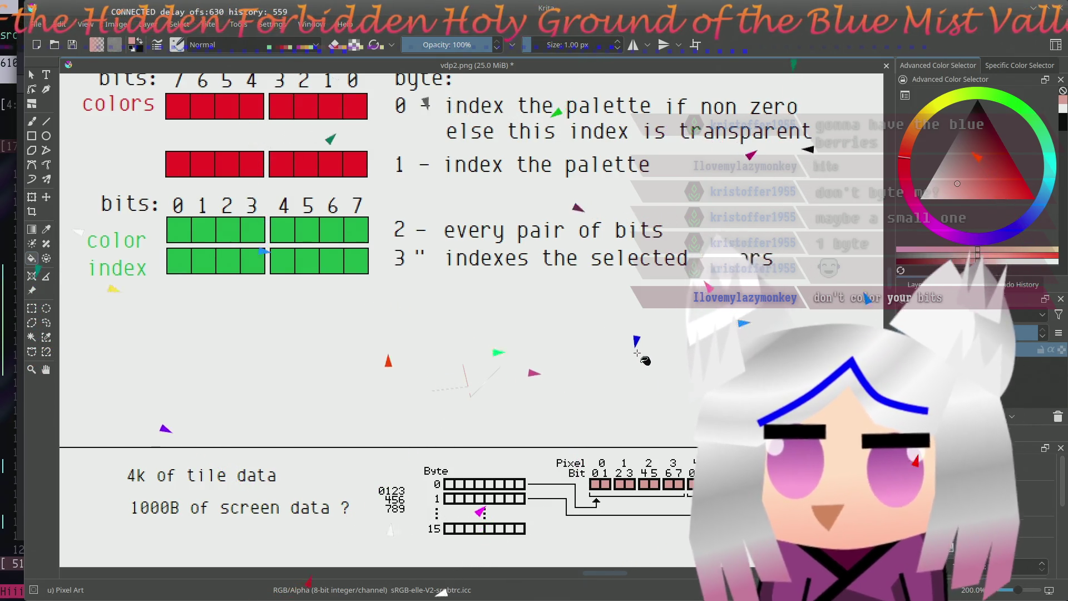
left_click_drag(647, 359, 551, 246)
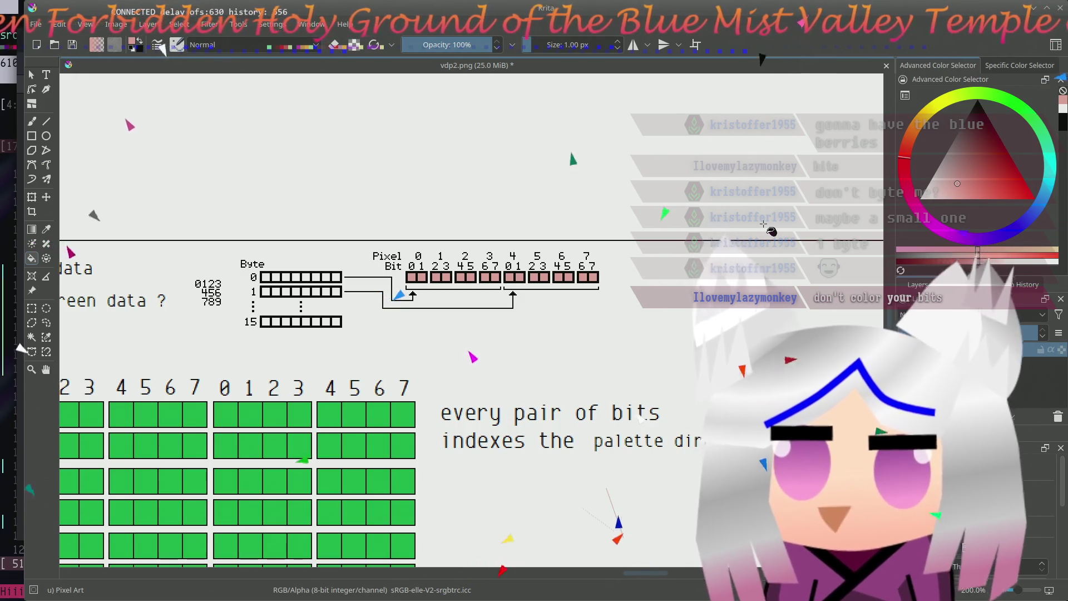
left_click(946, 192)
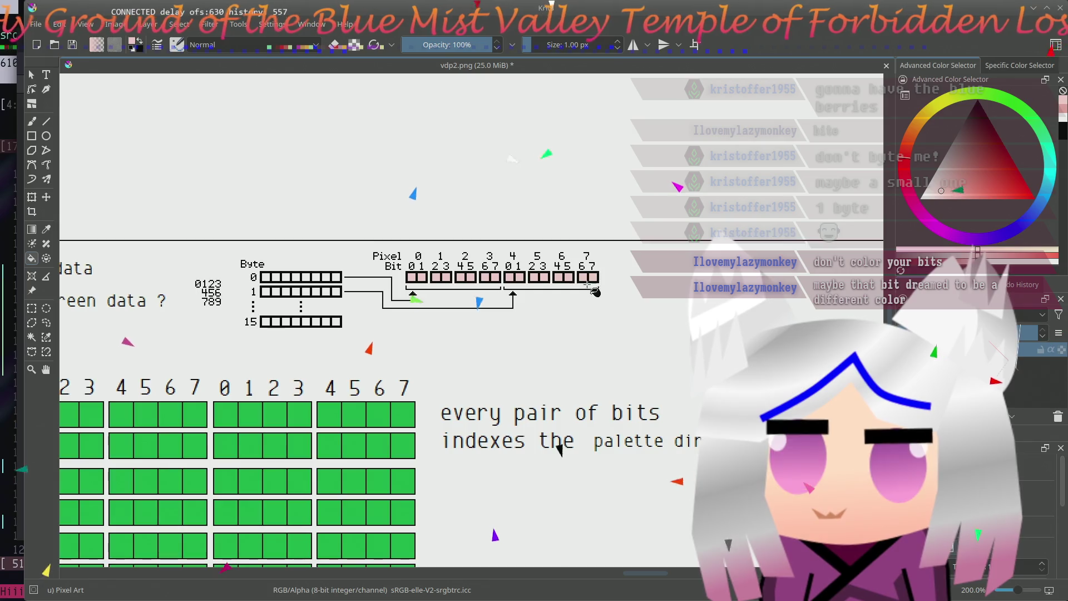
- Pan the canvas across the pixel bit boxes to the 4k tile-data notes
left_click_drag(599, 289, 567, 304)
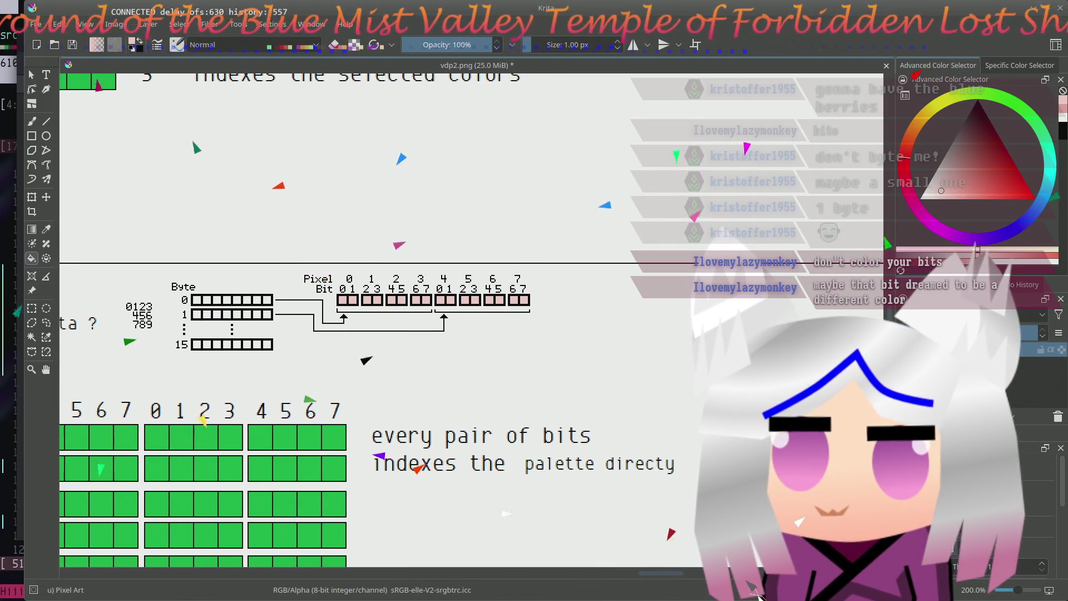
mouse_move(387, 409)
left_mouse_down()
mouse_move(521, 249)
mouse_move(427, 371)
left_mouse_up()
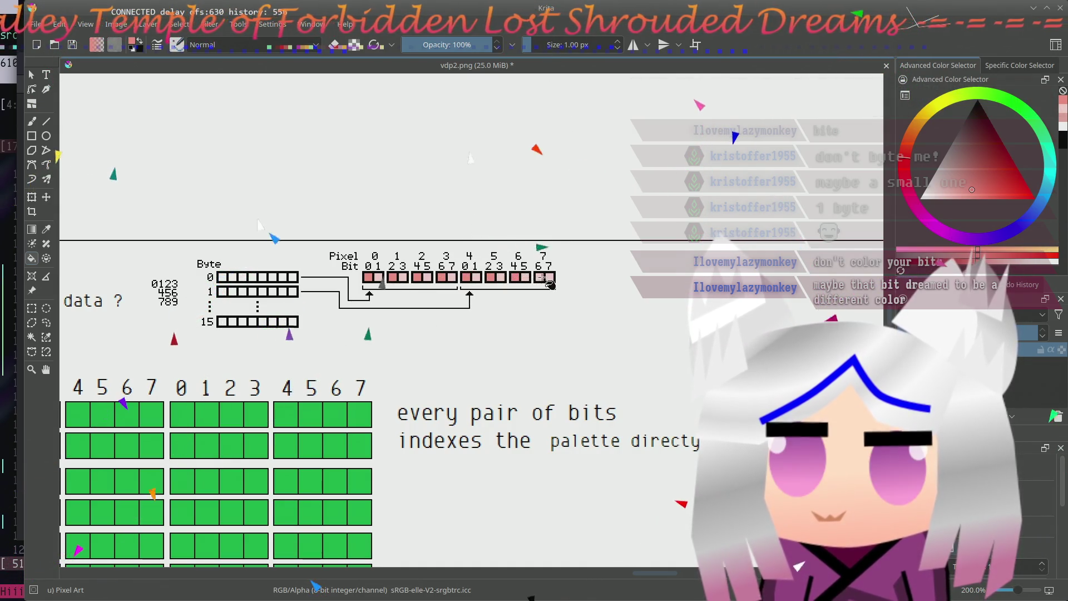
scroll(575, 294, "right", 1)
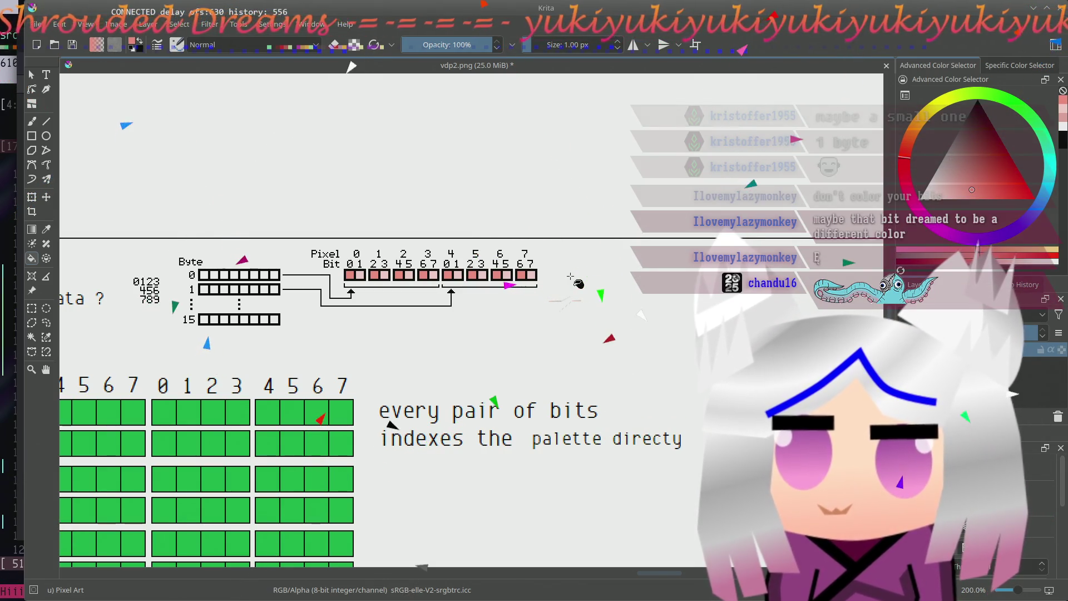
left_click_drag(576, 282, 642, 297)
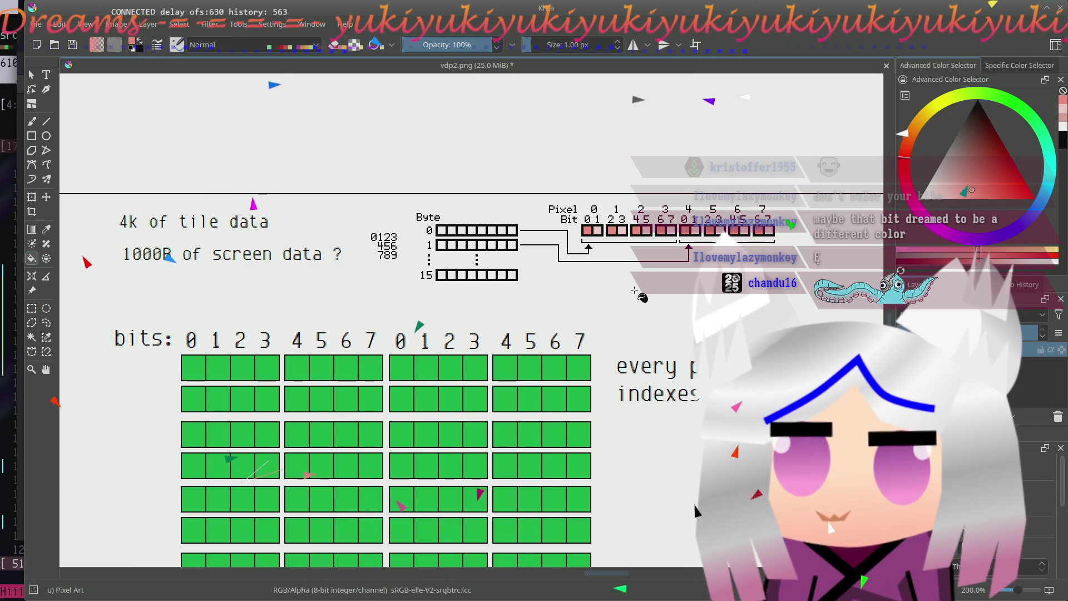
- Rectangle-select the tile-data and screen-data text block
mouse_move(473, 317)
left_mouse_down()
mouse_move(554, 334)
mouse_move(549, 323)
left_mouse_up()
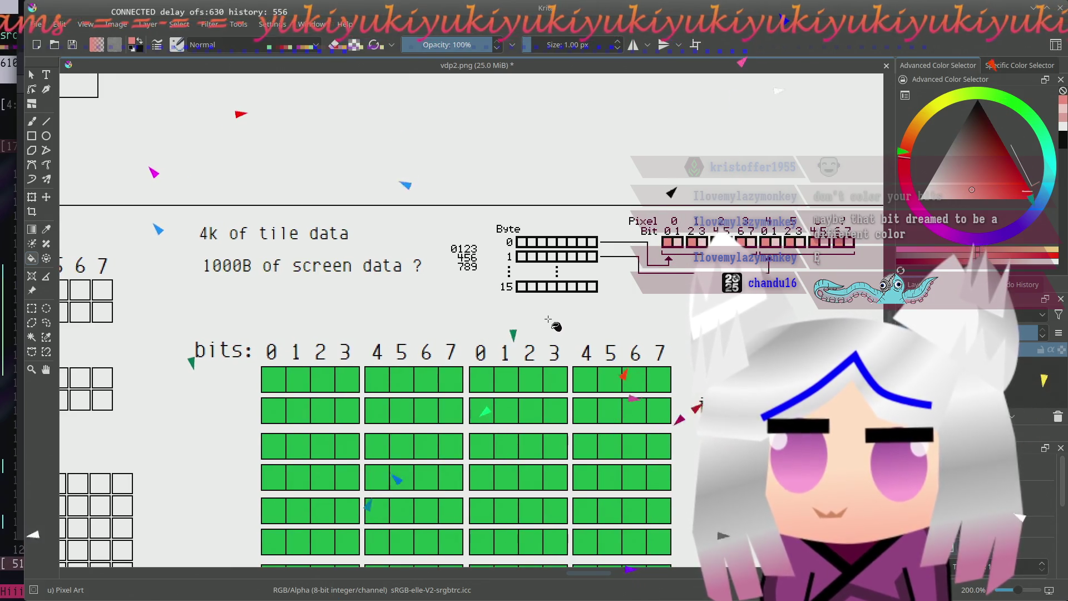
scroll(548, 319, "left", 5)
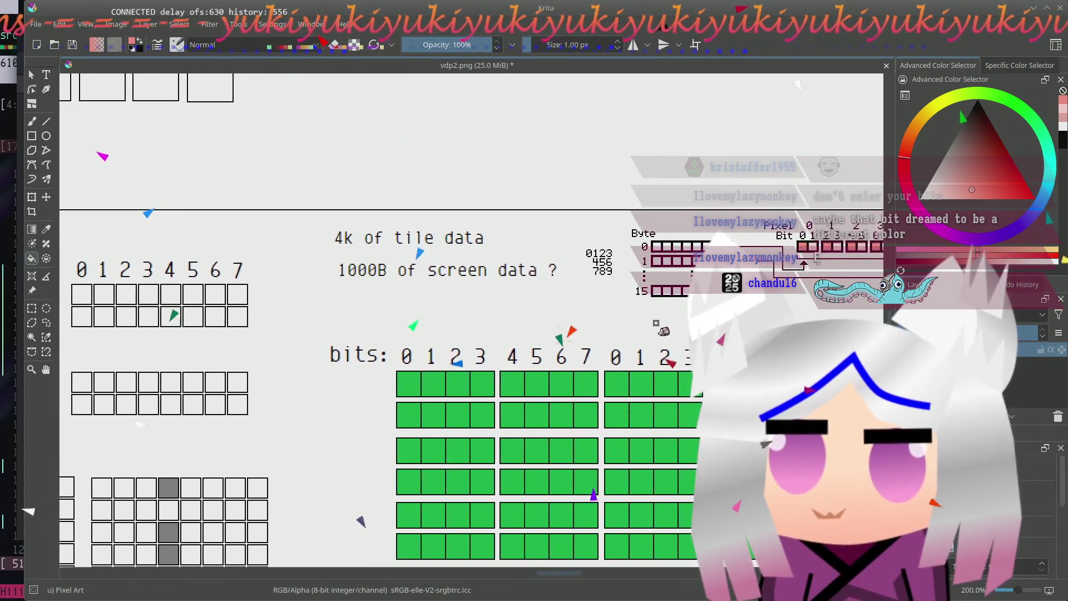
left_click(32, 307)
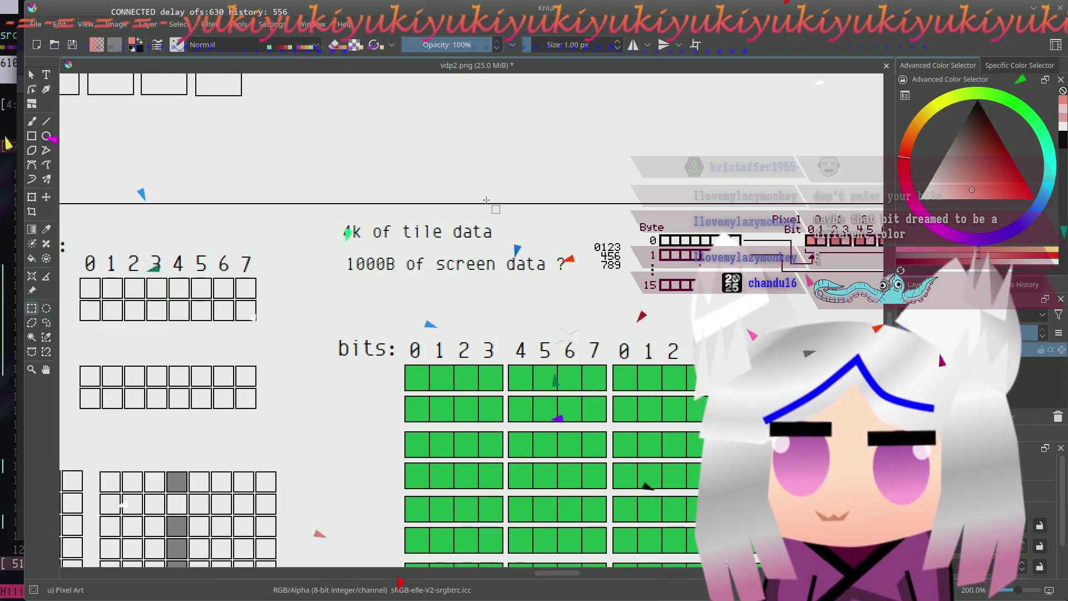
left_click_drag(332, 214, 576, 287)
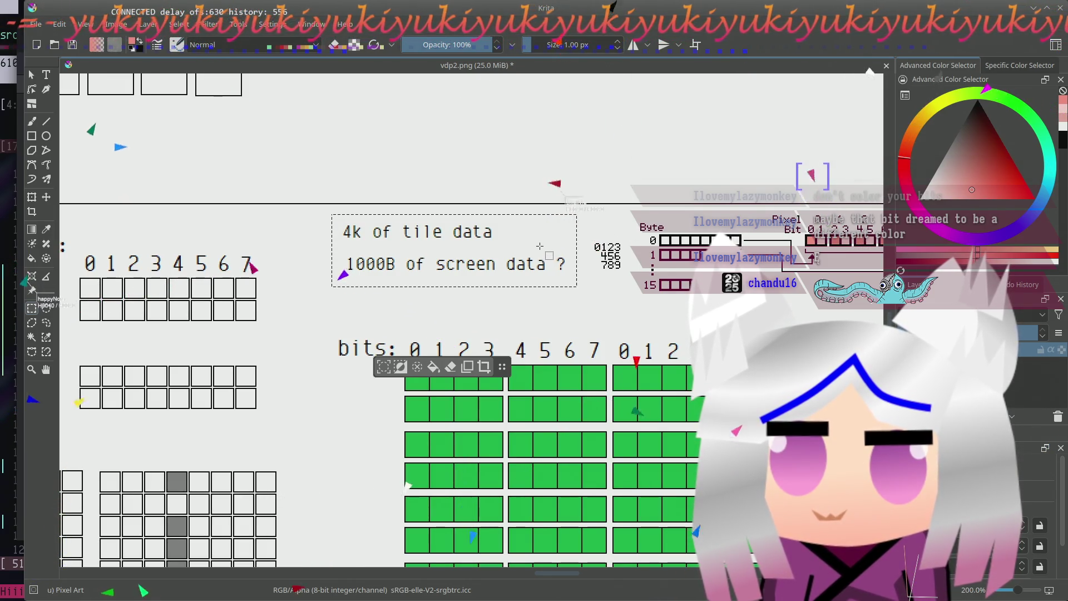
- Shift the selected tile-data and screen-data text block to the left
key("t")
mouse_move(518, 246)
left_mouse_down()
mouse_move(436, 255)
mouse_move(449, 259)
left_mouse_up()
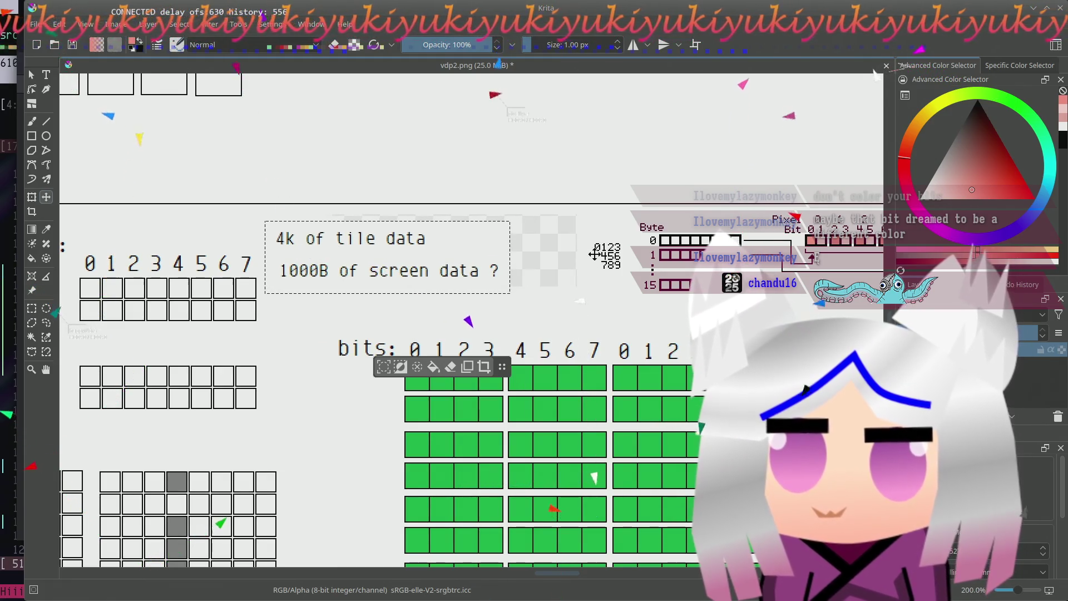
key("ctrl+shift+a")
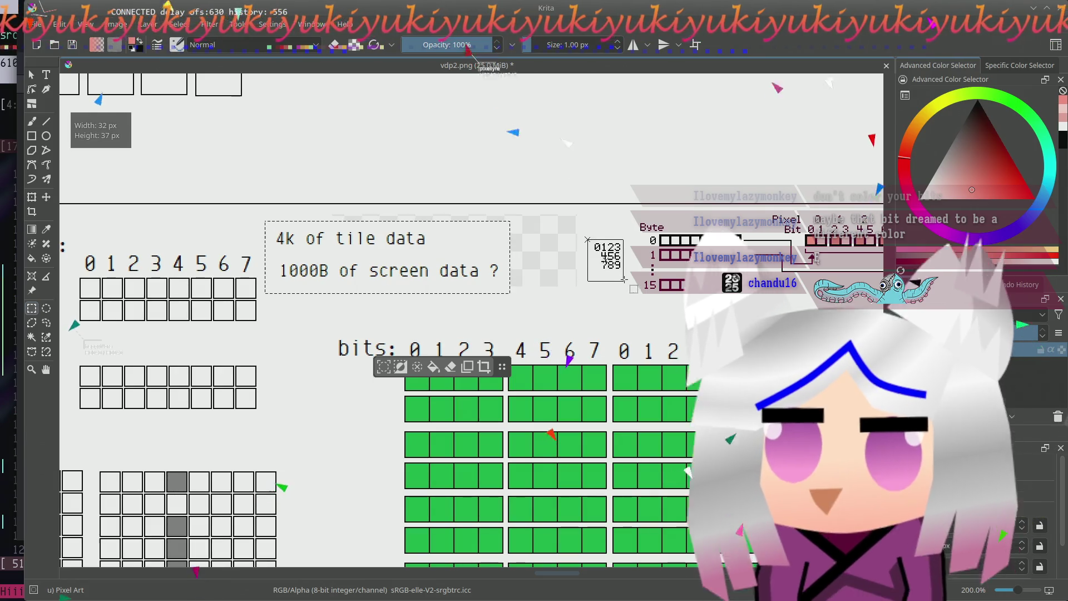
- Move the 0123/456/789 digits above the divider and fill the gap beside the text with pink
left_click_drag(605, 275, 671, 183)
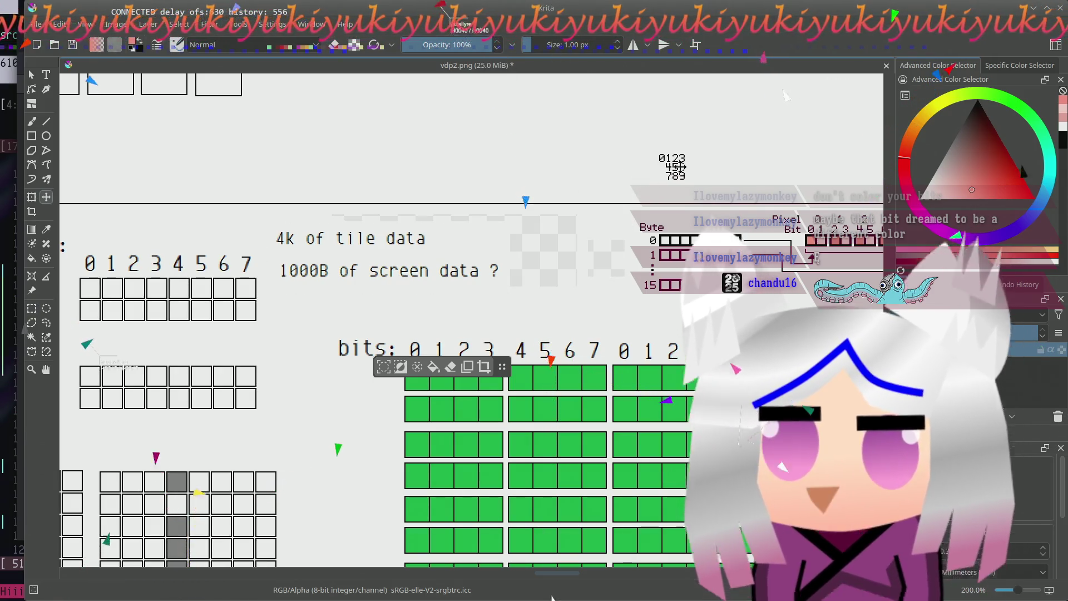
left_click_drag(585, 247, 528, 257)
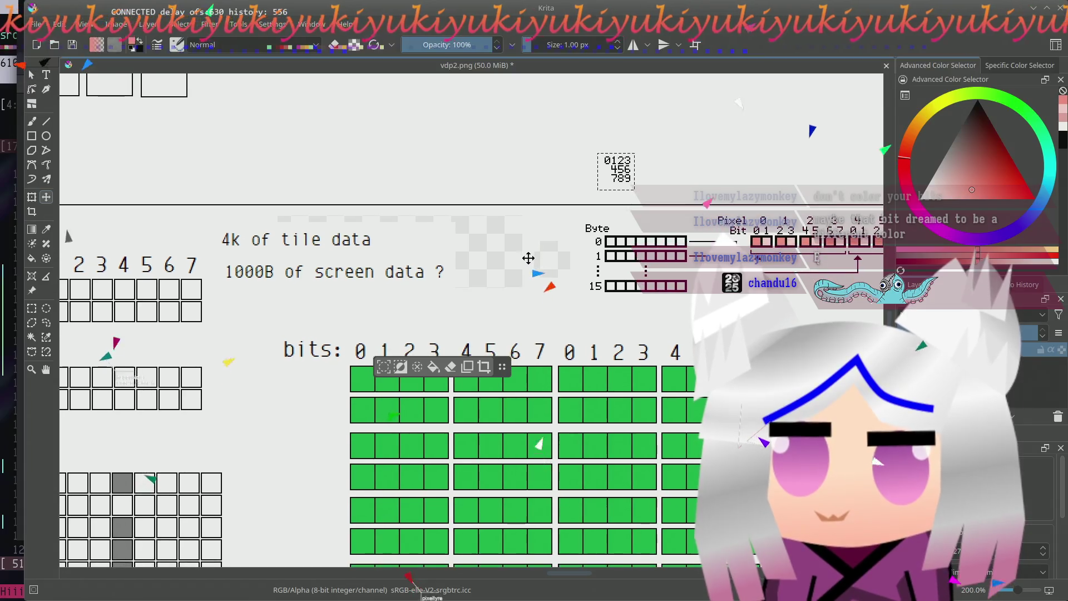
key("ctrl+r")
left_click(526, 270)
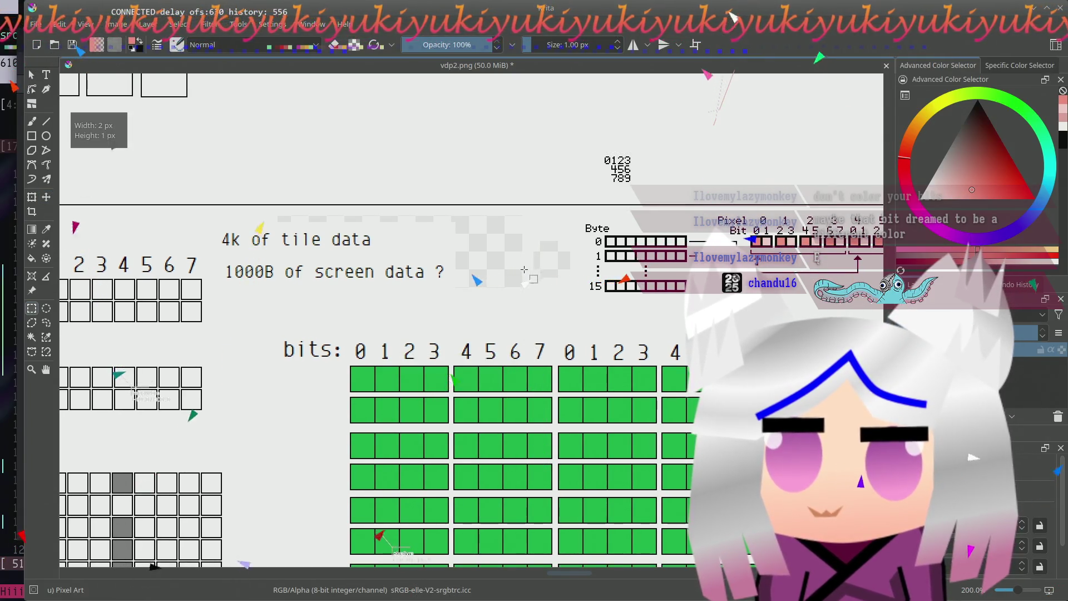
key("f")
left_click(534, 270)
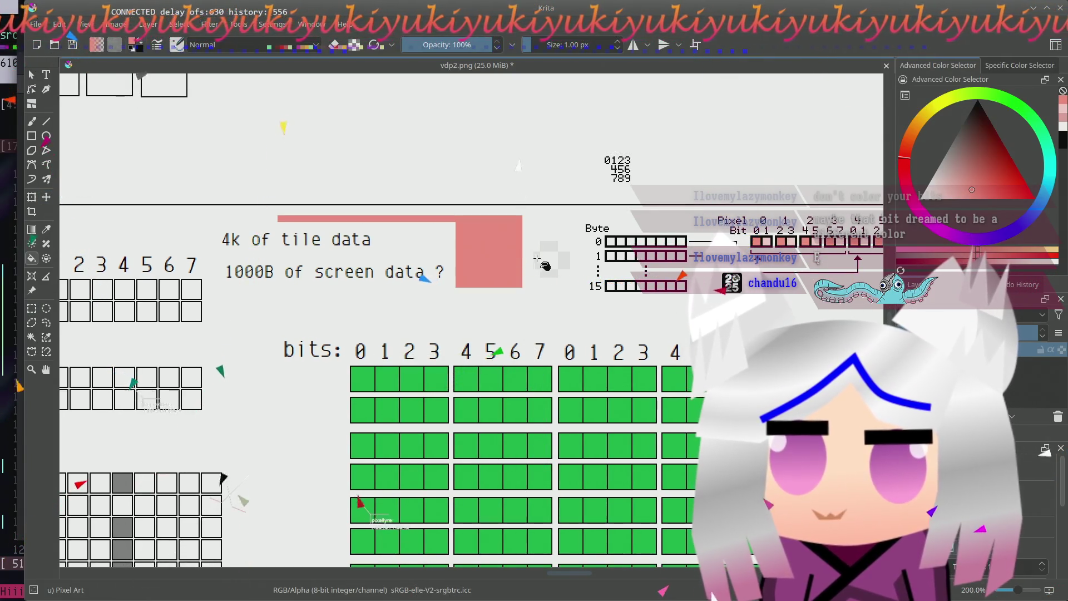
- Undo the stray pink fill beside the tile-data text, leaving the colour unchanged
key("ctrl+z")
left_click(137, 47)
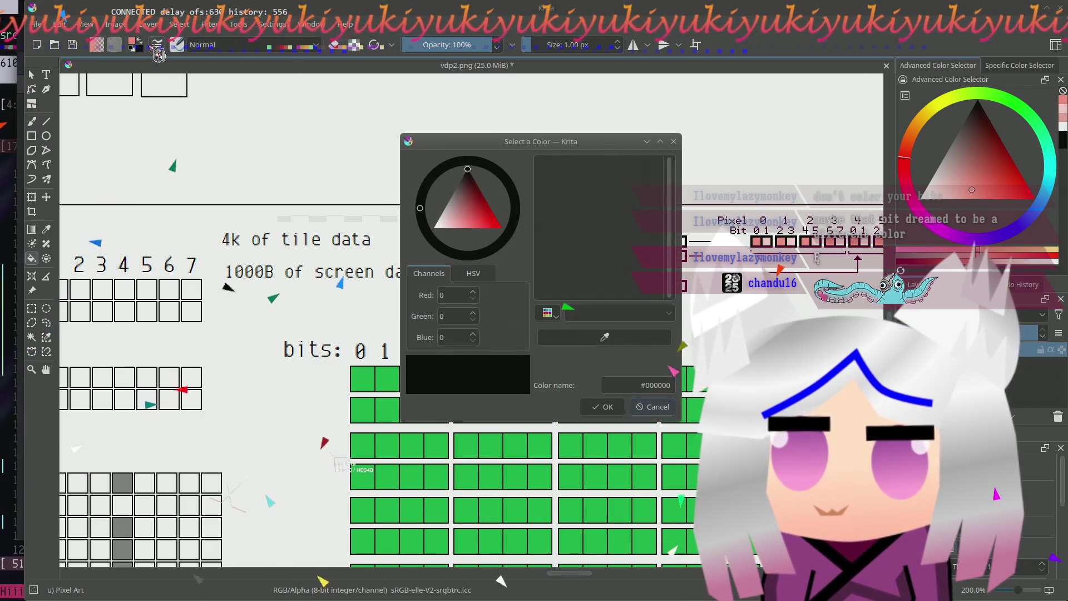
left_click(666, 411)
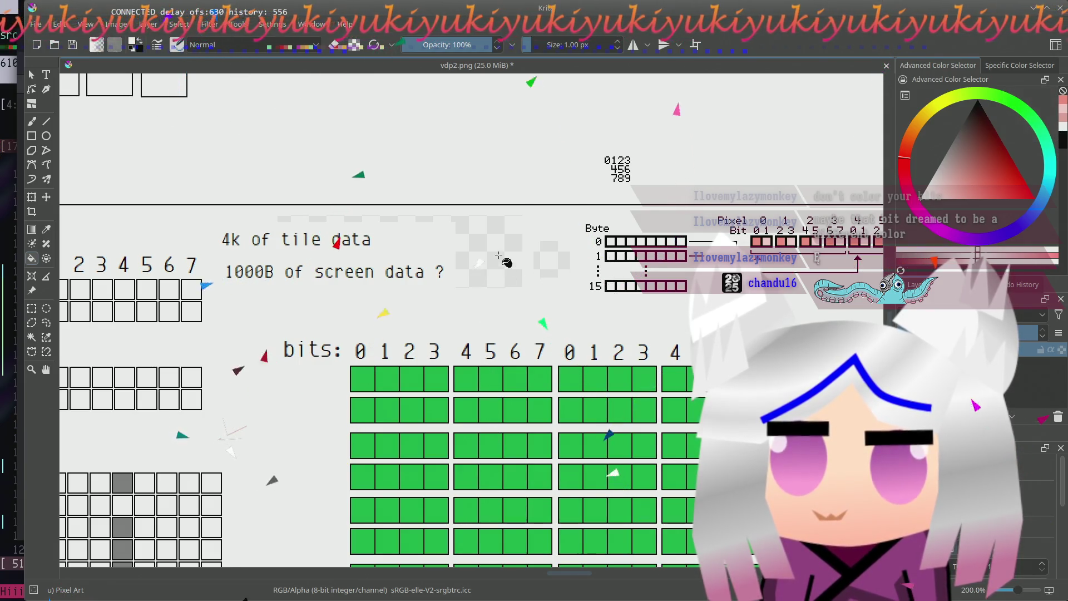
left_click_drag(505, 265, 454, 283)
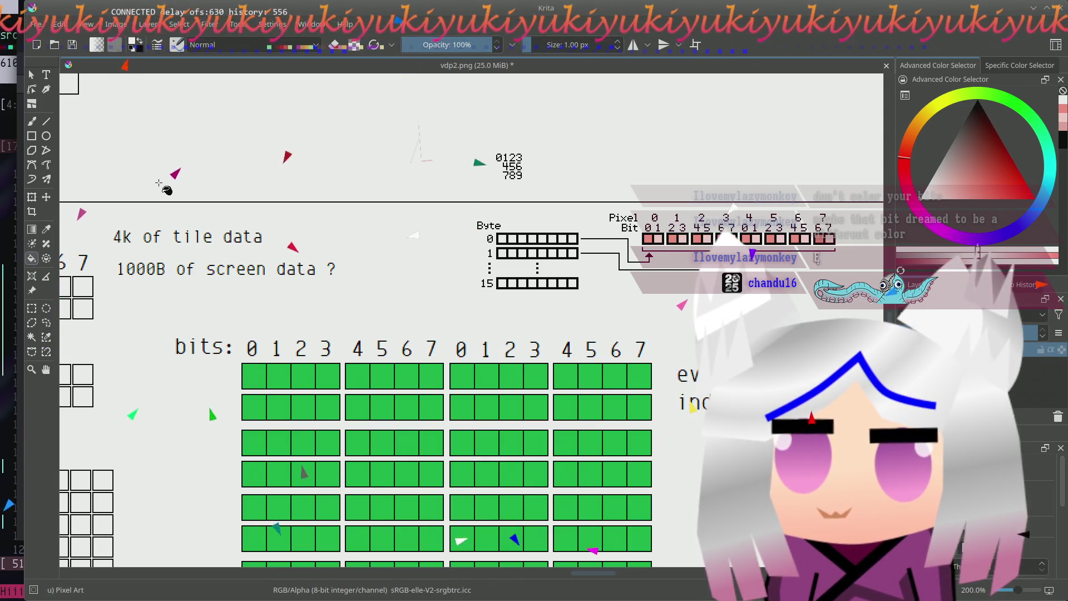
mouse_move(541, 296)
left_mouse_down()
mouse_move(480, 338)
mouse_move(535, 314)
left_mouse_up()
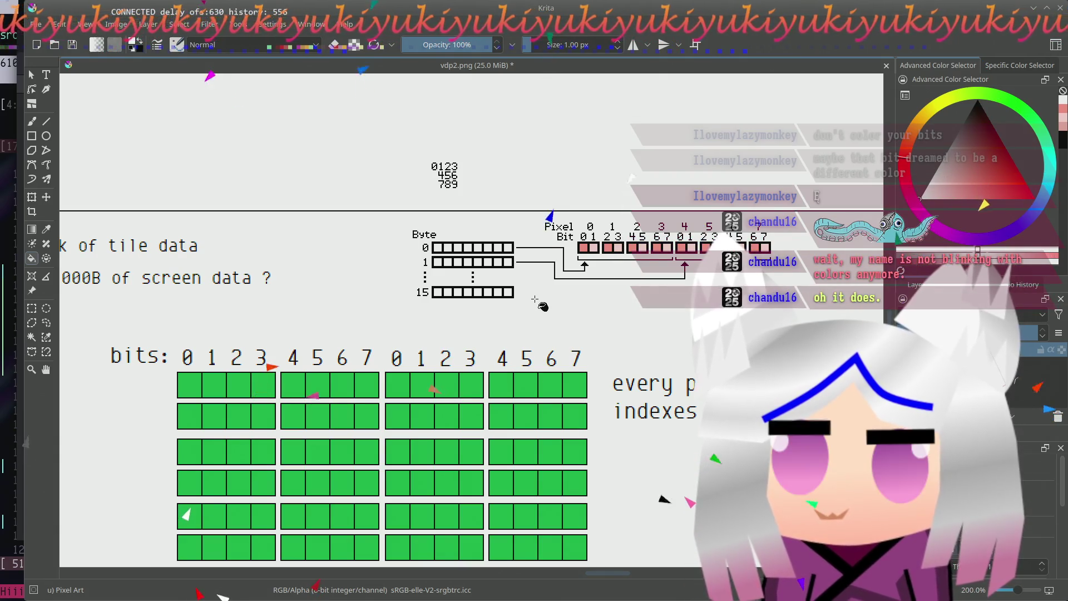
left_click_drag(605, 303, 612, 299)
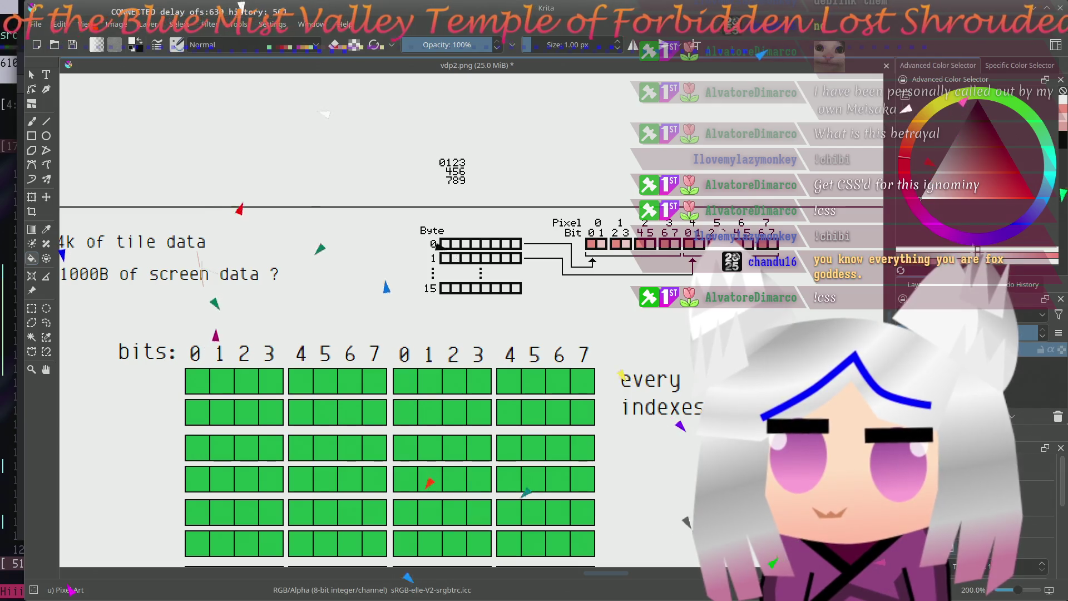
left_click_drag(462, 332, 538, 308)
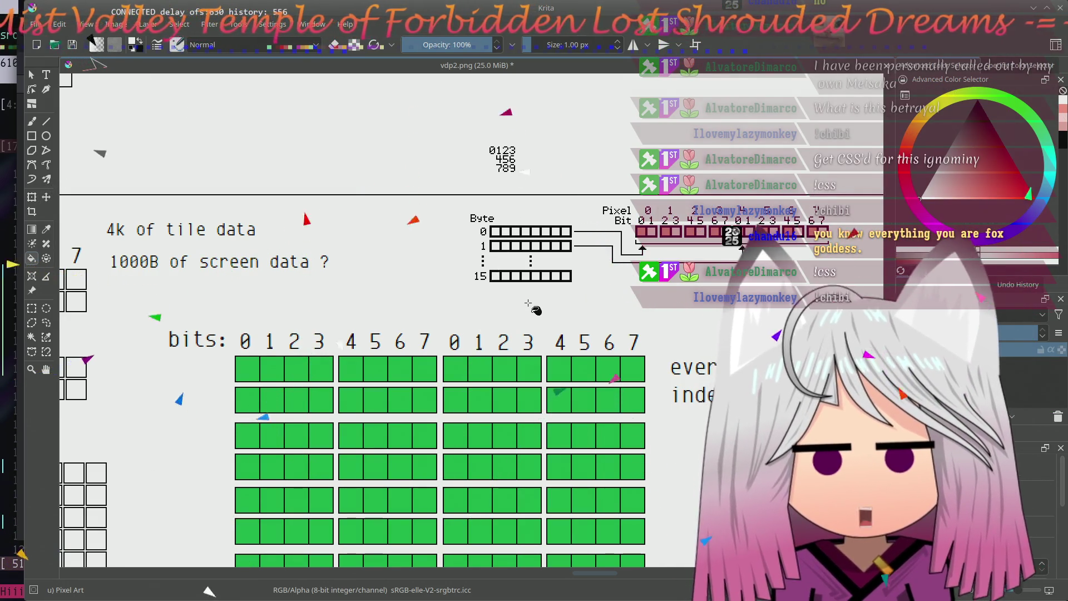
left_click_drag(535, 309, 473, 299)
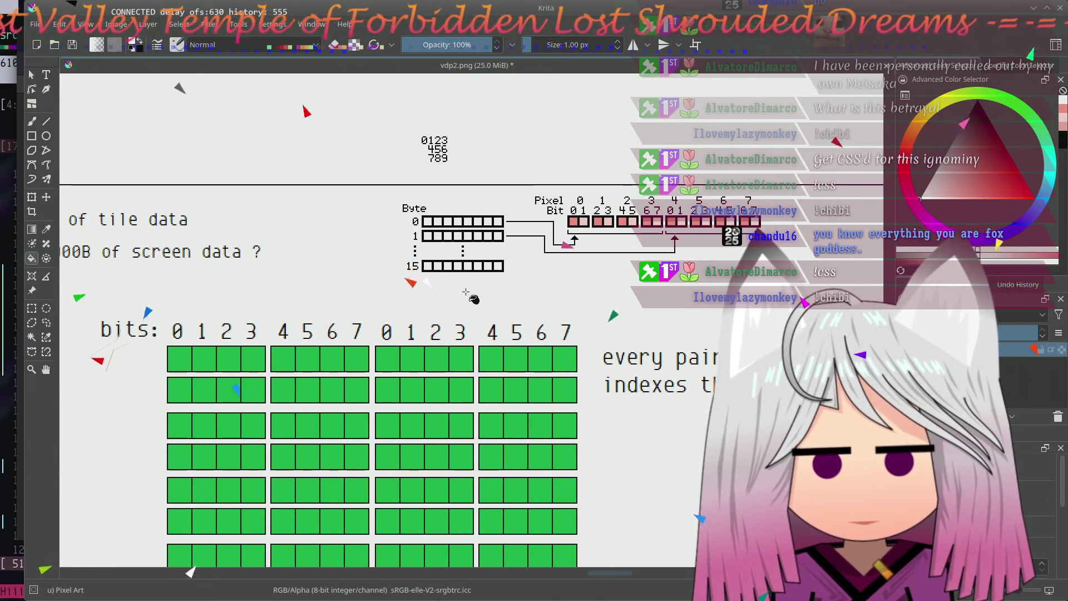
scroll(498, 452, "up", 5)
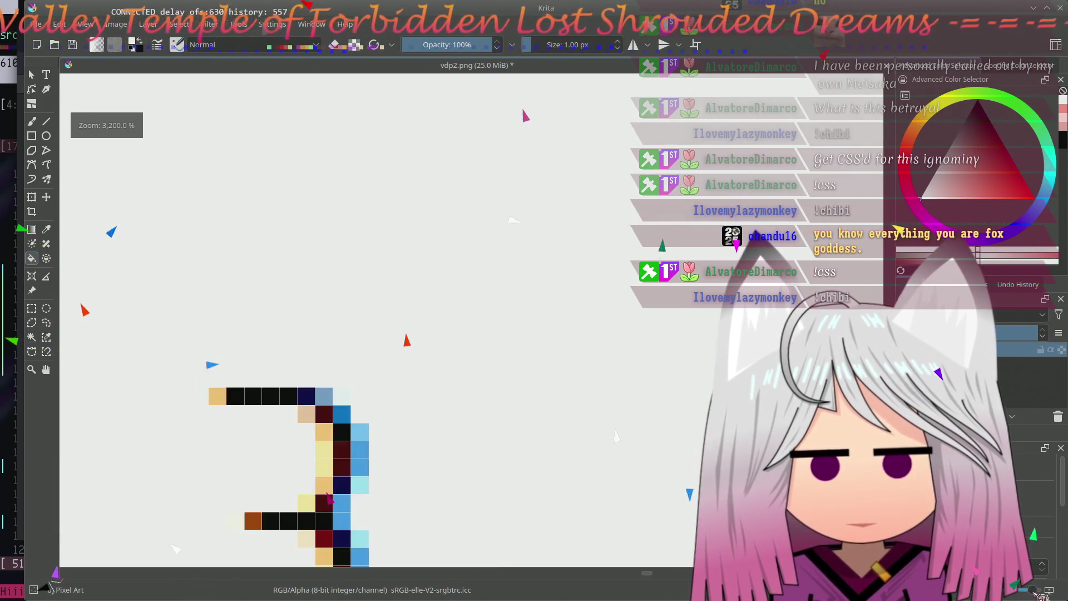
scroll(499, 452, "up", 2)
scroll(499, 451, "up", 10)
scroll(404, 267, "up", 4)
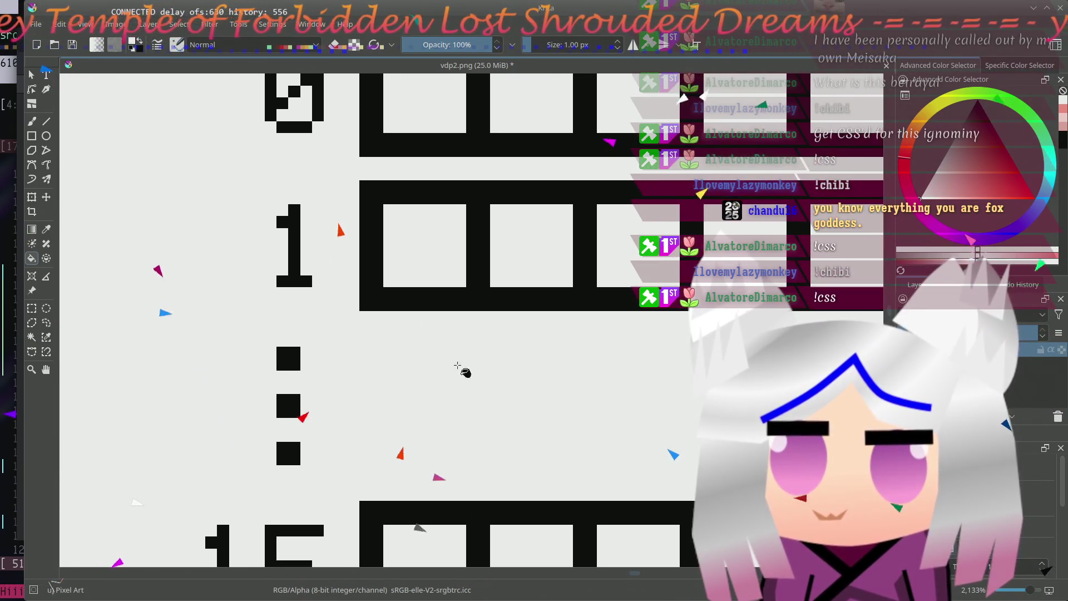
scroll(405, 298, "up", 2)
scroll(395, 326, "up", 1)
scroll(385, 336, "right", 1)
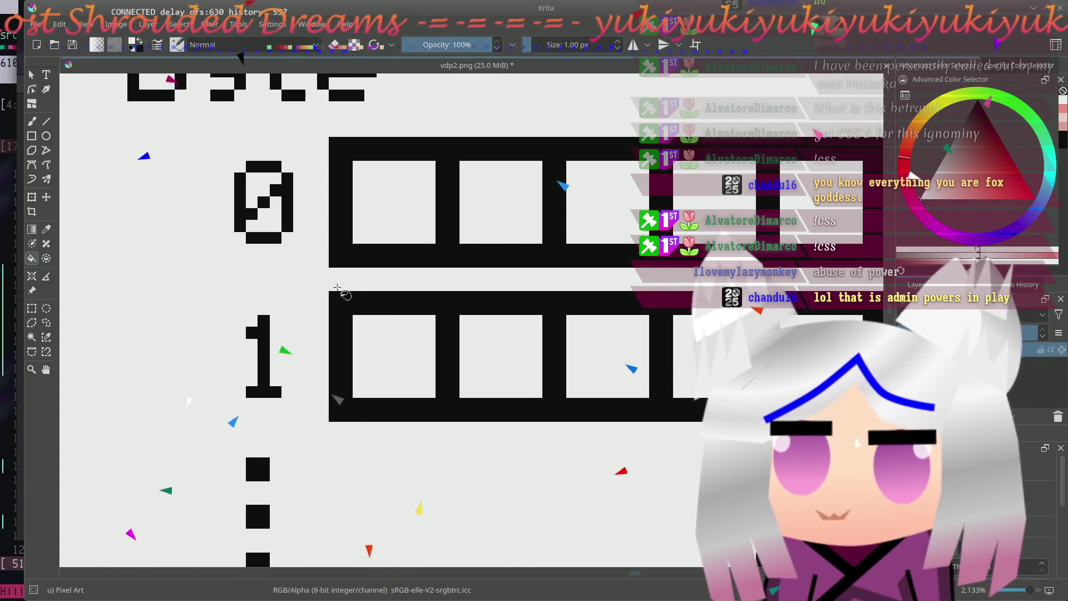
- Switch to rectangular selection over the zoomed Byte 0 and 1 rows
left_click(32, 308)
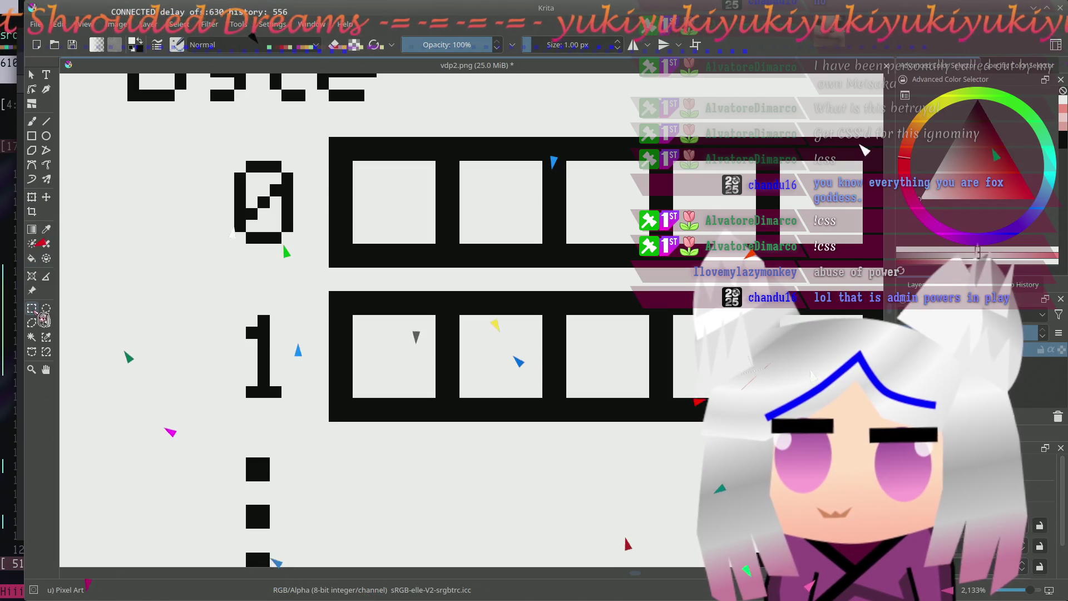
- Lift the first Byte 0 box out and place it left of the row labels
left_click_drag(330, 138, 459, 268)
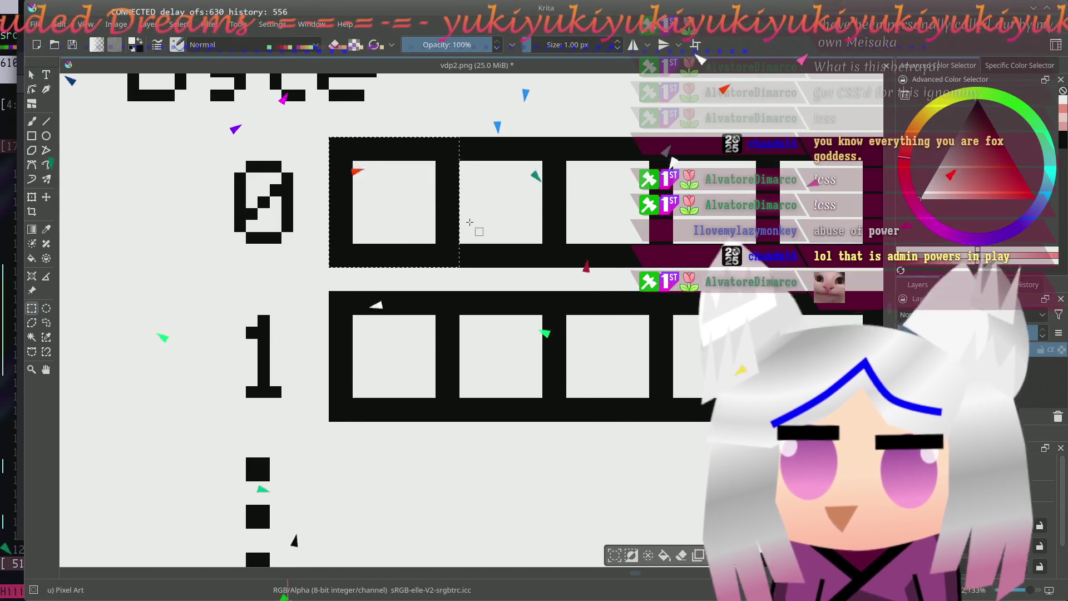
left_click_drag(506, 239, 614, 248)
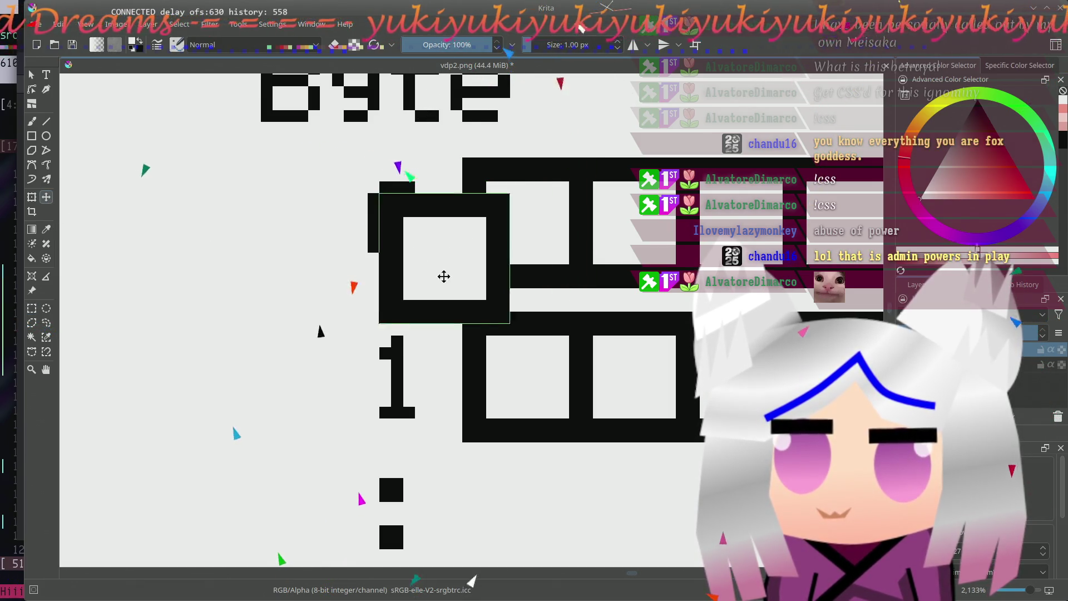
left_click_drag(294, 233, 167, 267)
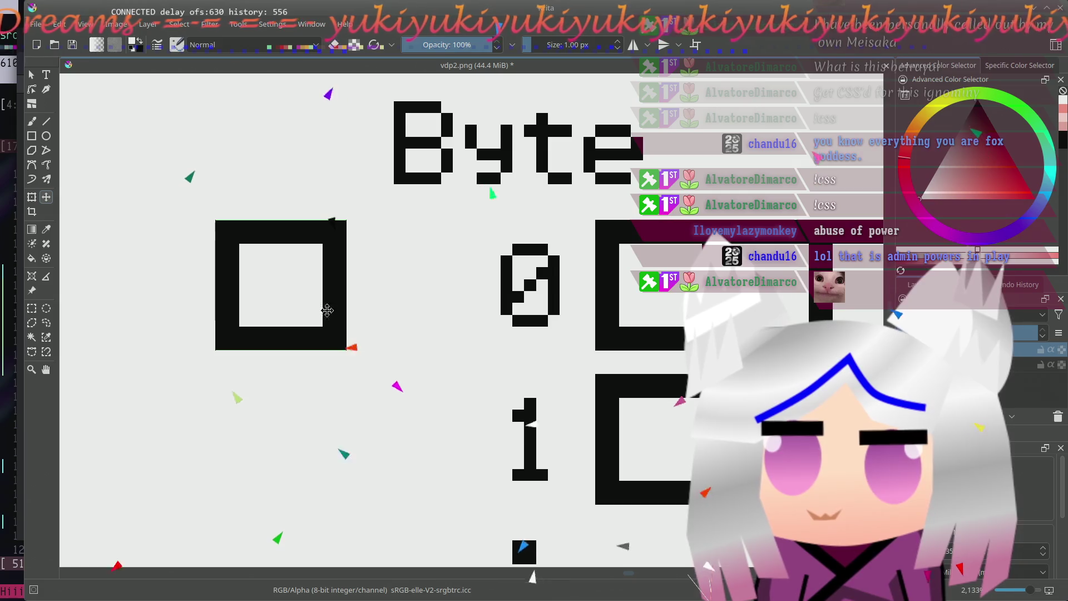